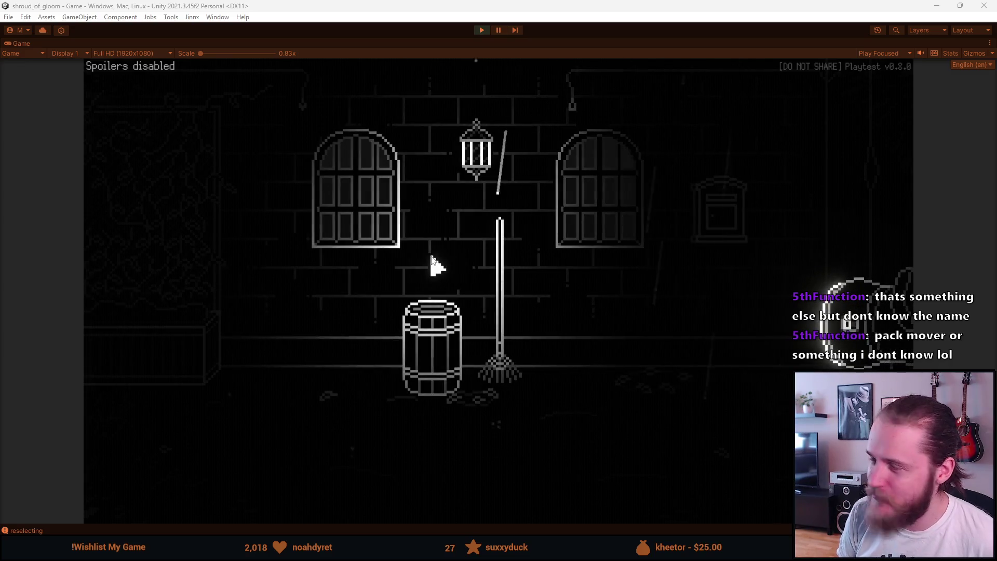
- Switch to the Unity playtest, reach the garage door, check the inventory, and go through the basement back outside
{"action": "key", "text": "alt+Tab"}
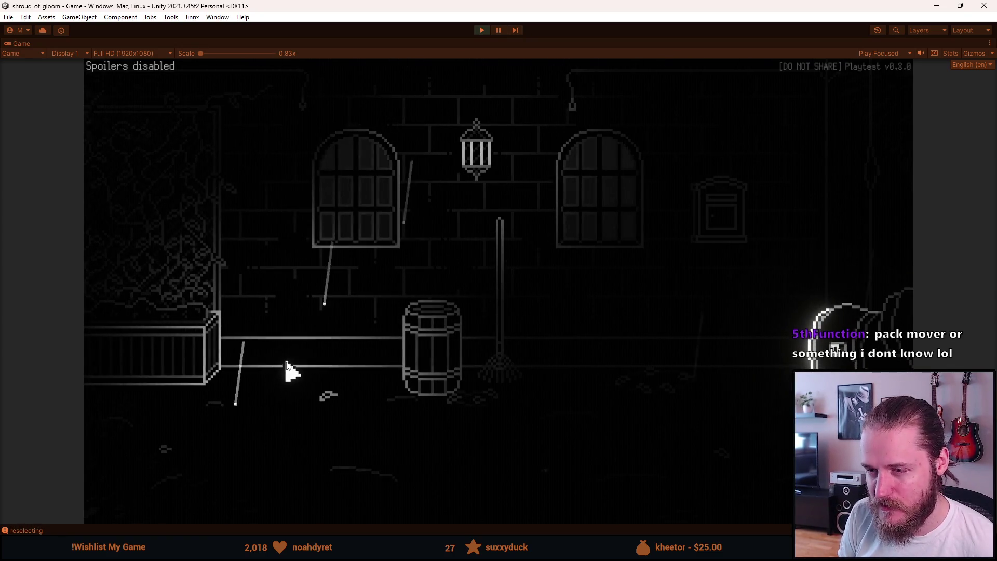
{"action": "left_click", "coordinate": [100, 256]}
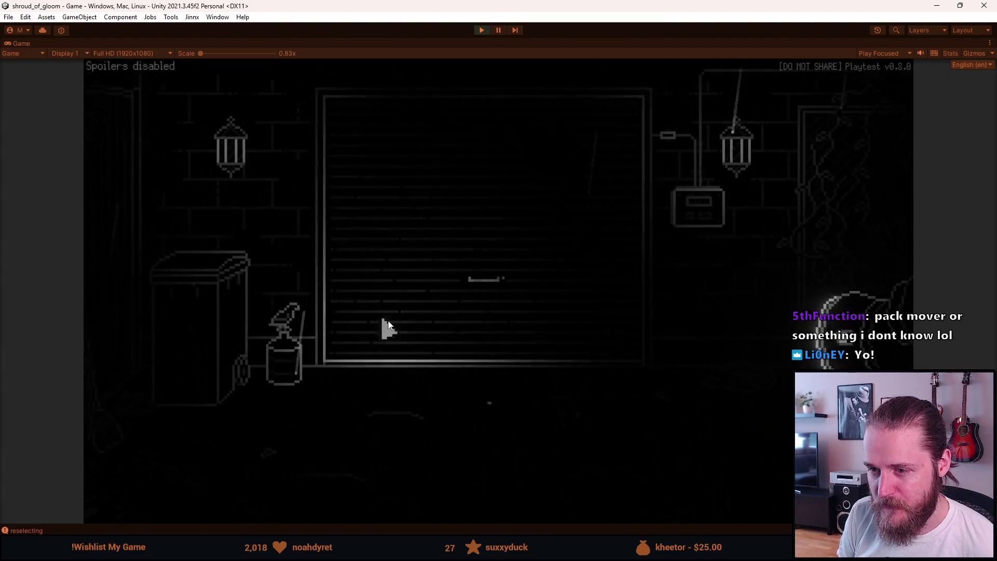
{"action": "left_click", "coordinate": [224, 499]}
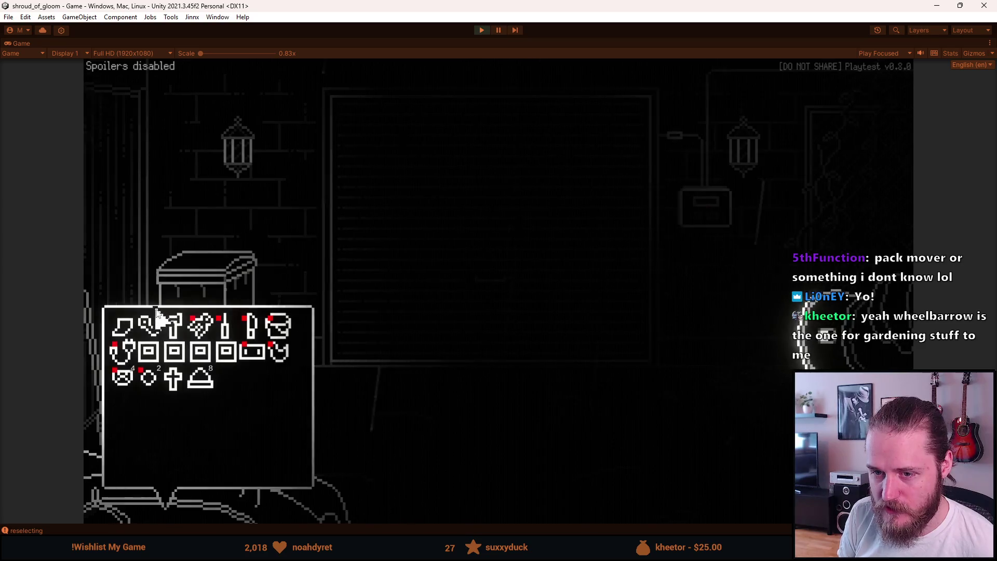
{"action": "left_click", "coordinate": [455, 304]}
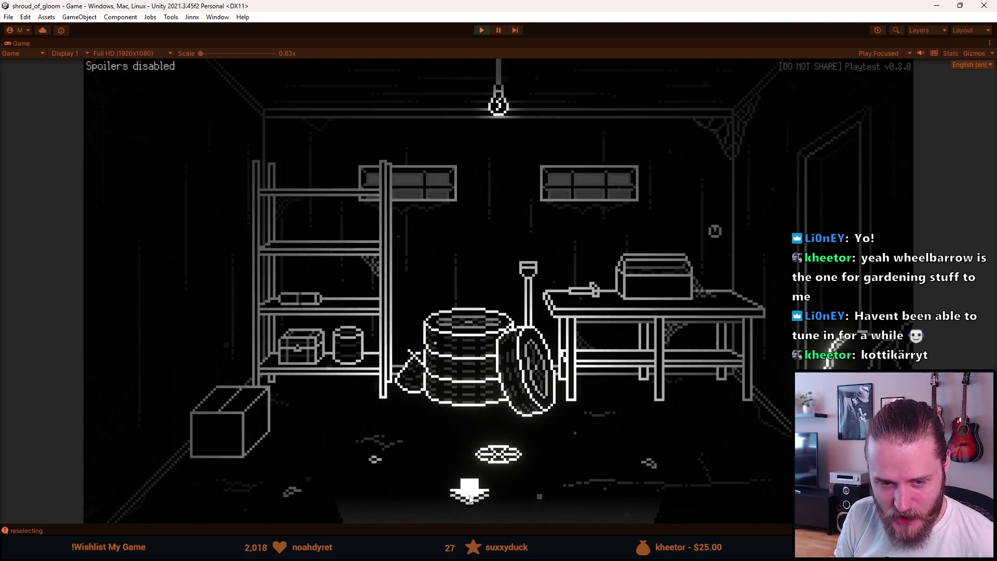
{"action": "left_click", "coordinate": [471, 500]}
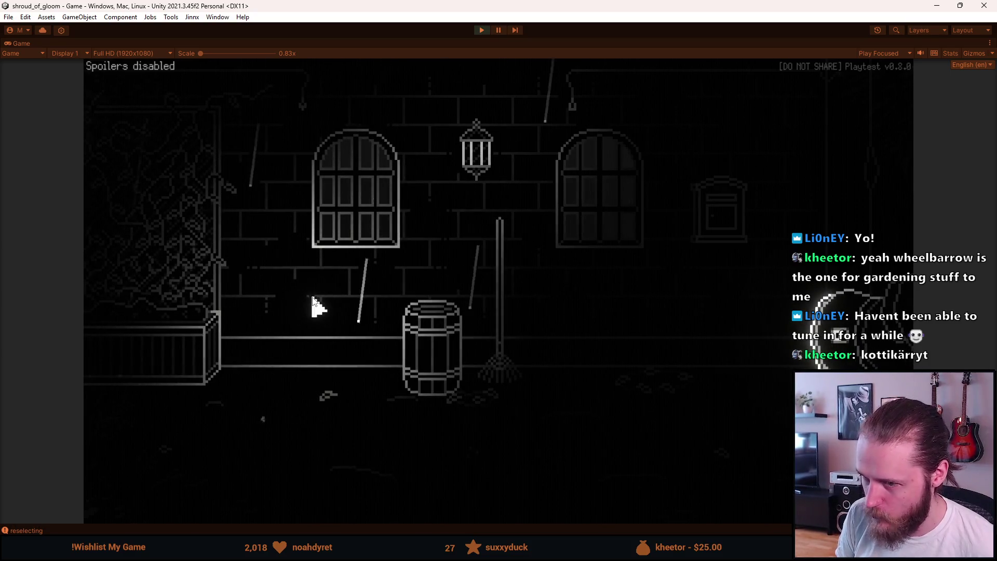
- Walk left to the garage door area, then right past the barrel and rake to the double-door courtyard
{"action": "left_click", "coordinate": [171, 296]}
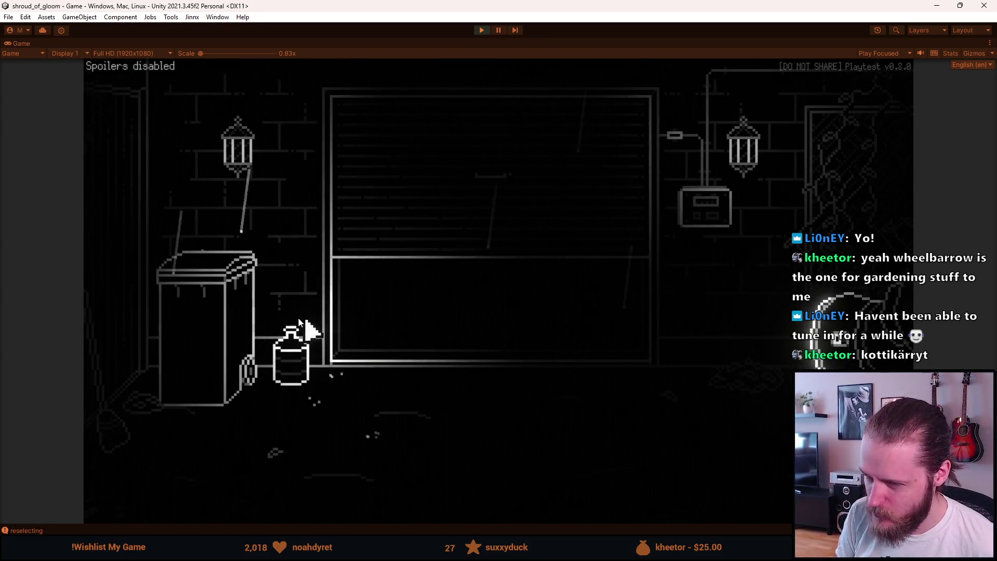
{"action": "left_click", "coordinate": [847, 241]}
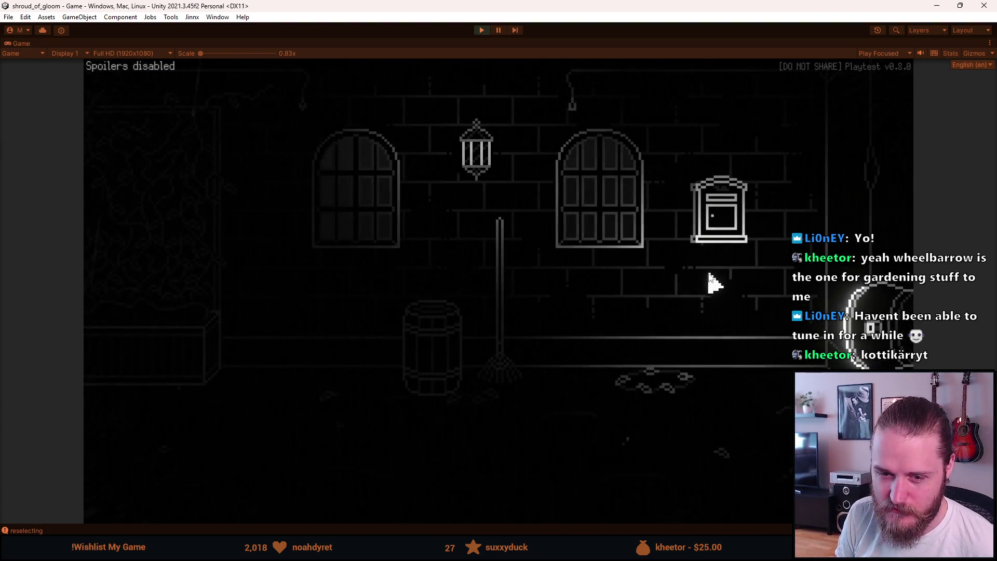
{"action": "left_click", "coordinate": [779, 283]}
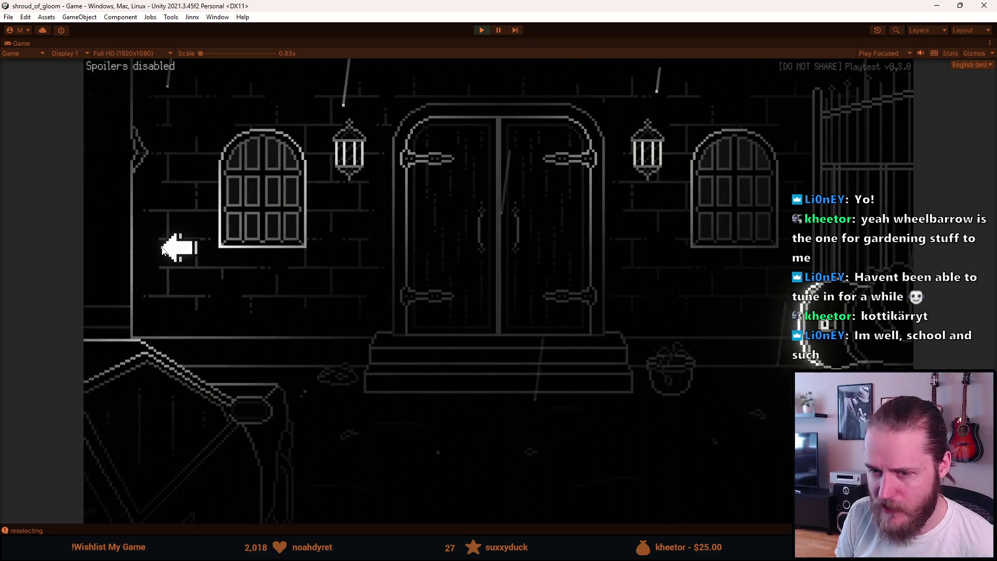
- Step left to the barrel area and back to the courtyard, then use an item from the inventory
{"action": "left_click", "coordinate": [157, 252]}
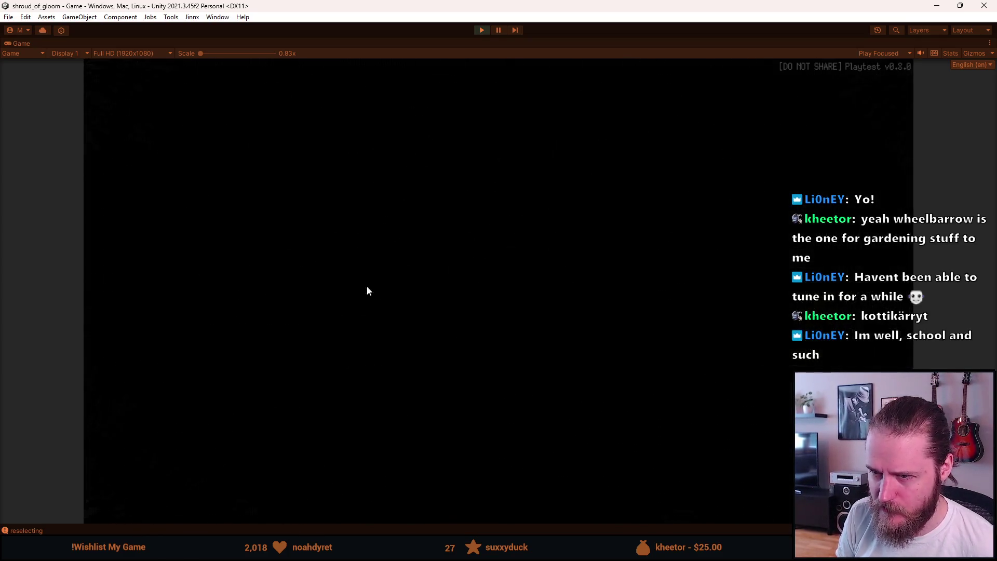
{"action": "left_click", "coordinate": [289, 301]}
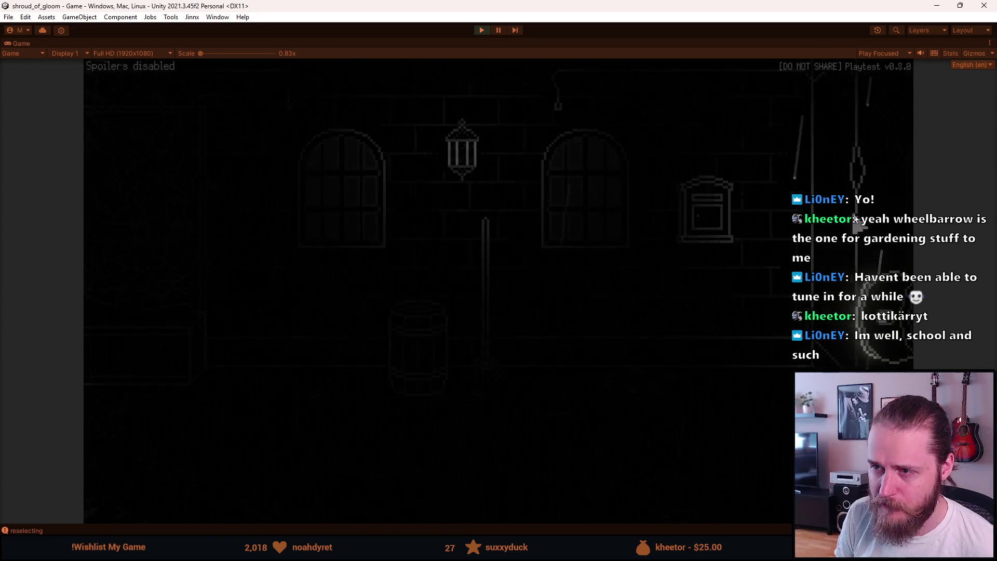
{"action": "mouse_move", "coordinate": [187, 514]}
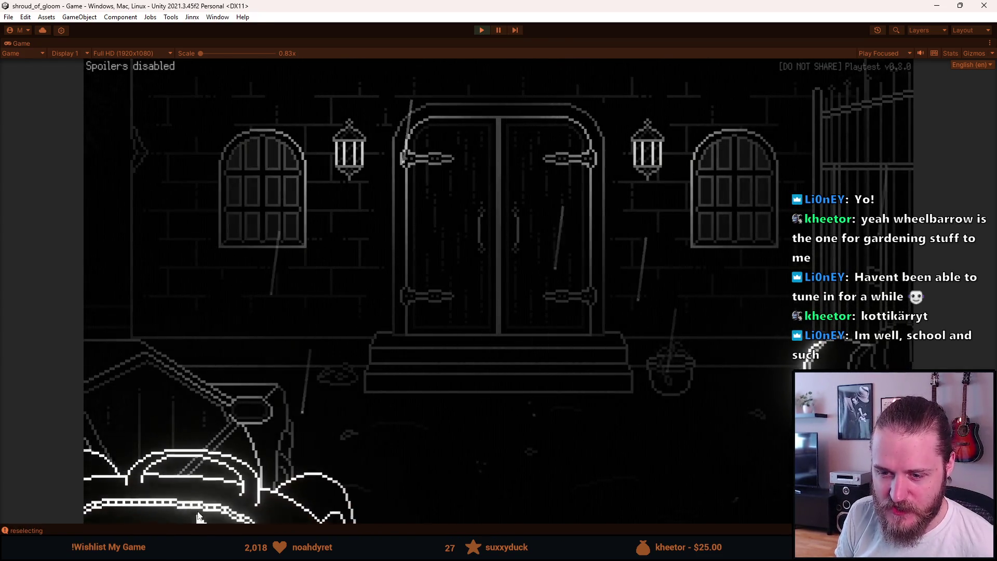
{"action": "left_click", "coordinate": [125, 348]}
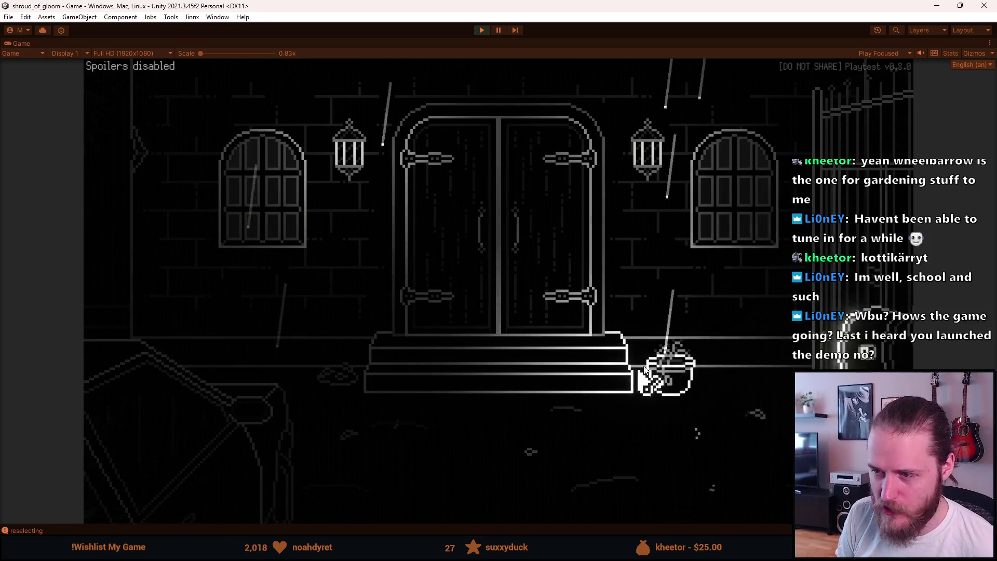
- Visit the bench and clothesline yards, walk back left to the garage door area, and pause the game
{"action": "left_click", "coordinate": [831, 265]}
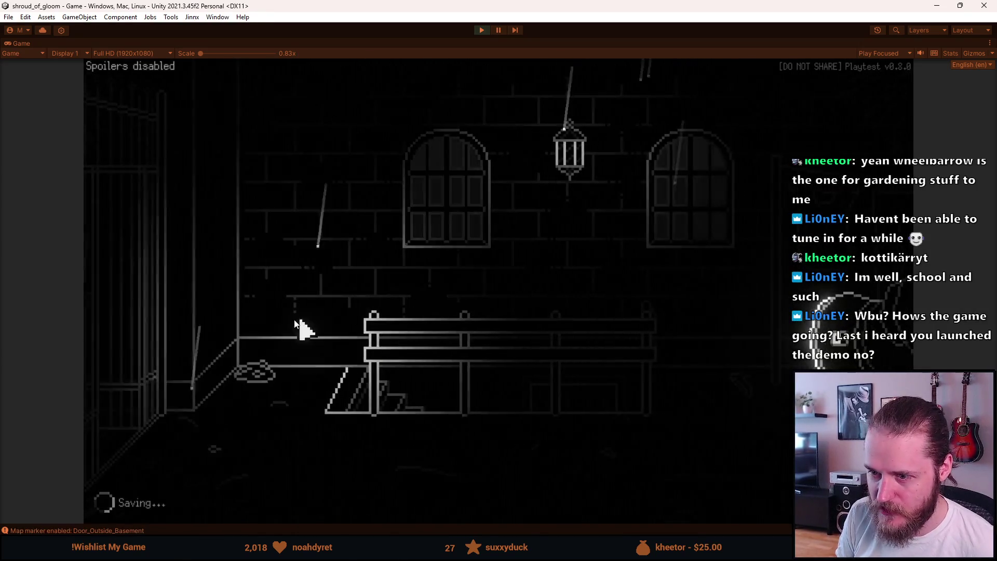
{"action": "left_click", "coordinate": [691, 247]}
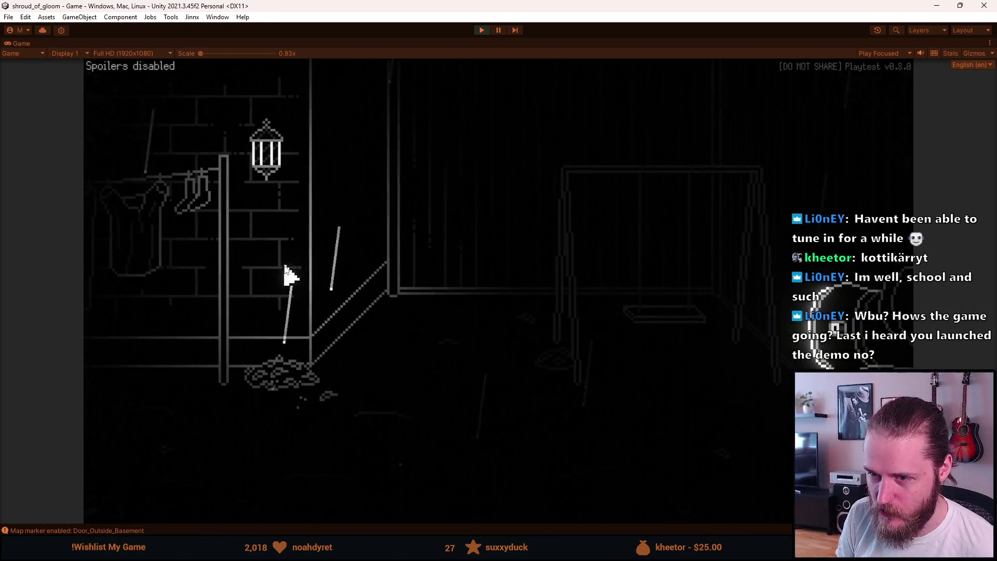
{"action": "left_click", "coordinate": [176, 283]}
{"action": "left_click", "coordinate": [122, 274]}
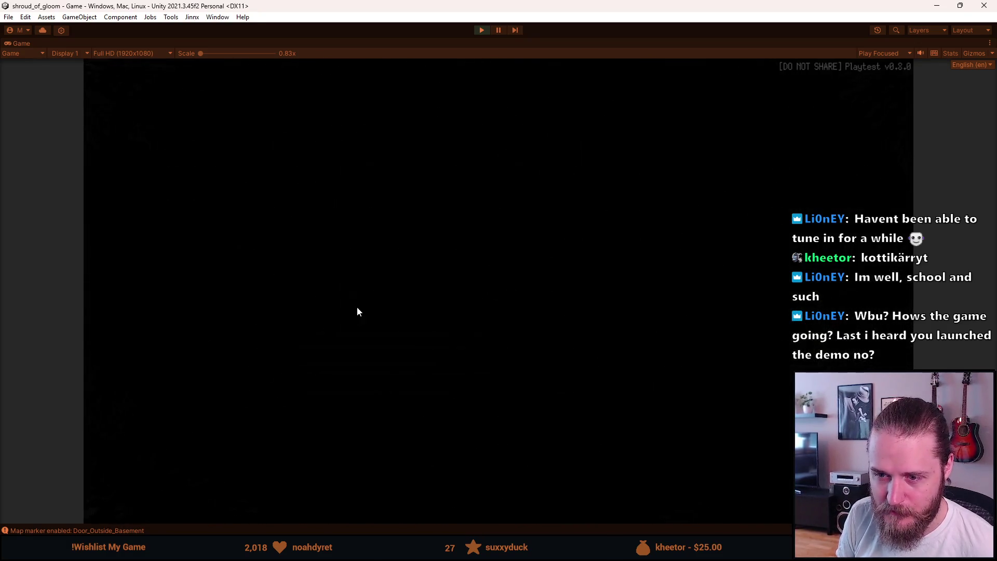
{"action": "left_click", "coordinate": [171, 286]}
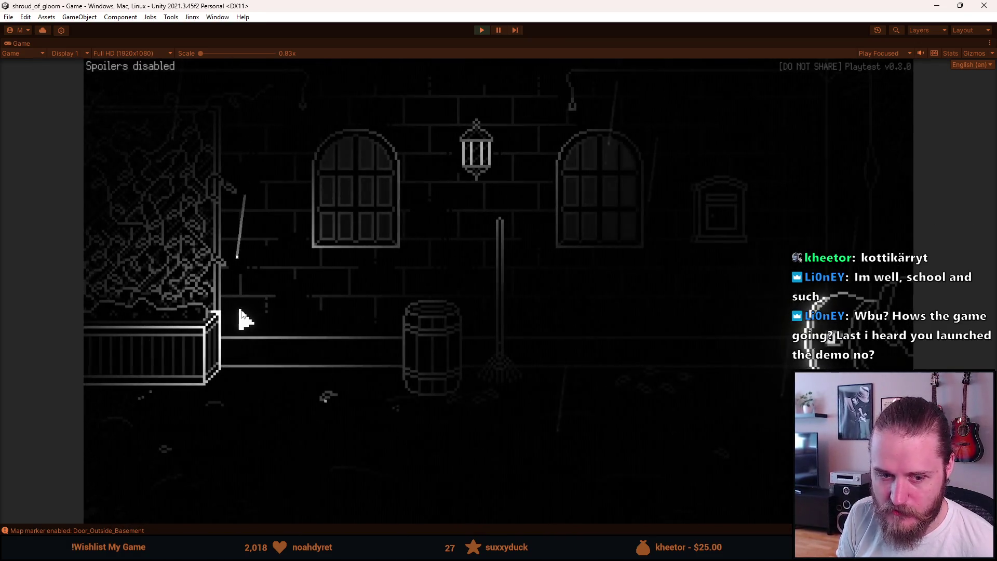
{"action": "left_click", "coordinate": [104, 272]}
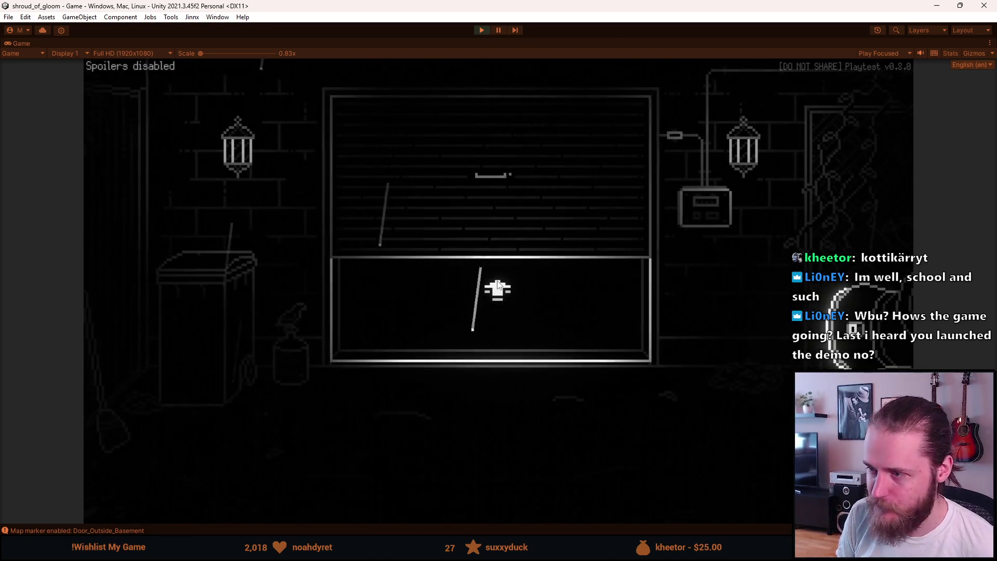
{"action": "key", "text": "Escape"}
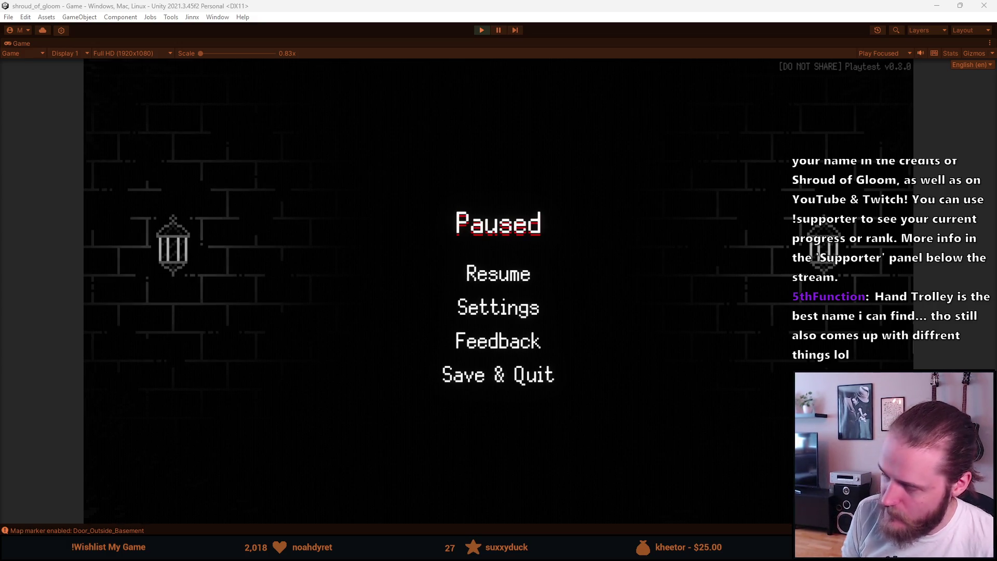
- Resume from the pause menu and enter the basement storage room through the garage door
{"action": "left_click", "coordinate": [508, 283]}
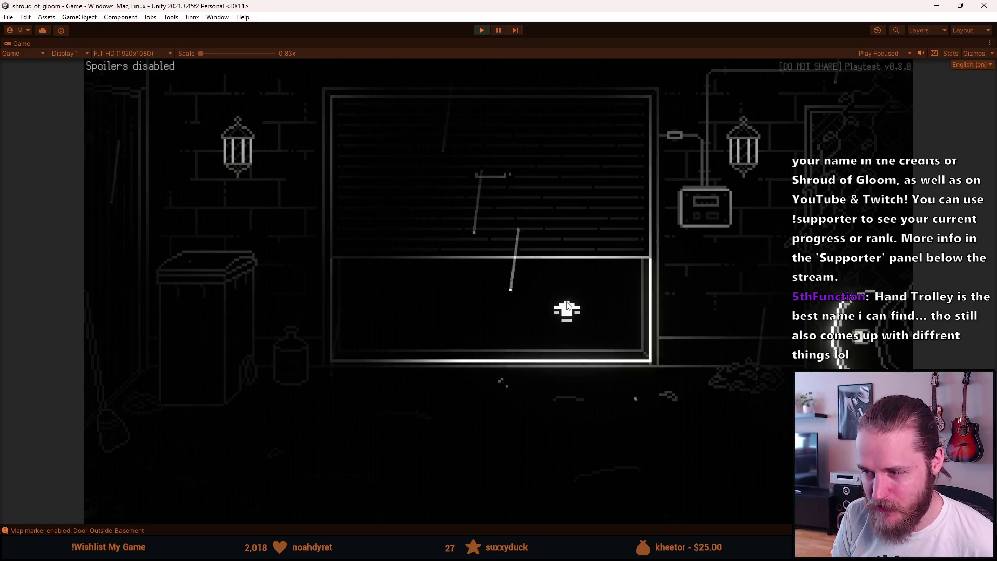
{"action": "left_click", "coordinate": [537, 301]}
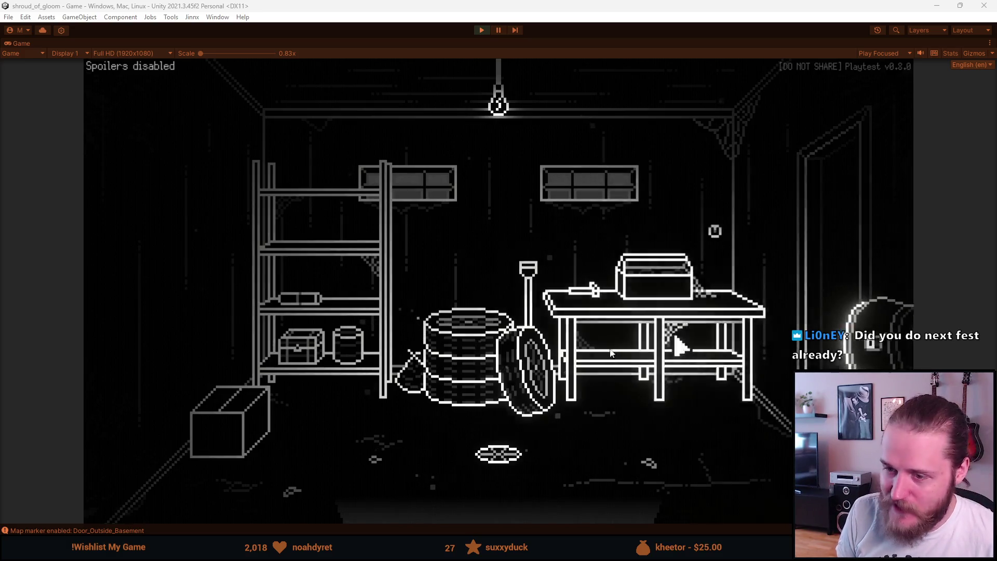
- Exit the basement to the garage door, re-enter it, then take the right doorway to the TV room
{"action": "left_click", "coordinate": [475, 503]}
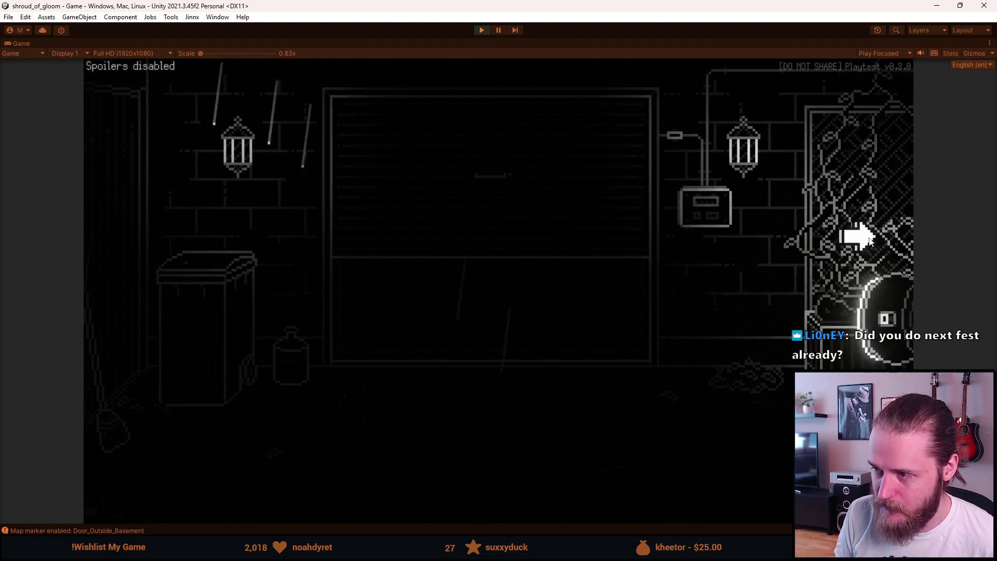
{"action": "left_click", "coordinate": [543, 345]}
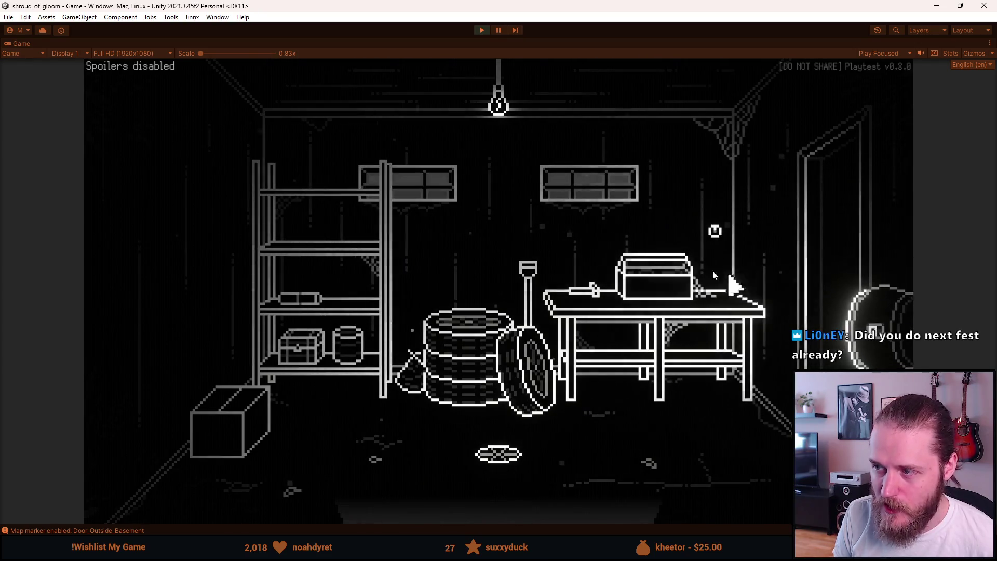
{"action": "left_click", "coordinate": [826, 226]}
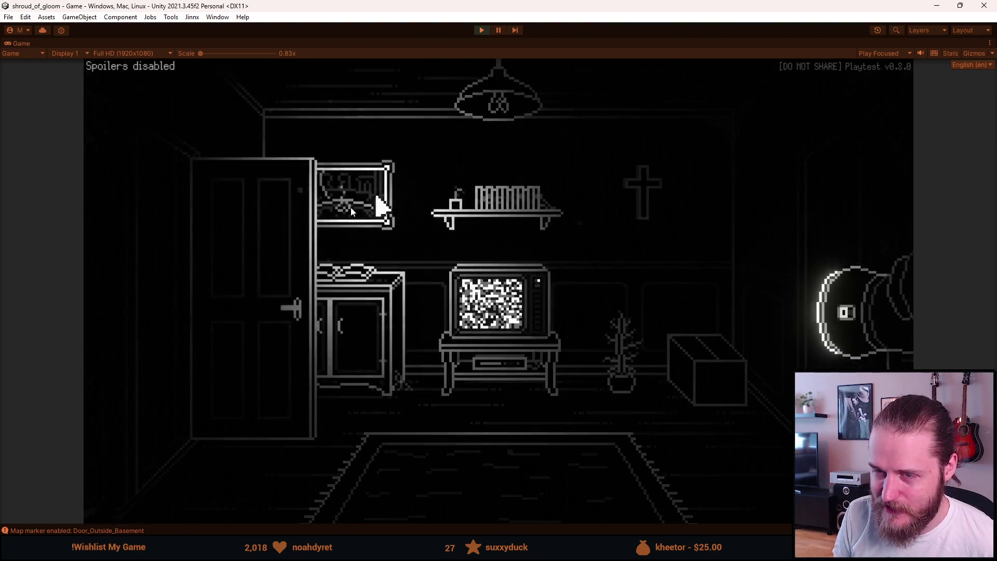
- Pass through the stair hall, piano room and fireplace room, then head back down to the basement storage room
{"action": "left_click", "coordinate": [818, 194]}
{"action": "left_click", "coordinate": [318, 266]}
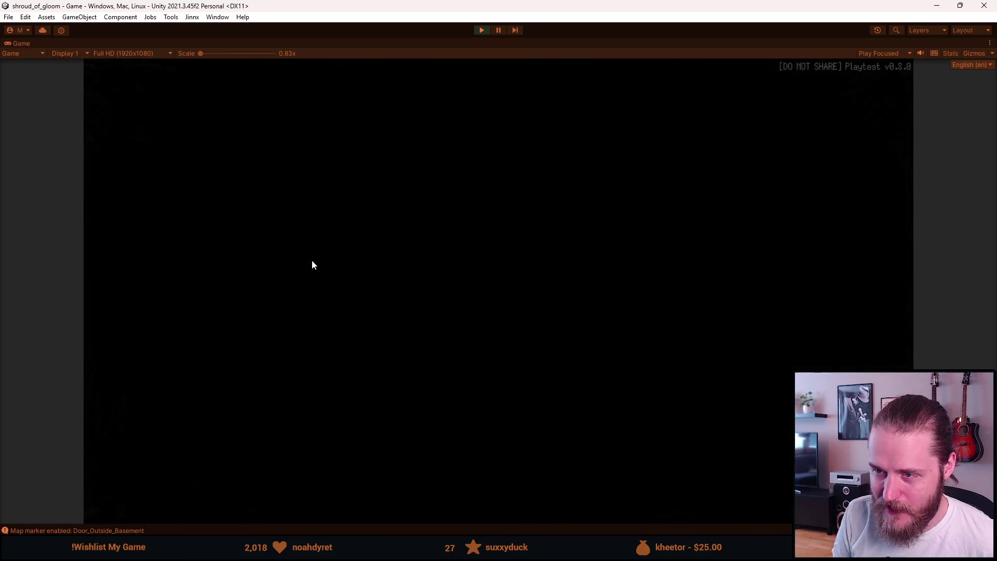
{"action": "left_click", "coordinate": [260, 303]}
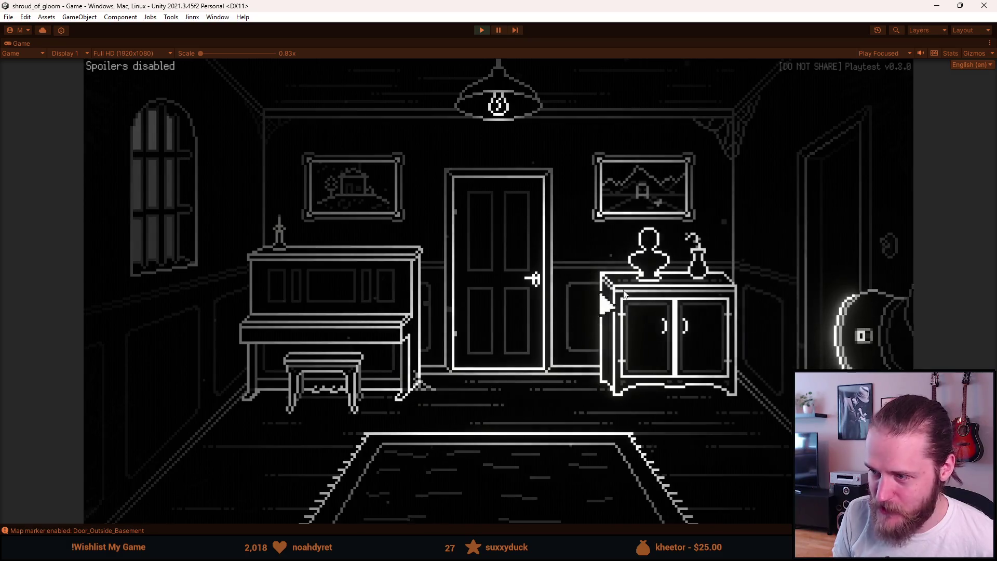
{"action": "left_click", "coordinate": [823, 270]}
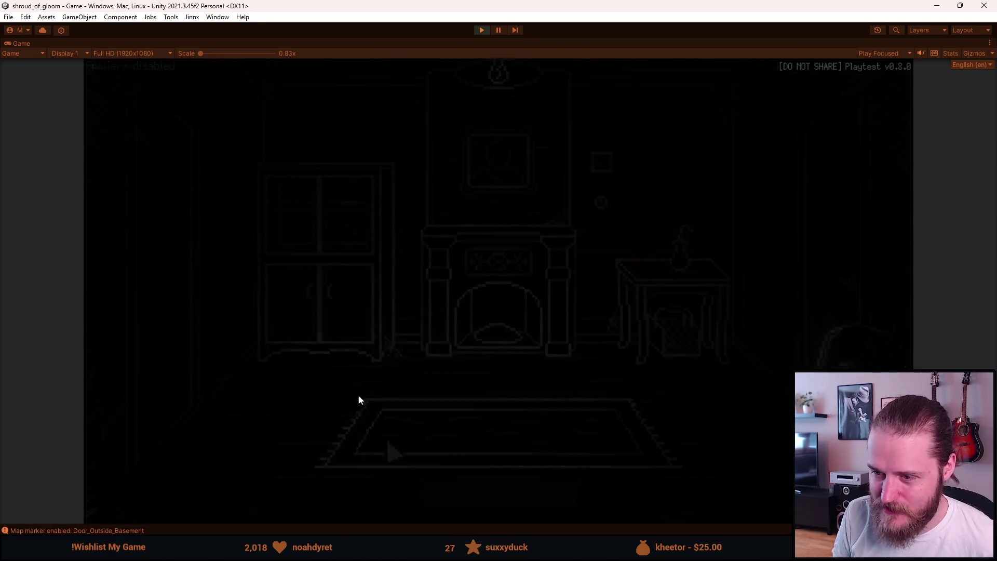
{"action": "left_click", "coordinate": [179, 334]}
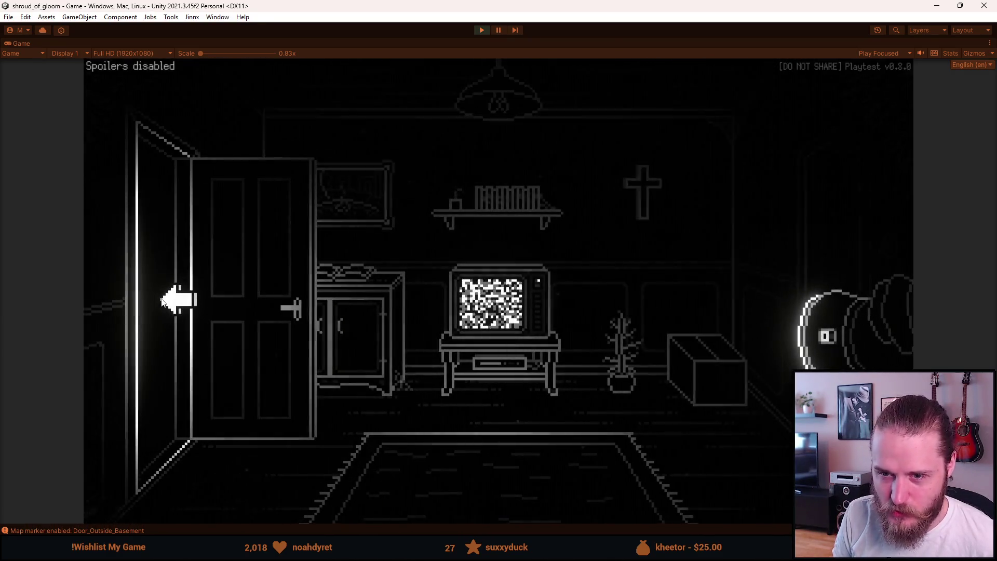
{"action": "left_click", "coordinate": [162, 302]}
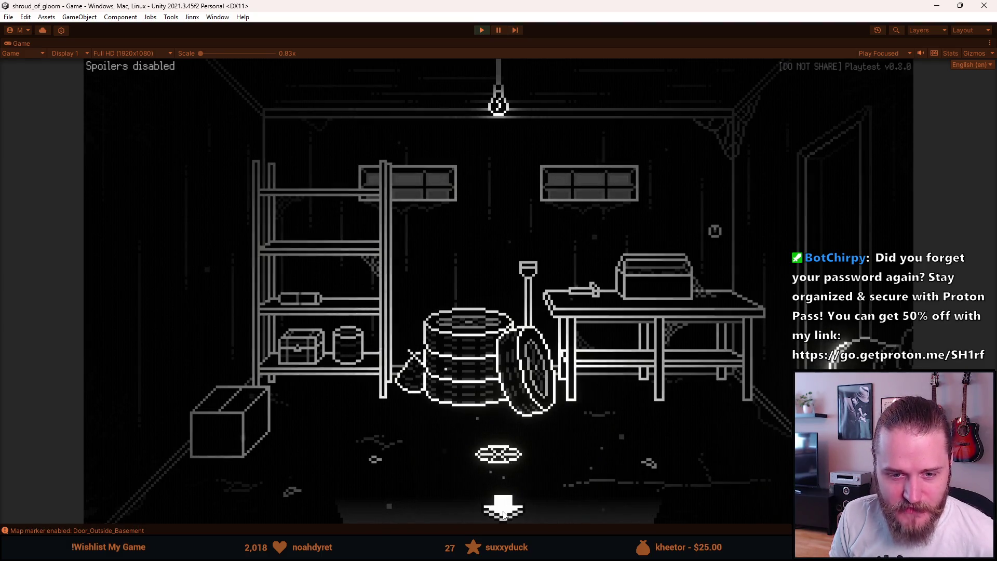
{"action": "left_click", "coordinate": [503, 514]}
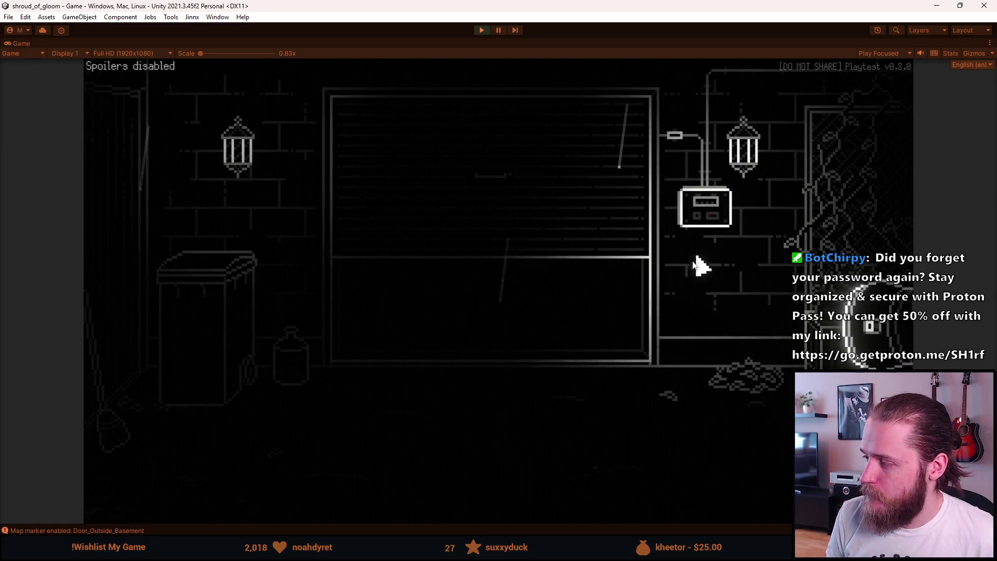
{"action": "left_click", "coordinate": [867, 259]}
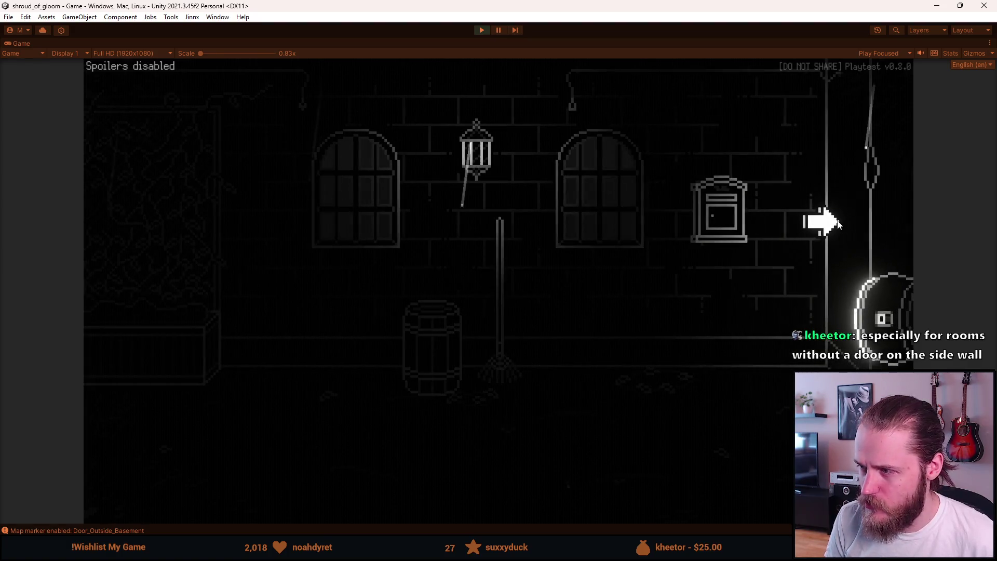
{"action": "left_click", "coordinate": [852, 220]}
{"action": "left_click", "coordinate": [808, 278]}
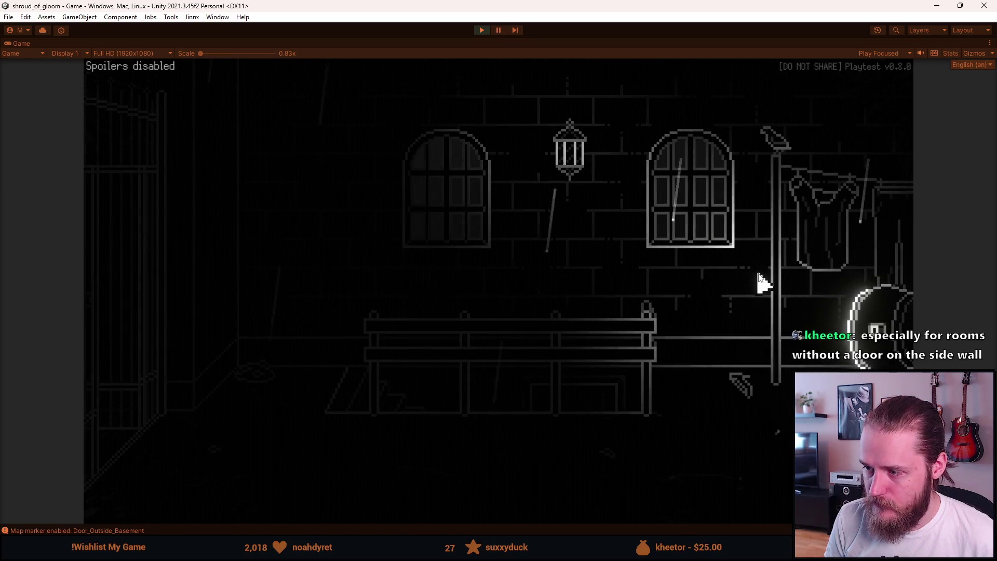
{"action": "left_click", "coordinate": [797, 284]}
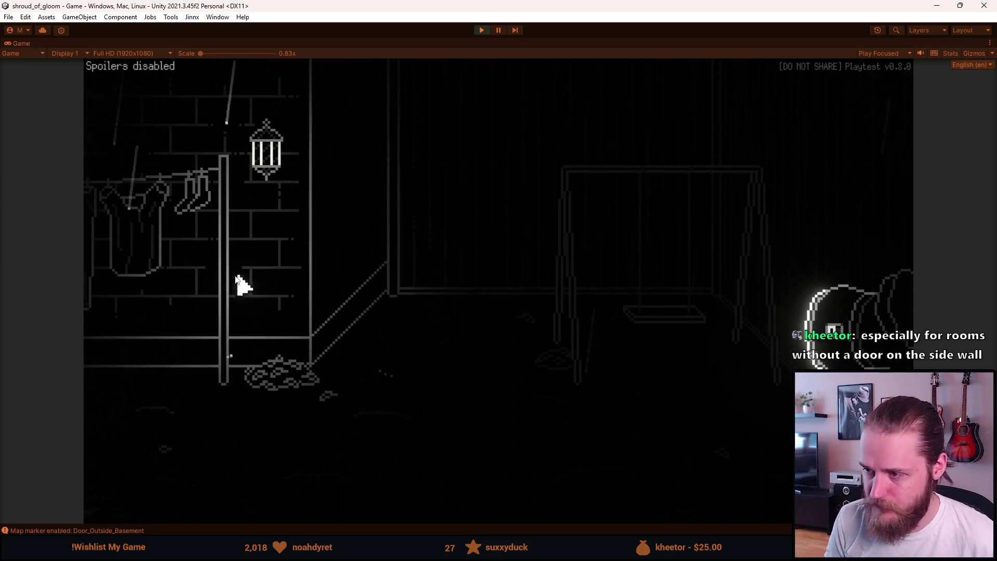
{"action": "left_click", "coordinate": [119, 277]}
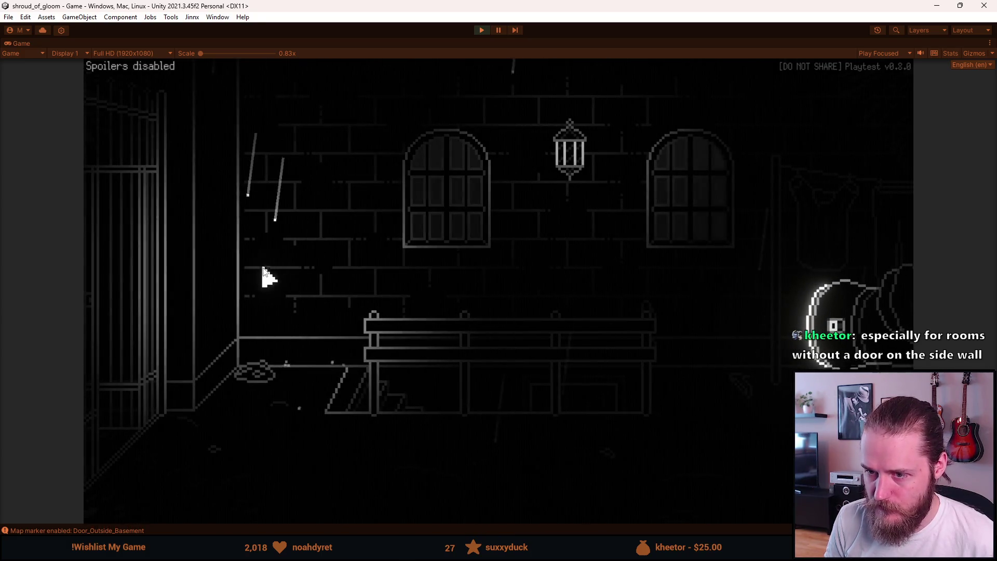
{"action": "left_click", "coordinate": [118, 285]}
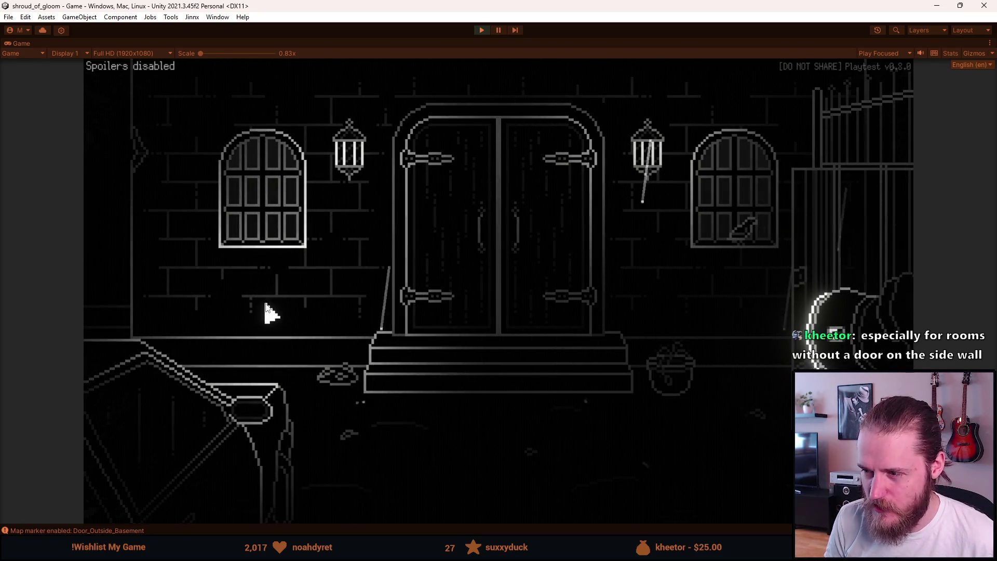
{"action": "left_click", "coordinate": [179, 263]}
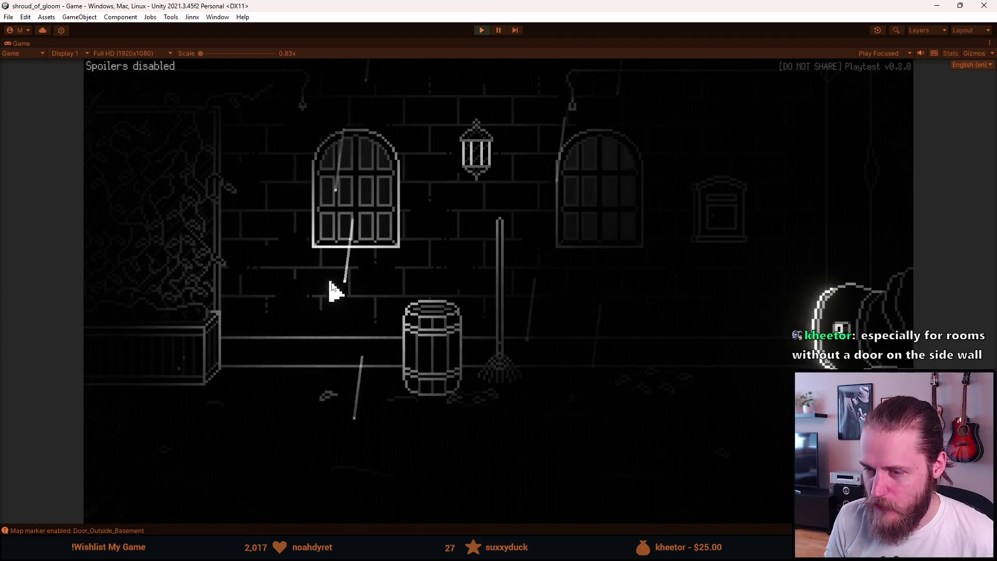
{"action": "left_click", "coordinate": [204, 238]}
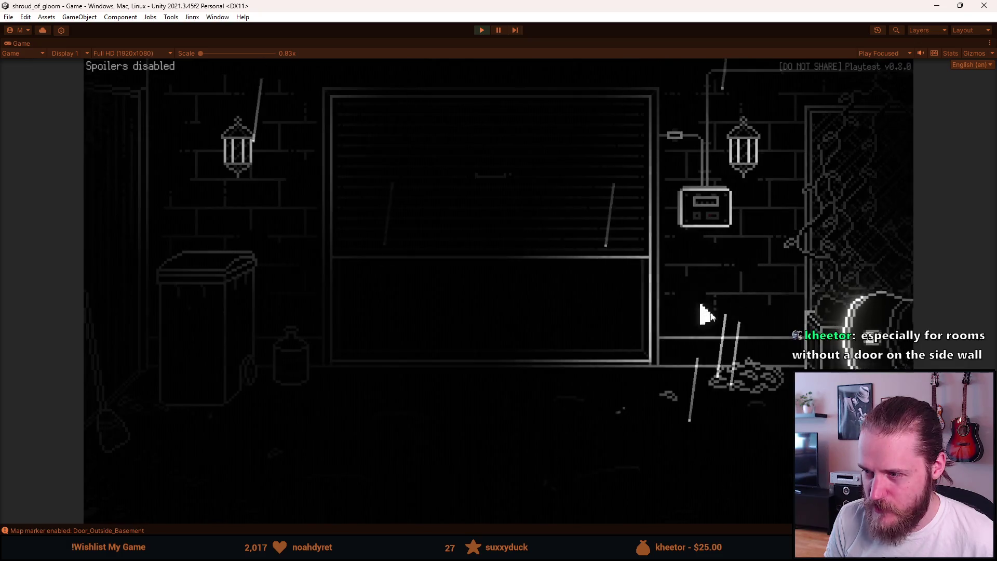
{"action": "left_click", "coordinate": [858, 230]}
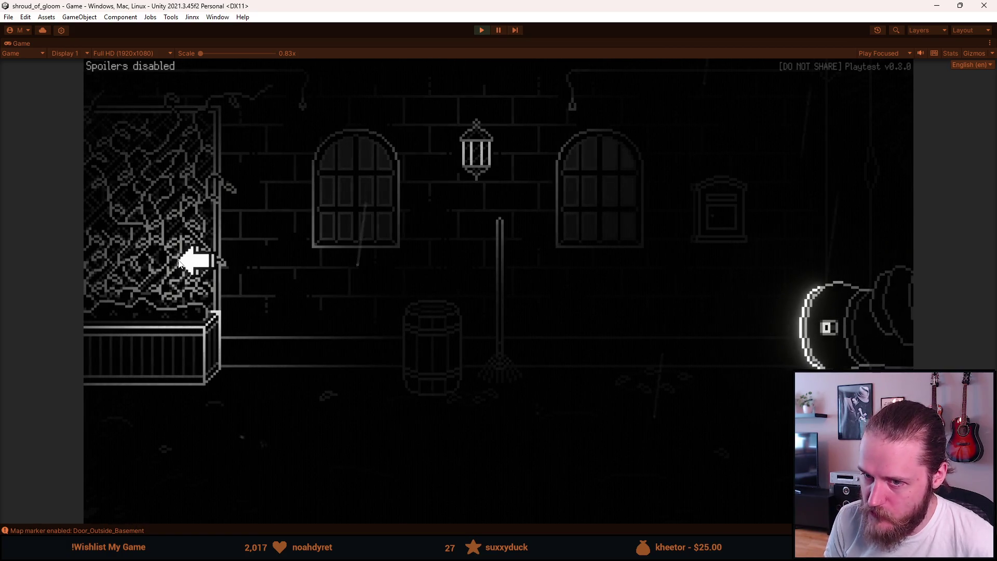
- Move to the garage-door yard, right to the arched-window courtyard, then enter the house via the basement
{"action": "left_click", "coordinate": [178, 262]}
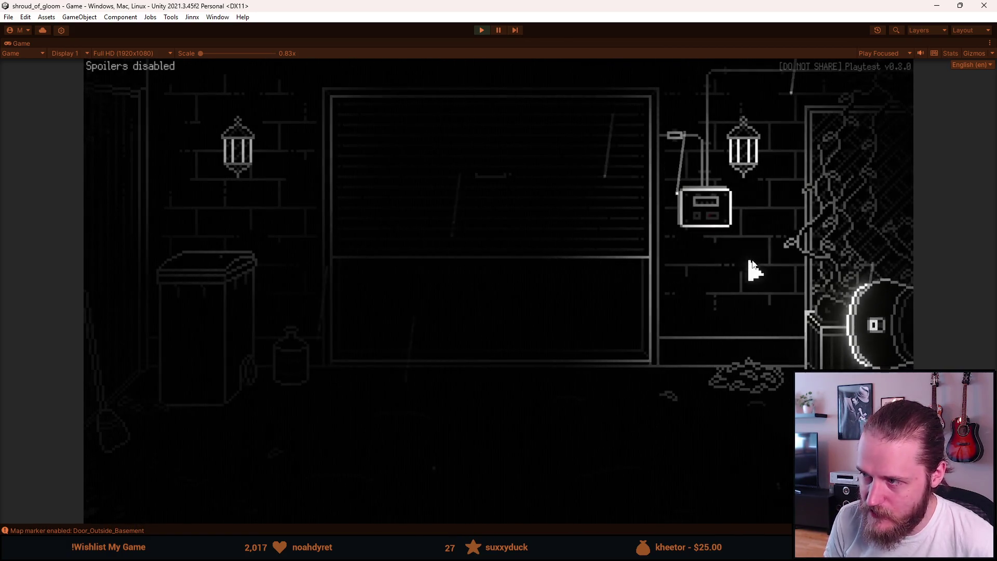
{"action": "left_click", "coordinate": [849, 225]}
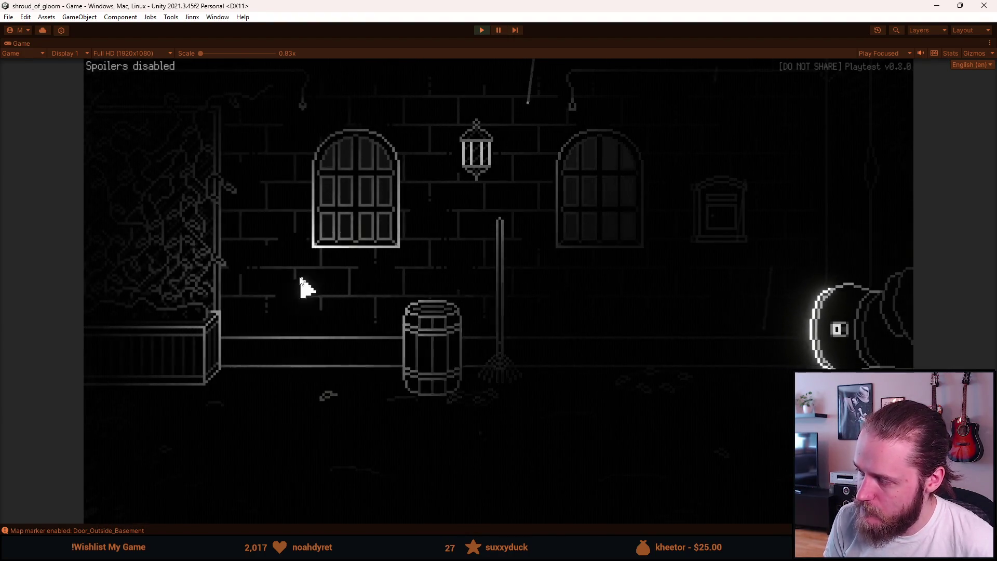
{"action": "left_click", "coordinate": [160, 278]}
{"action": "left_click", "coordinate": [475, 307]}
- Go up through the living room and staircase hall into the corridor, storage room and entrance hall
{"action": "left_click", "coordinate": [825, 196]}
{"action": "left_click", "coordinate": [831, 203]}
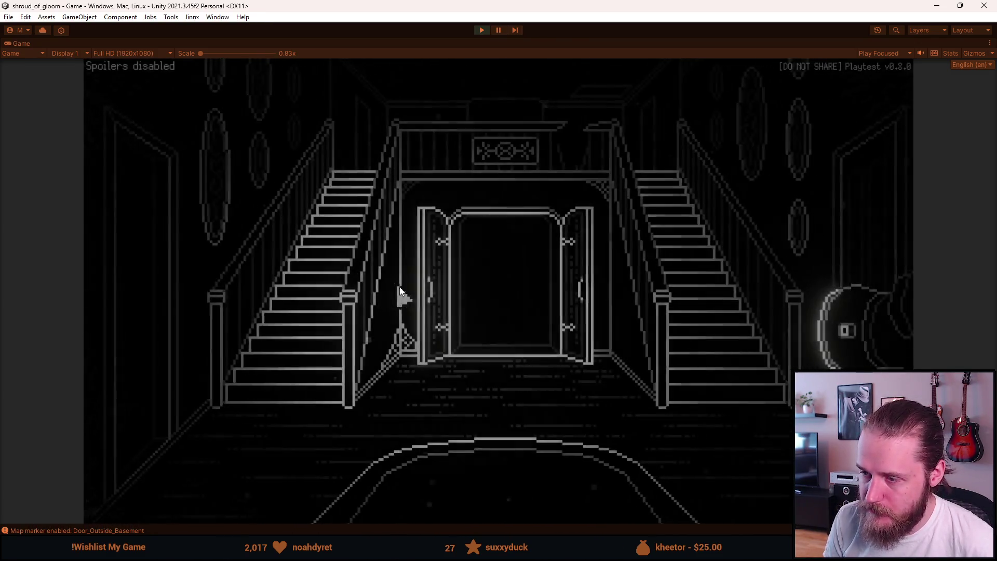
{"action": "left_click", "coordinate": [543, 282]}
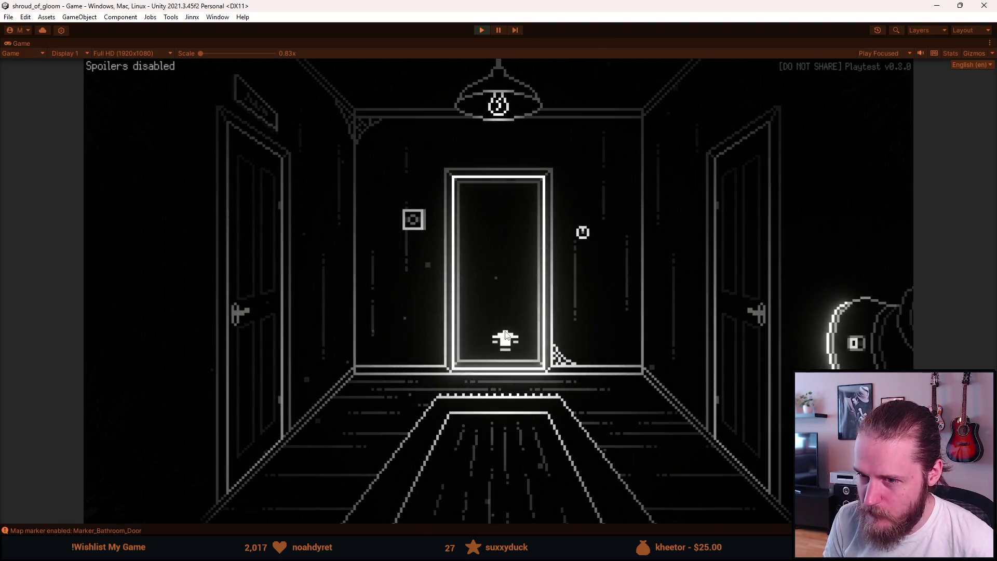
{"action": "left_click", "coordinate": [264, 305]}
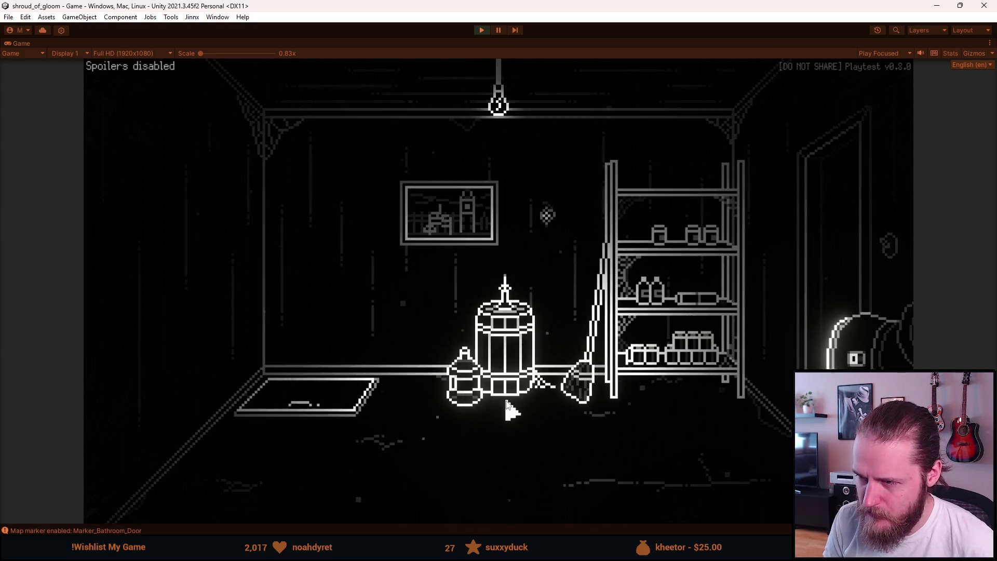
{"action": "left_click", "coordinate": [838, 268]}
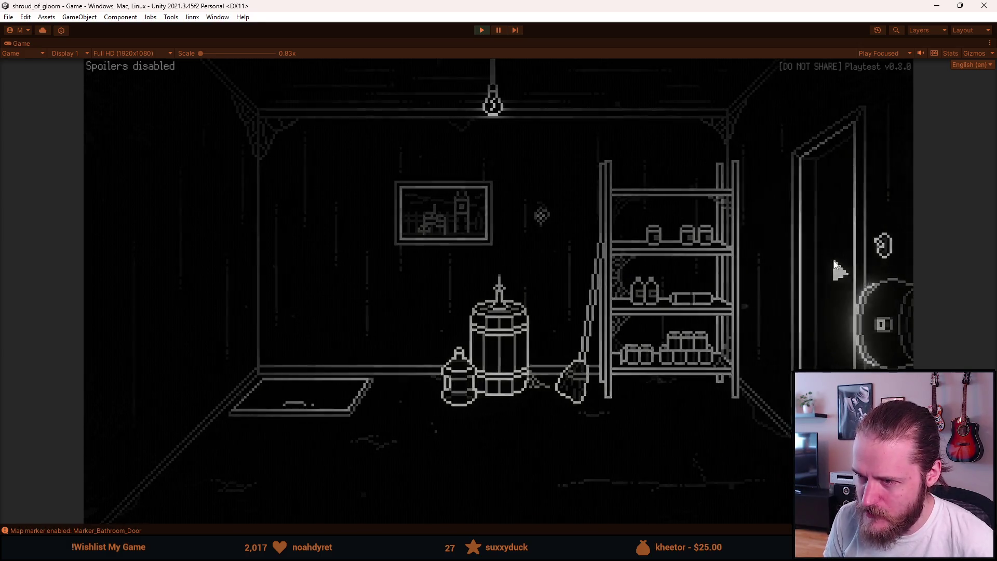
{"action": "left_click", "coordinate": [461, 273]}
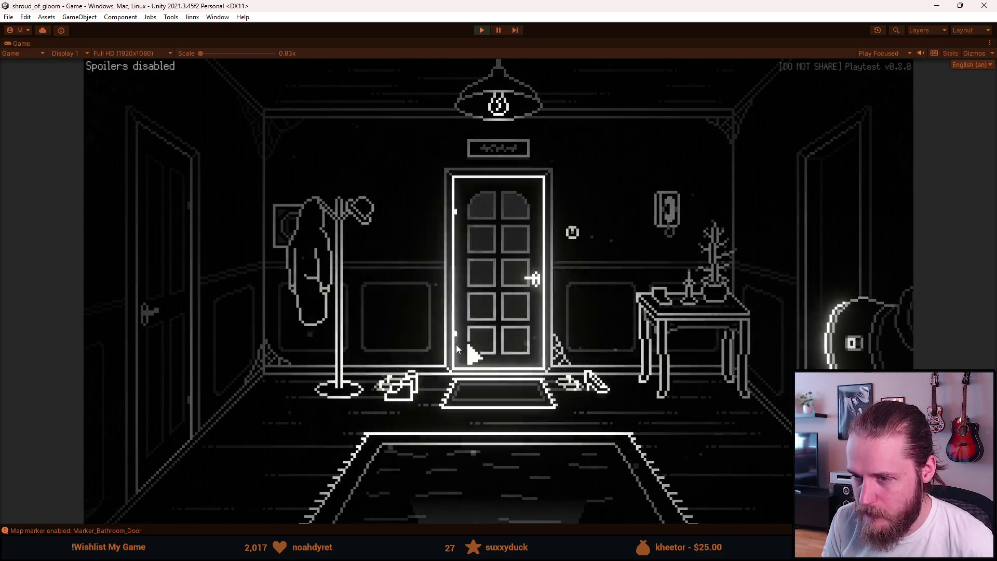
- Return via the corridor to the fireplace room, back to the staircase hall, and open the inventory
{"action": "left_click", "coordinate": [472, 480]}
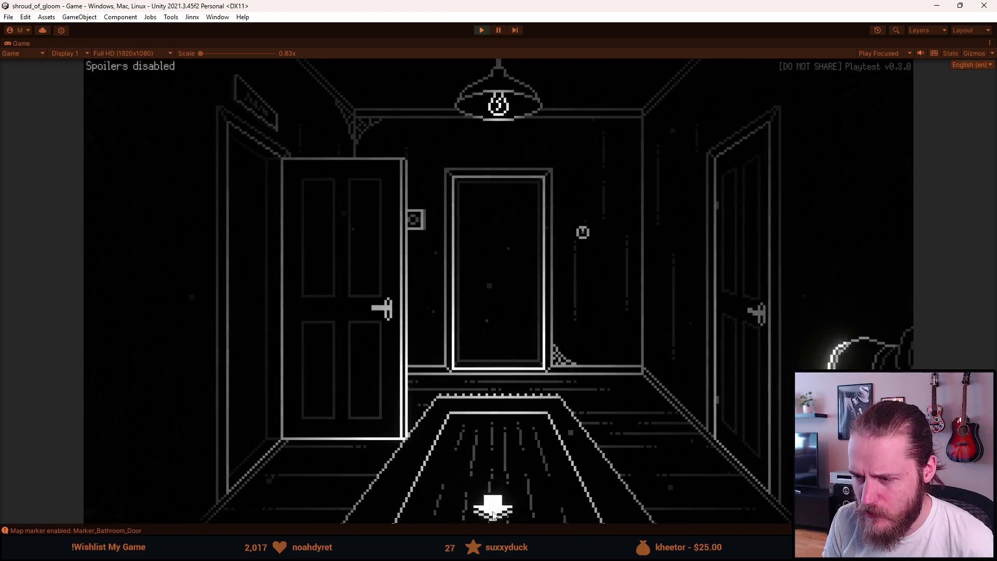
{"action": "left_click", "coordinate": [670, 239]}
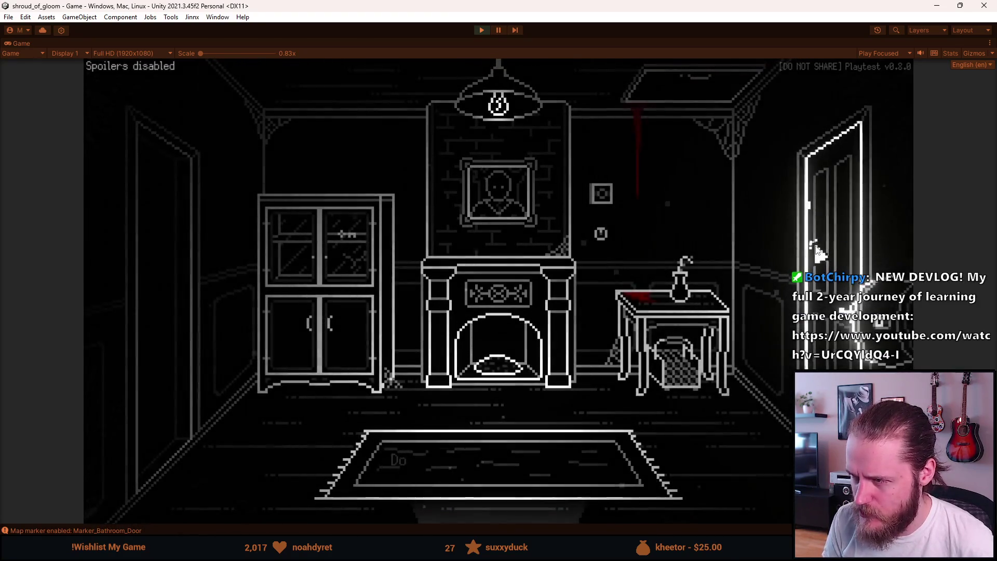
{"action": "left_click", "coordinate": [810, 254]}
{"action": "left_click", "coordinate": [508, 506]}
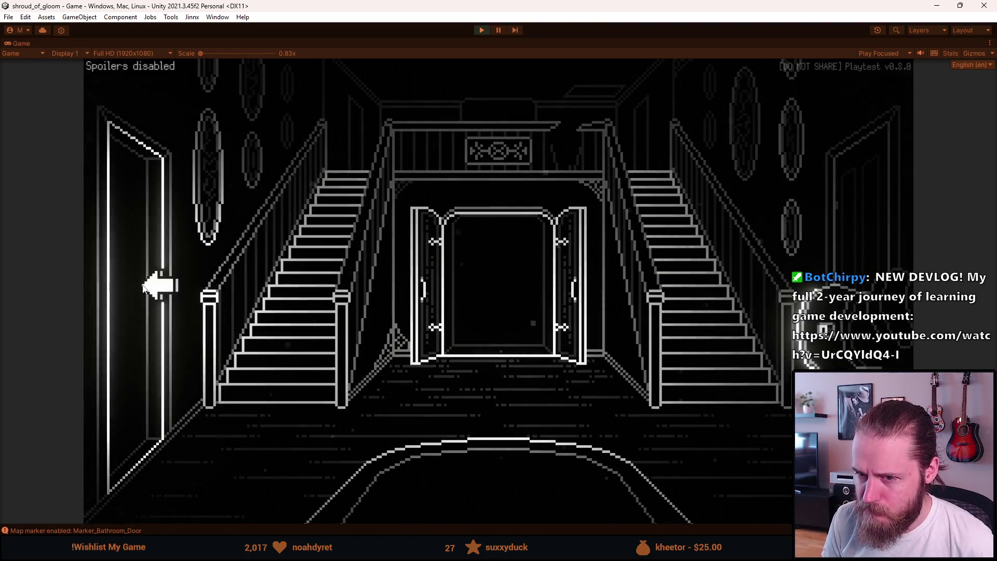
{"action": "left_click", "coordinate": [196, 498]}
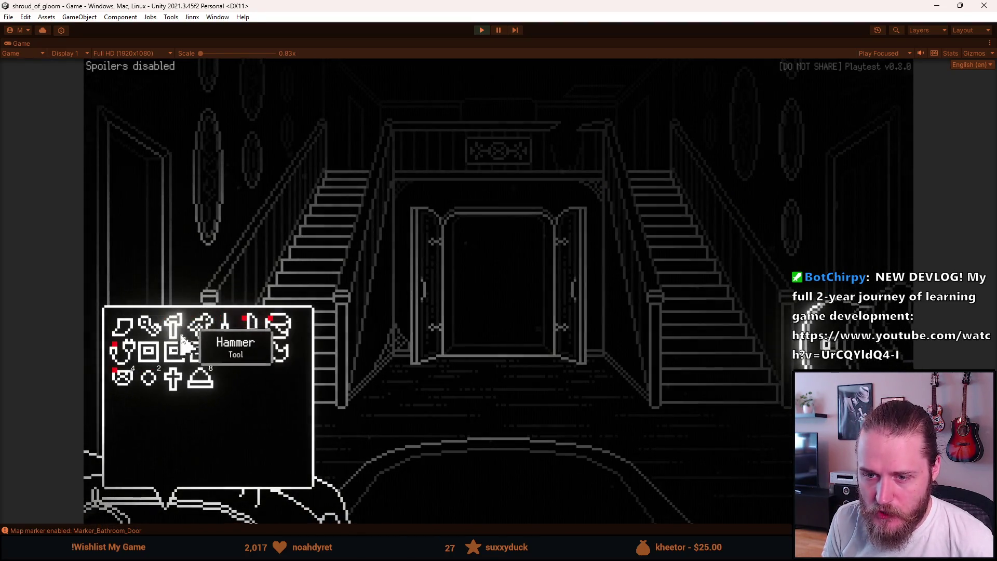
- Unlock the hall's right door with an inventory item, visit the clock room, and return to the stair hall
{"action": "left_click", "coordinate": [841, 218]}
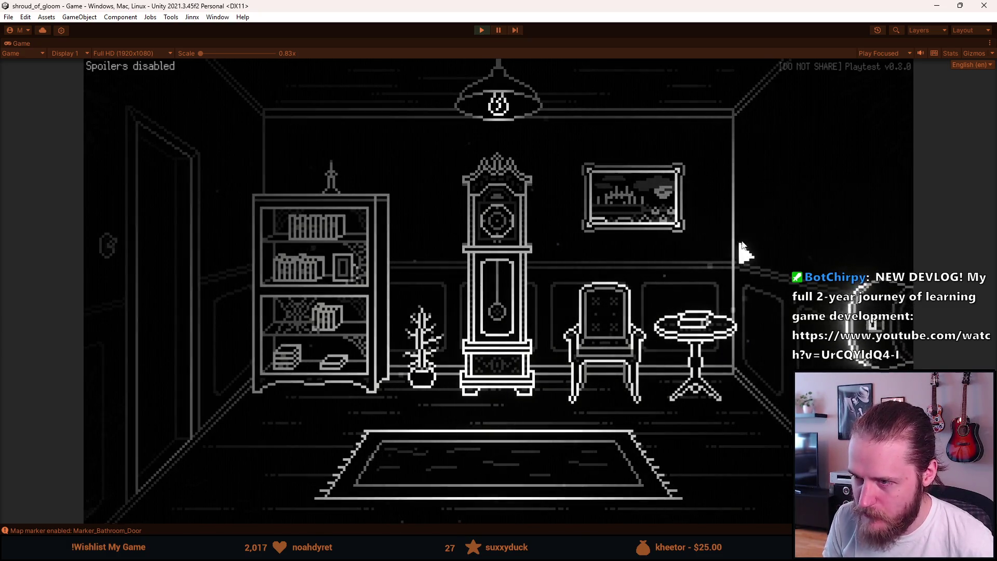
{"action": "left_click", "coordinate": [186, 269]}
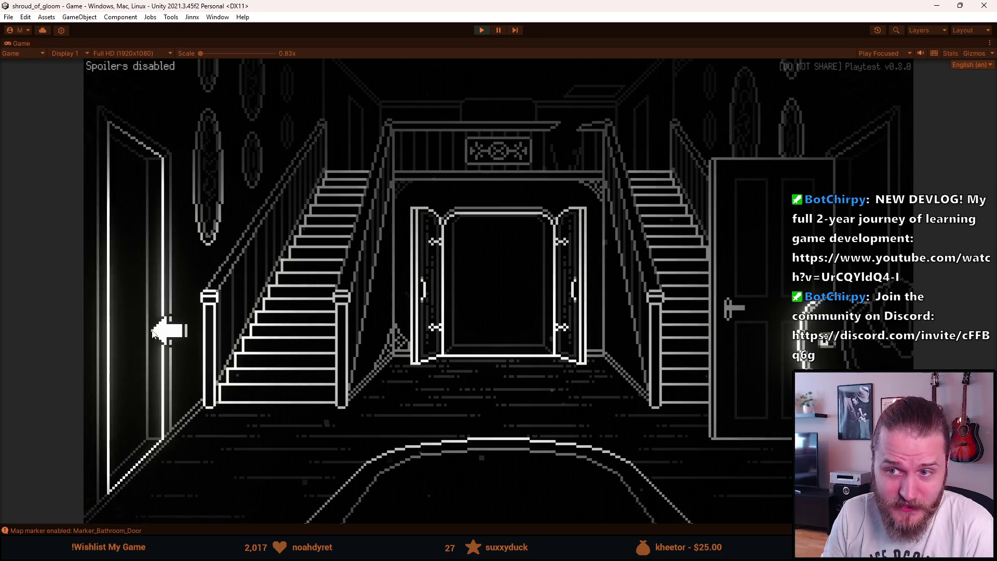
- Go through the central double doors into the storage room, then along the hallway into the bathroom
{"action": "left_click", "coordinate": [491, 306]}
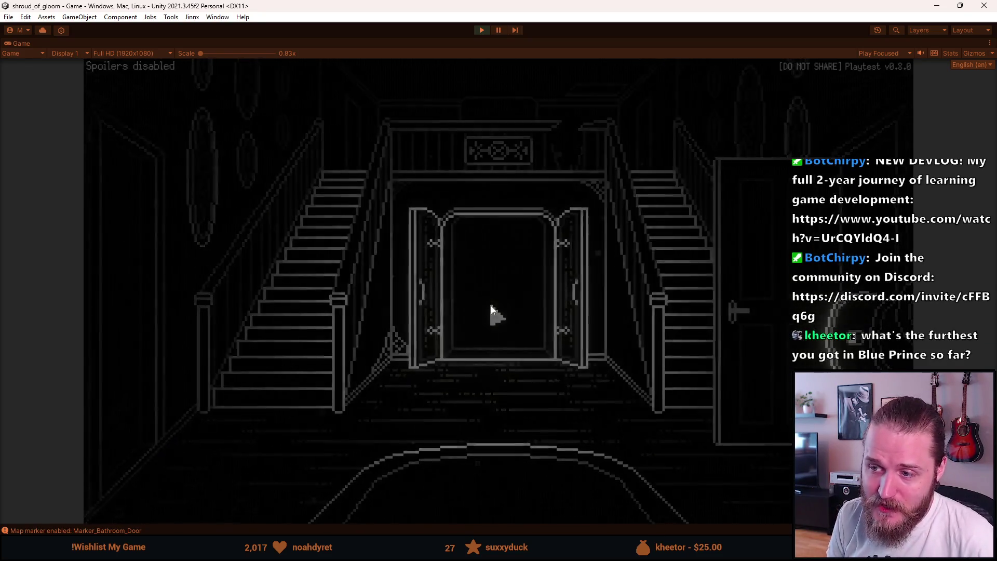
{"action": "left_click", "coordinate": [223, 295]}
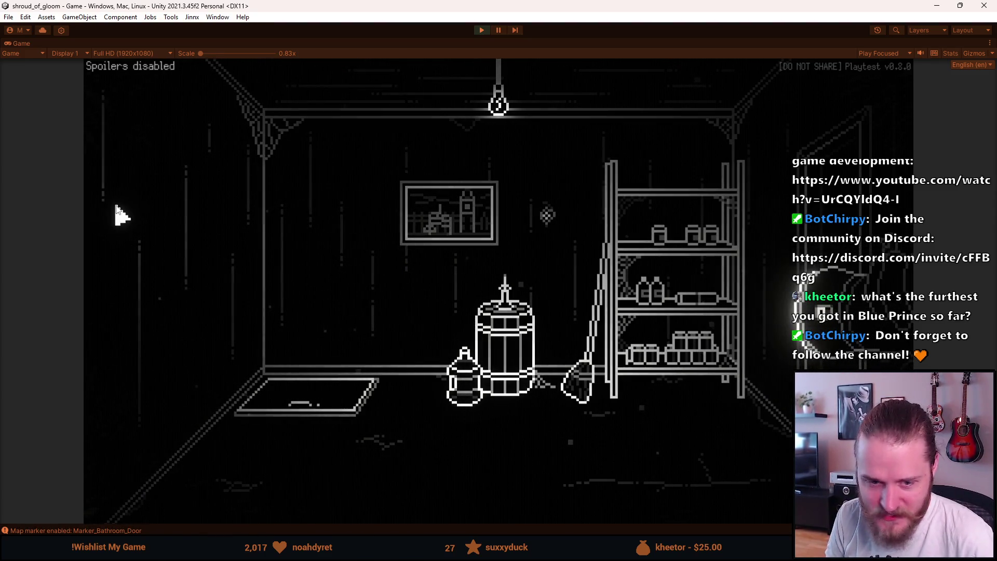
{"action": "left_click", "coordinate": [753, 243]}
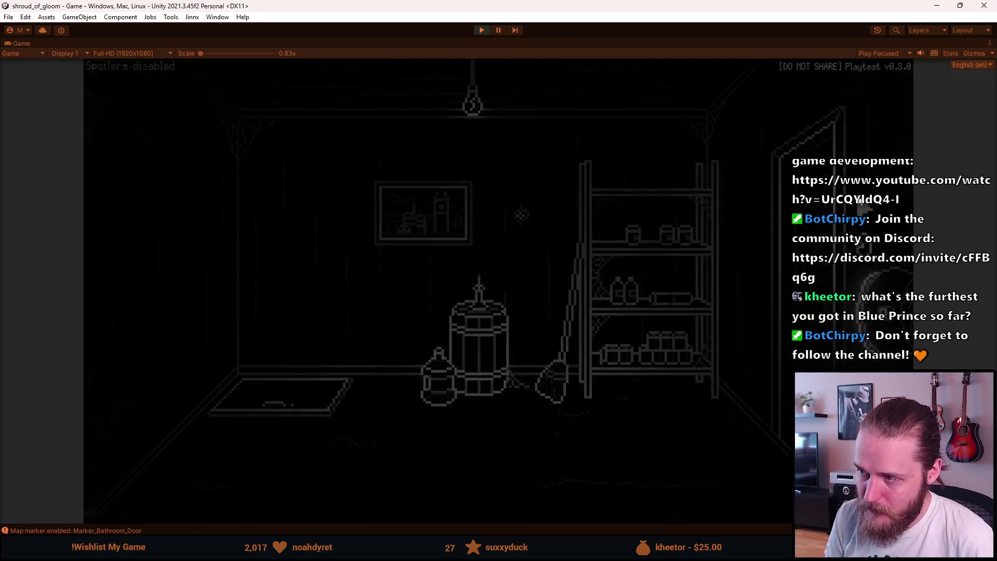
{"action": "left_click", "coordinate": [753, 242]}
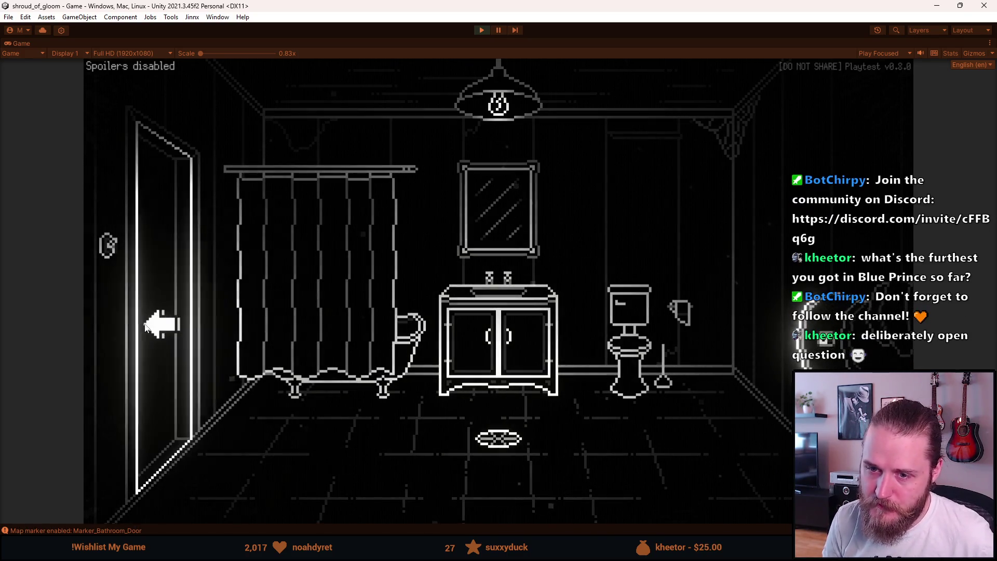
- Leave the bathroom, pass through the kitchen to the entrance hall, and open the inventory there
{"action": "left_click", "coordinate": [151, 326]}
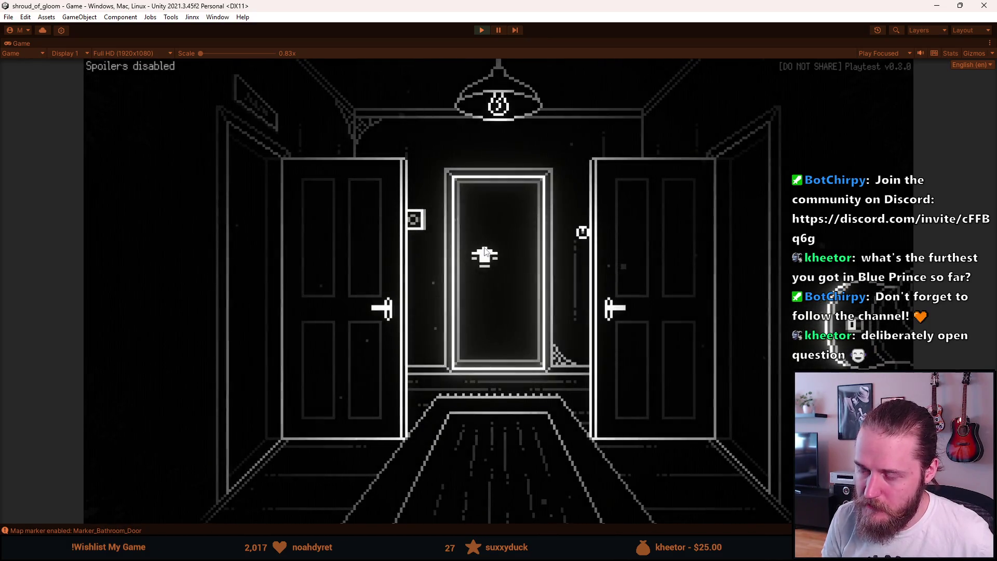
{"action": "left_click", "coordinate": [485, 256]}
{"action": "left_click", "coordinate": [710, 262]}
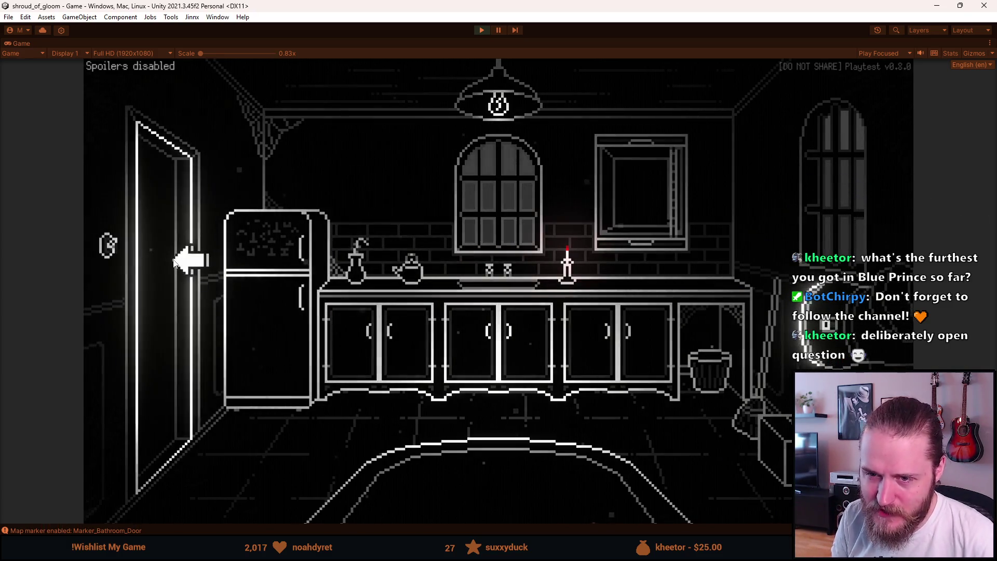
{"action": "left_click", "coordinate": [190, 256]}
{"action": "left_click", "coordinate": [270, 506]}
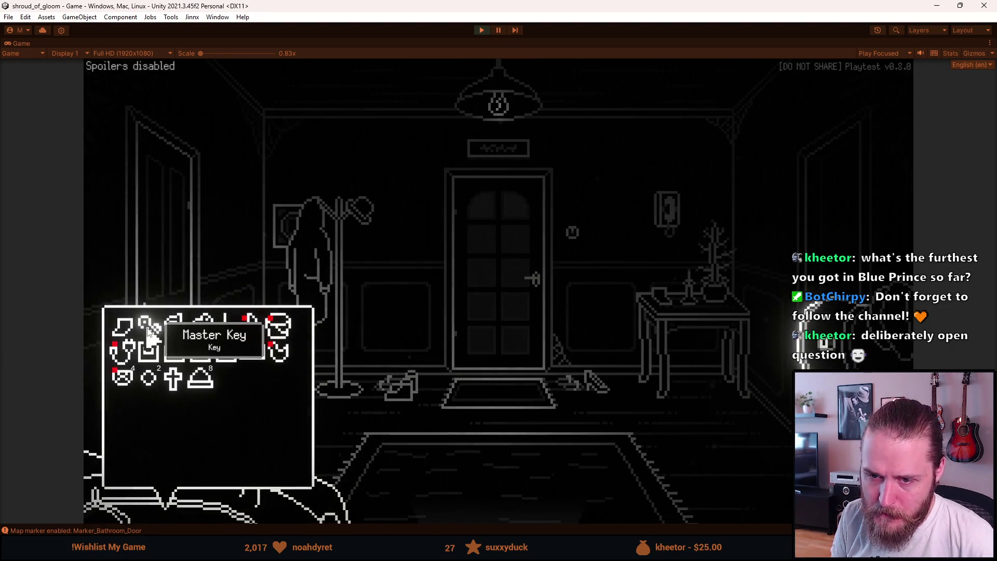
- Unlock the hallway door with the Master Key and go through into the lounge
{"action": "left_click", "coordinate": [165, 329]}
{"action": "left_click", "coordinate": [512, 288]}
{"action": "left_click", "coordinate": [511, 284]}
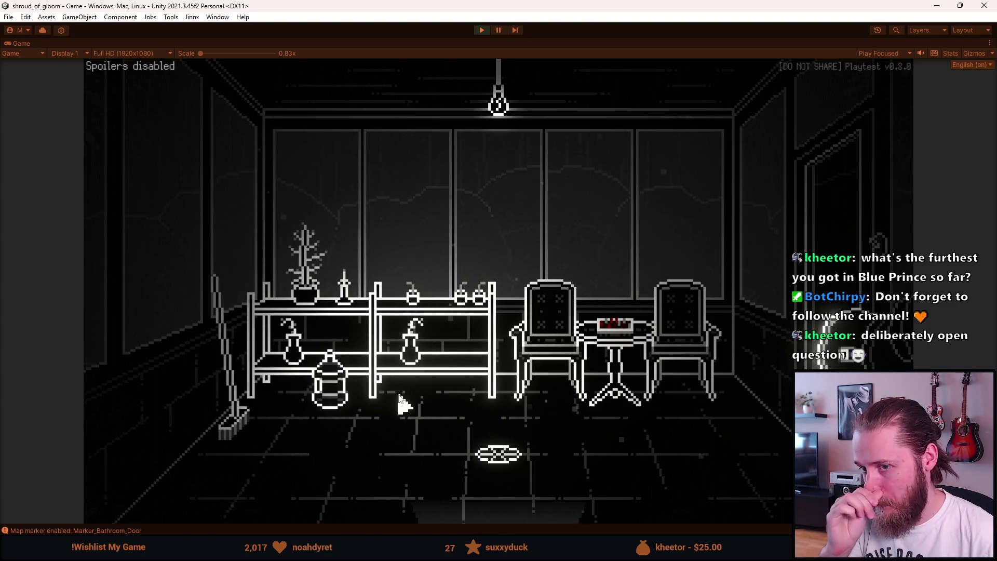
- Walk from the shelf room through the hallway, staircase hall, fireplace and piano rooms
{"action": "left_click", "coordinate": [458, 501]}
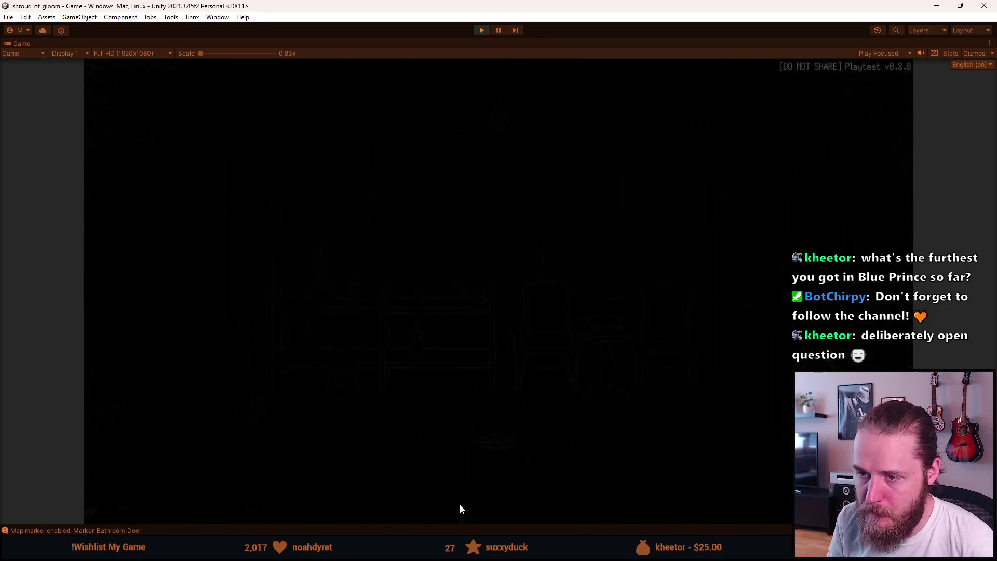
{"action": "left_click", "coordinate": [459, 504]}
{"action": "left_click", "coordinate": [457, 502]}
{"action": "left_click", "coordinate": [307, 379]}
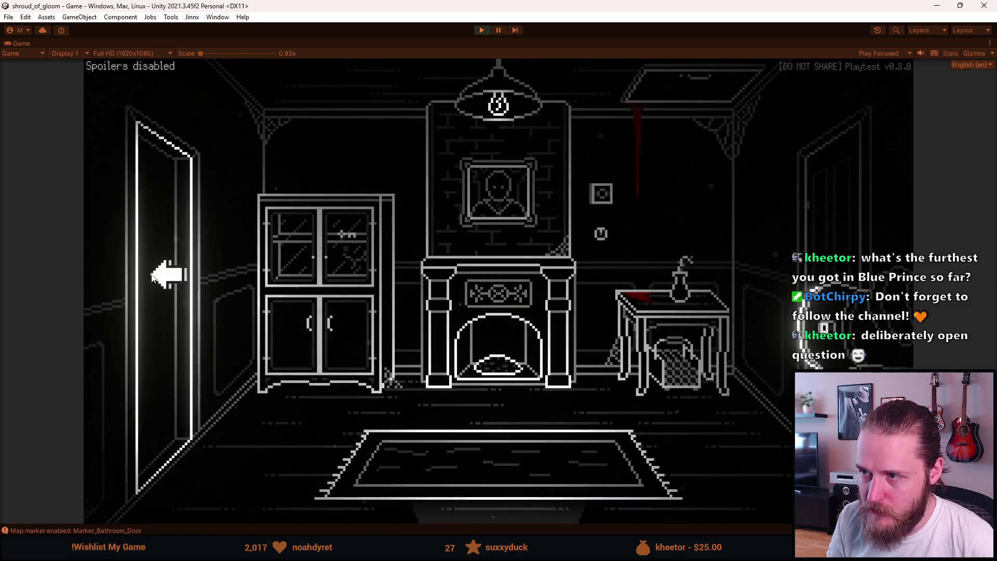
{"action": "left_click", "coordinate": [158, 279]}
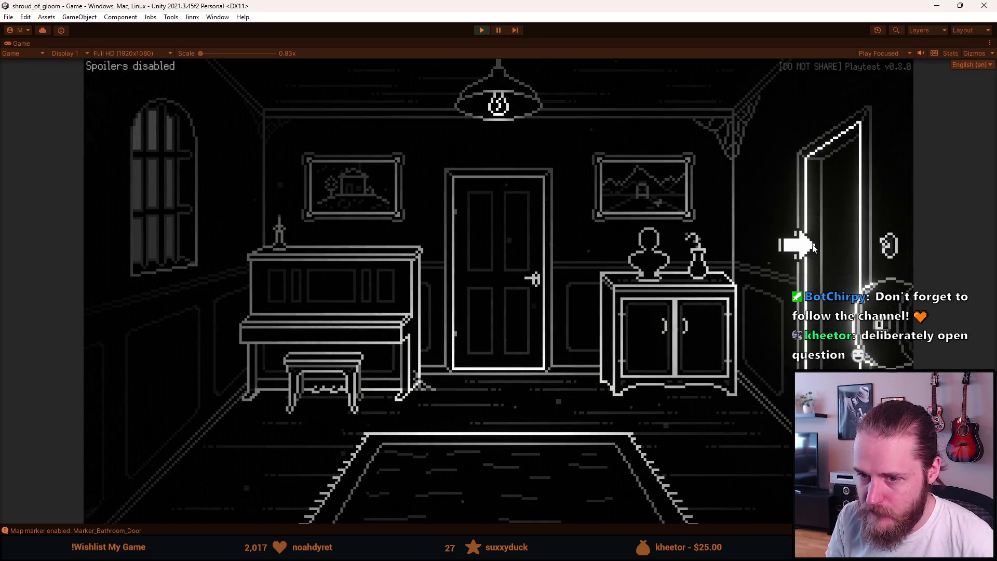
{"action": "left_click", "coordinate": [813, 248]}
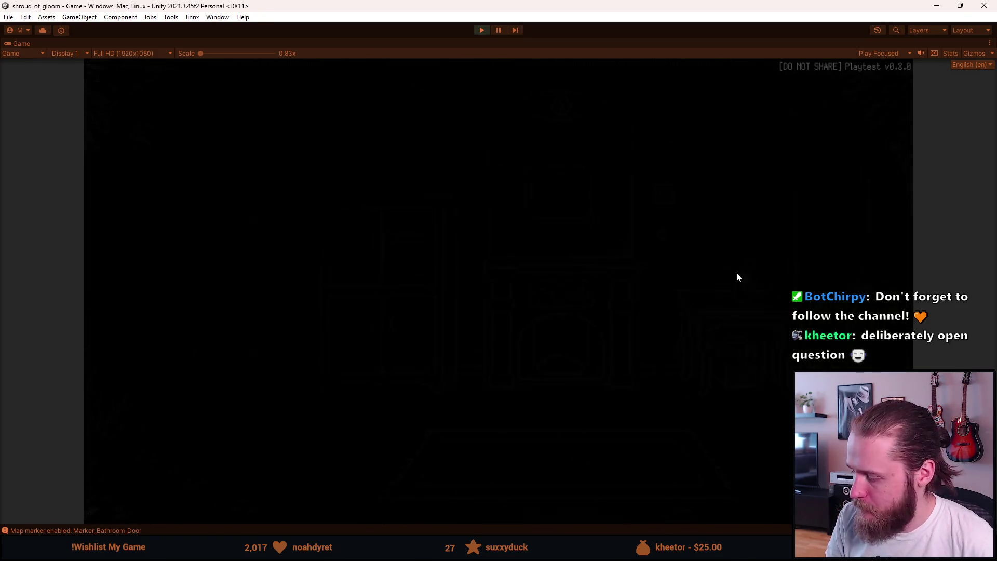
{"action": "left_click", "coordinate": [503, 501]}
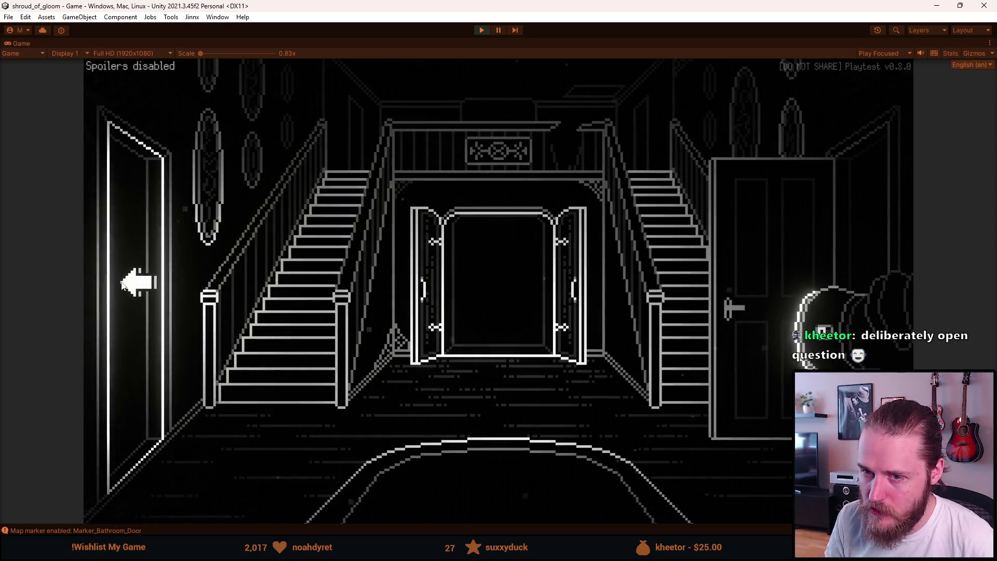
- Explore the TV room, central corridor and clock room off the staircase hall
{"action": "left_click", "coordinate": [133, 283]}
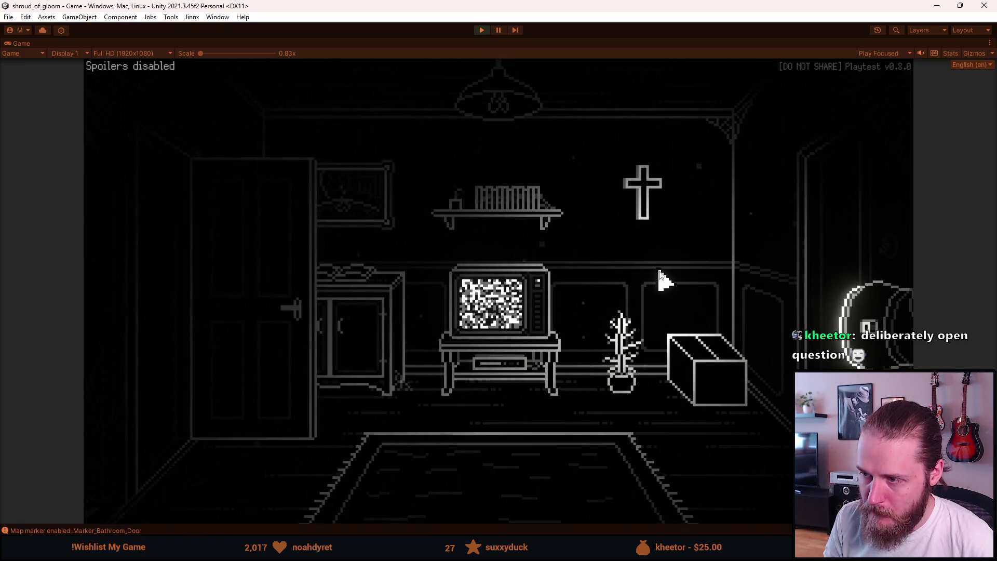
{"action": "left_click", "coordinate": [824, 238]}
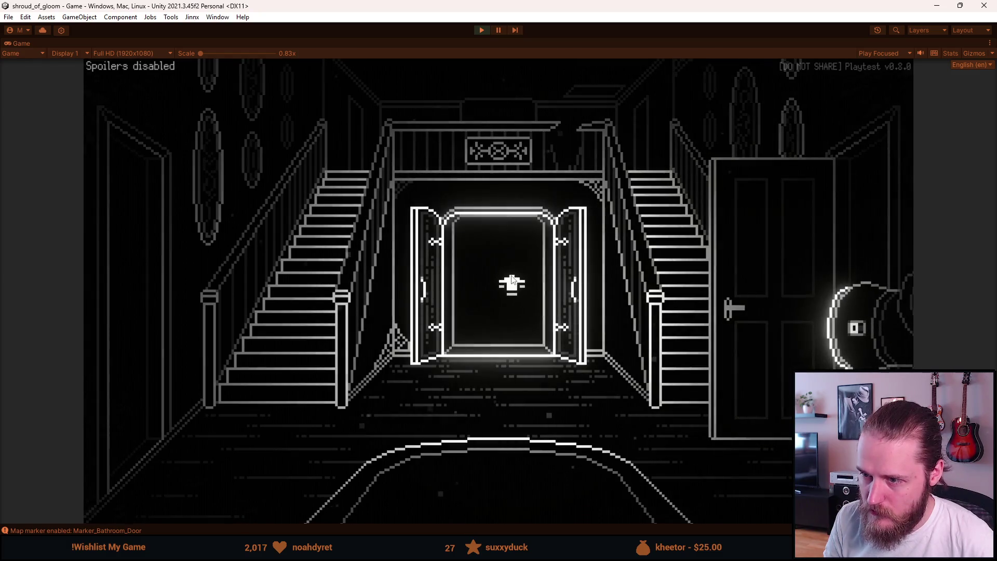
{"action": "left_click", "coordinate": [511, 278]}
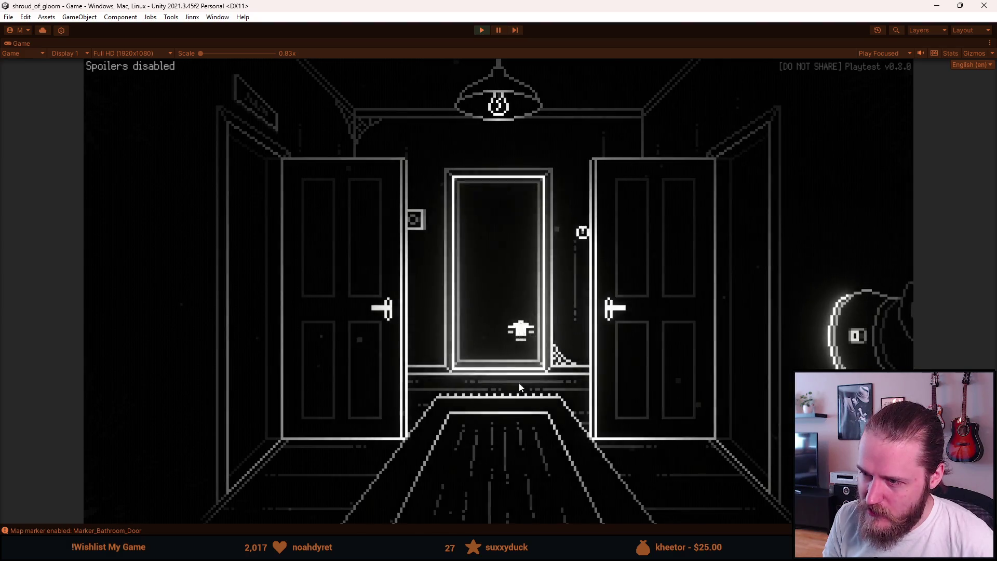
{"action": "left_click", "coordinate": [523, 502]}
{"action": "left_click", "coordinate": [774, 278]}
{"action": "left_click", "coordinate": [848, 240]}
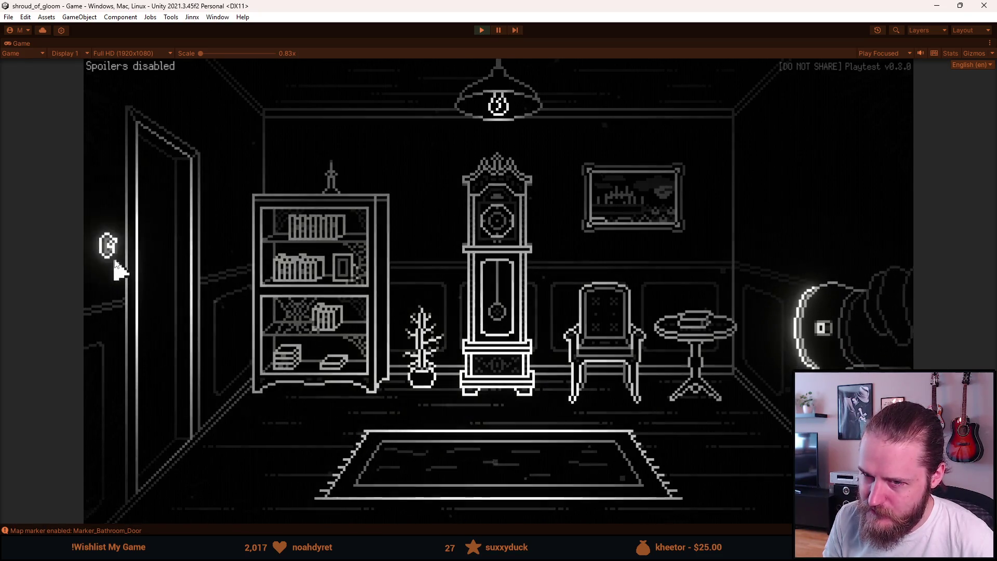
- Return via the TV and piano rooms to the fireplace room and try its right door
{"action": "left_click", "coordinate": [173, 254]}
{"action": "left_click", "coordinate": [174, 306]}
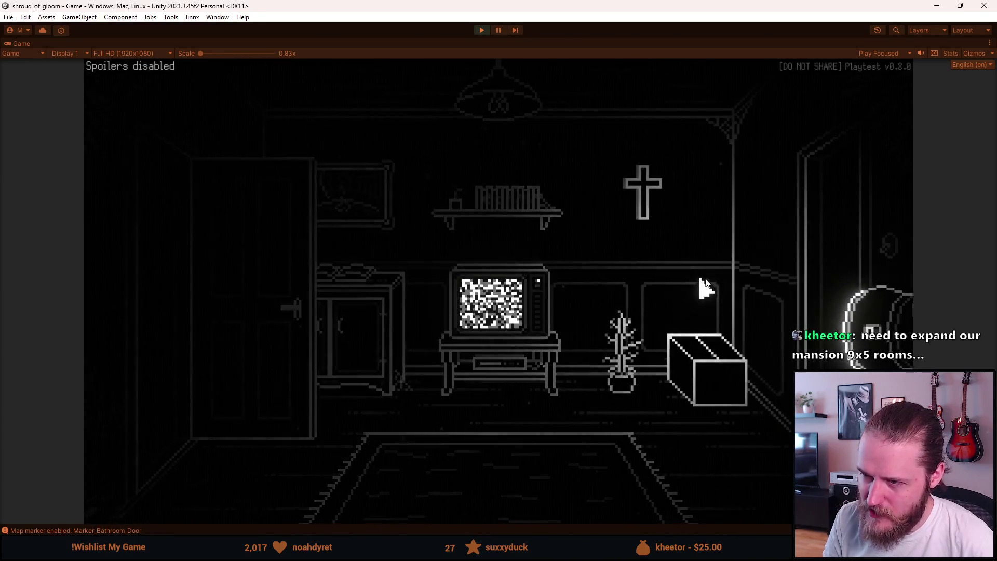
{"action": "left_click", "coordinate": [797, 254]}
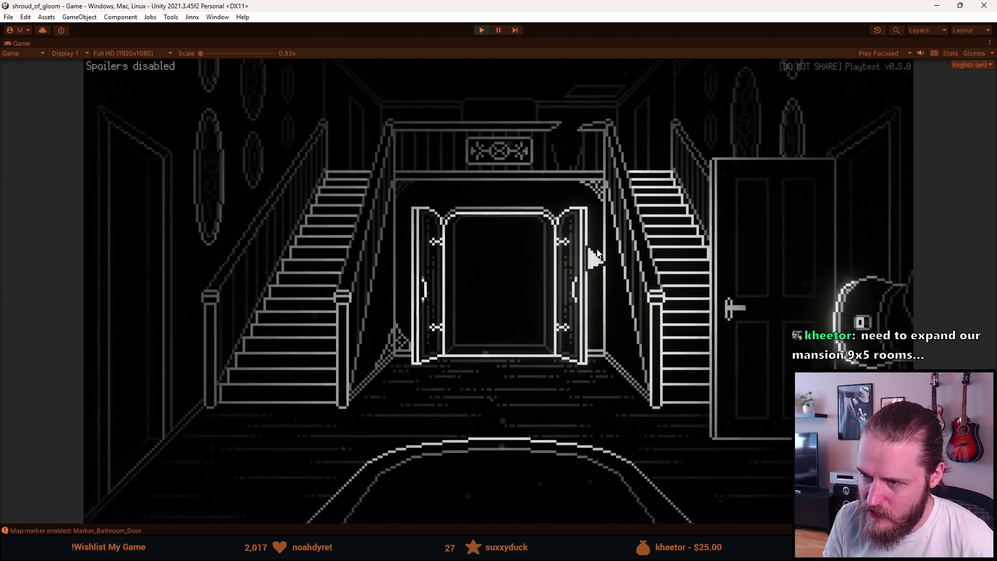
{"action": "left_click", "coordinate": [650, 255]}
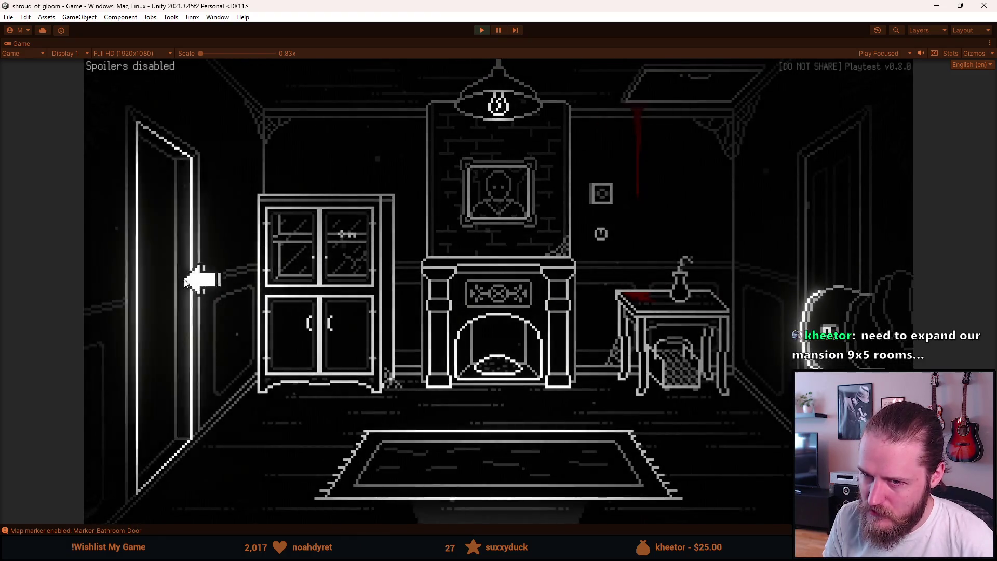
{"action": "left_click", "coordinate": [200, 279]}
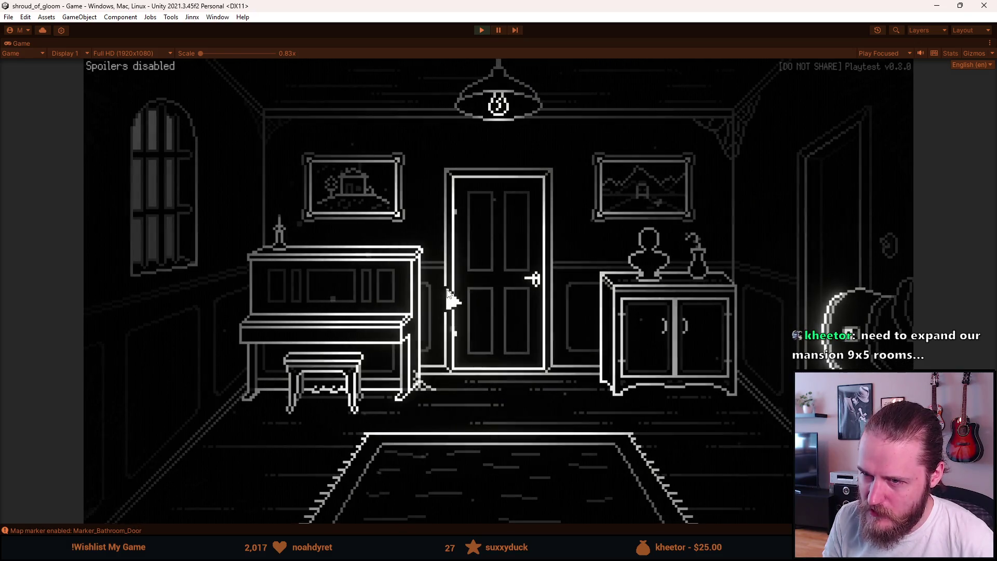
{"action": "left_click", "coordinate": [797, 202]}
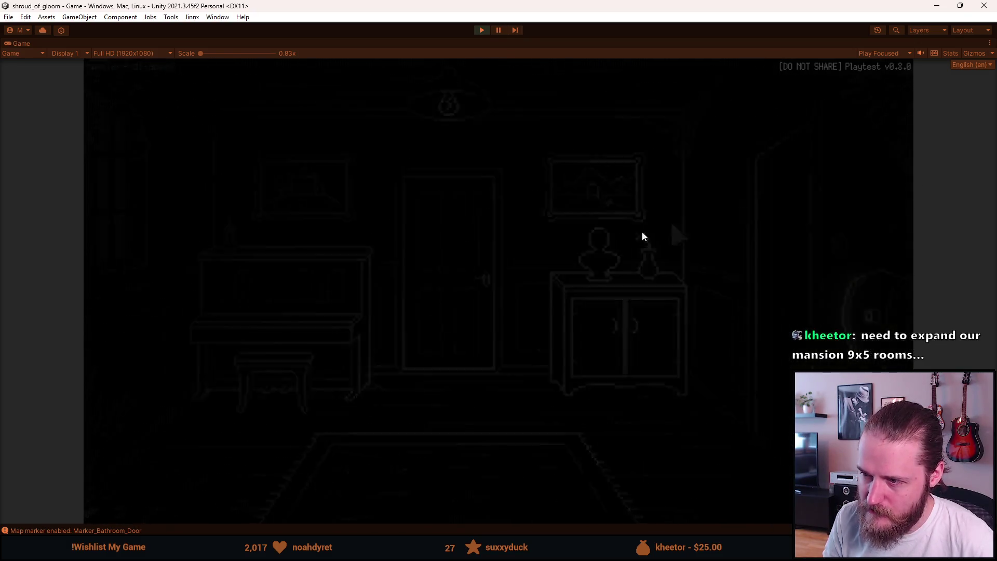
{"action": "left_click", "coordinate": [823, 240]}
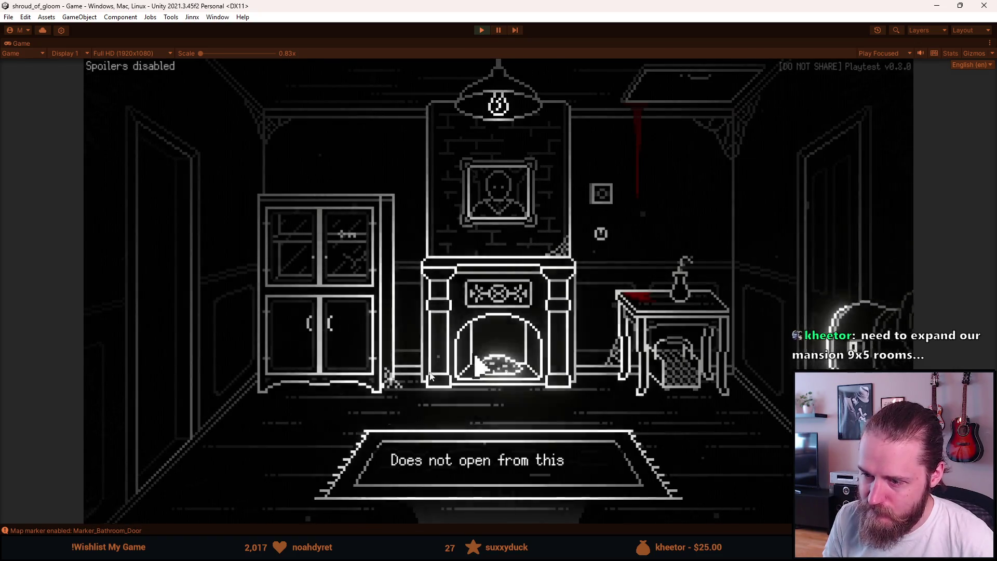
- Unlock the fireplace room's right door with the Master Key and walk through it
{"action": "left_click", "coordinate": [213, 511]}
{"action": "left_click", "coordinate": [223, 350]}
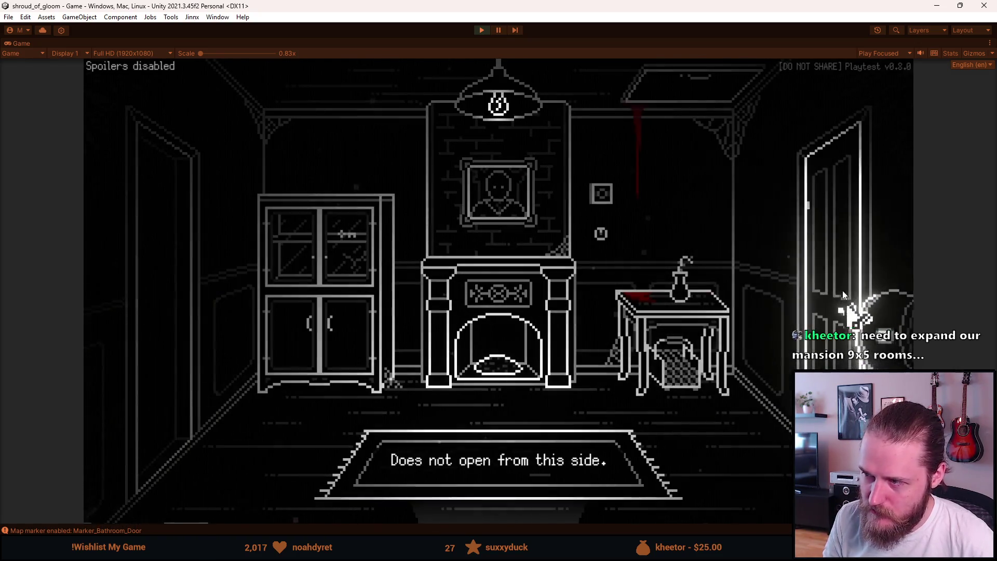
{"action": "left_click", "coordinate": [810, 256]}
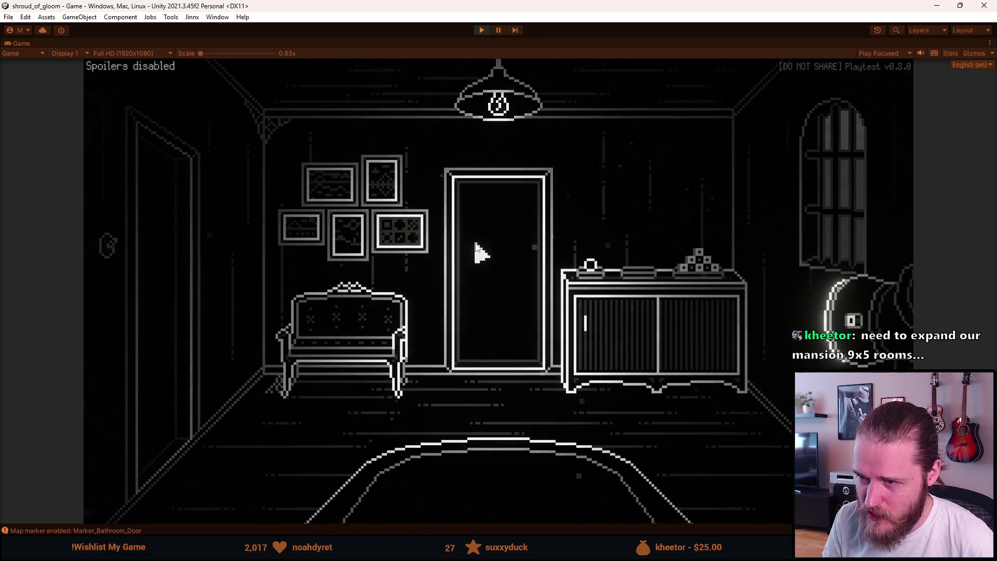
- Continue through the dining room and hallway back to the stair hall
{"action": "left_click", "coordinate": [478, 251]}
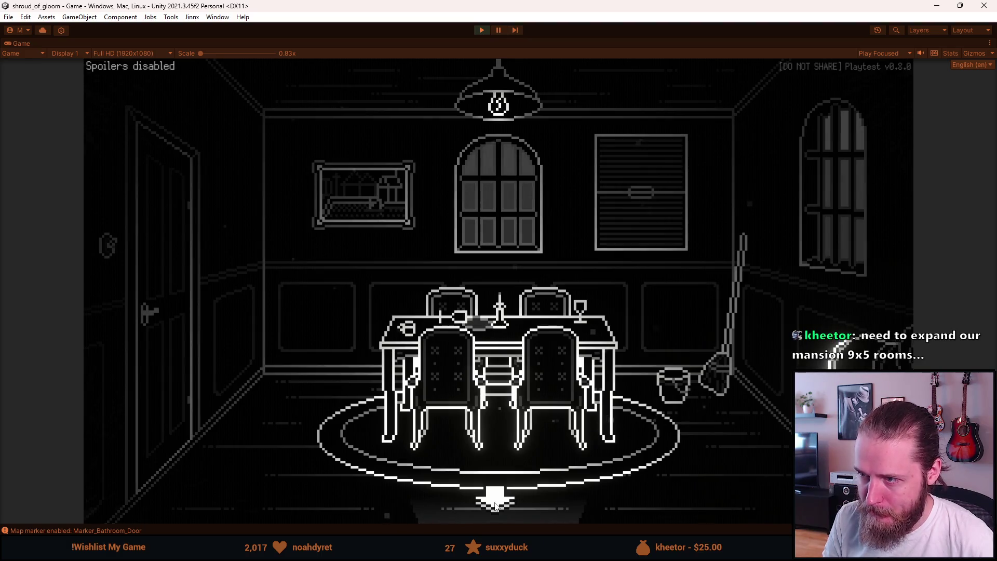
{"action": "left_click", "coordinate": [495, 504]}
{"action": "left_click", "coordinate": [160, 320]}
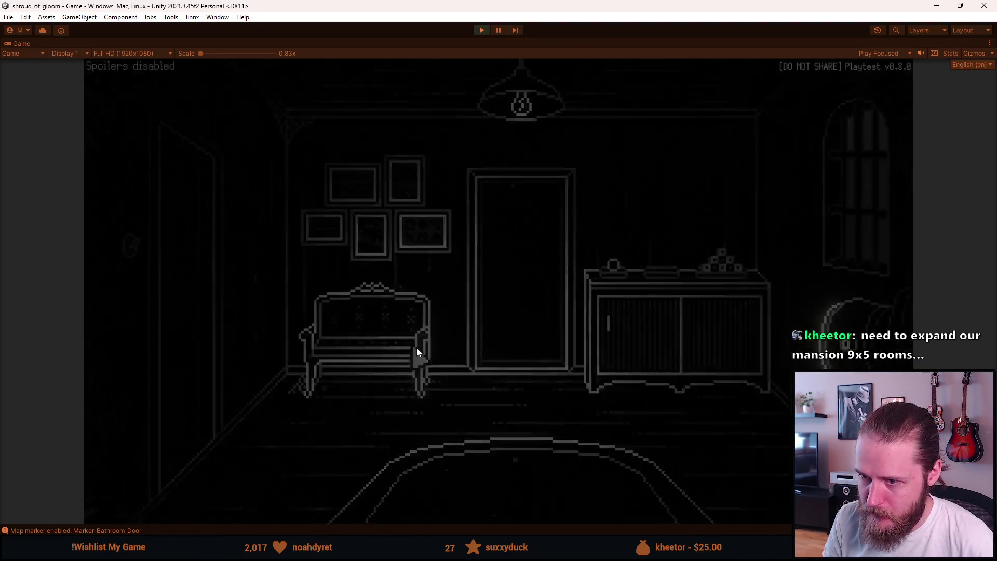
{"action": "left_click", "coordinate": [483, 498]}
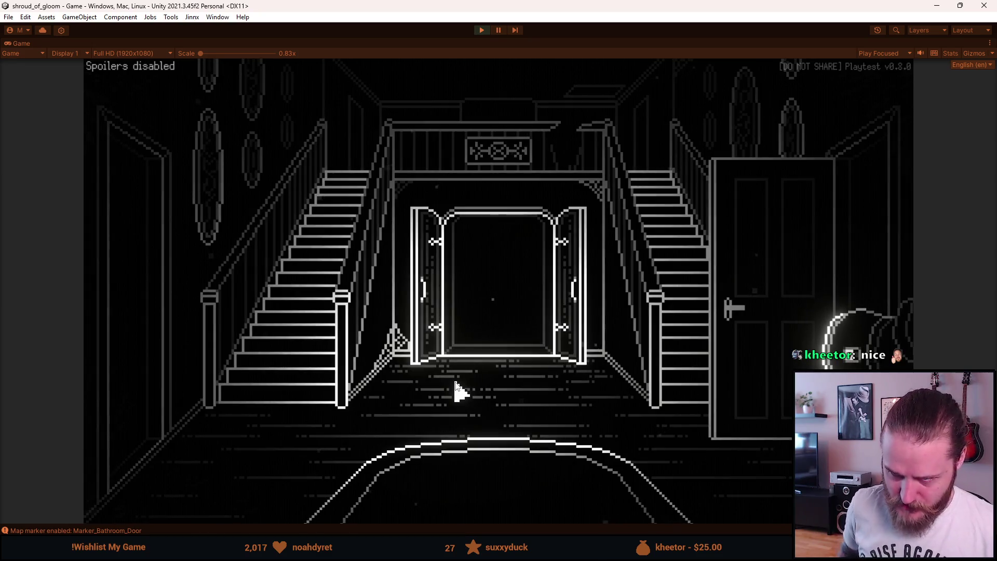
- Go through the hallway's left doorway into the TV room and open its left door
{"action": "left_click", "coordinate": [120, 331]}
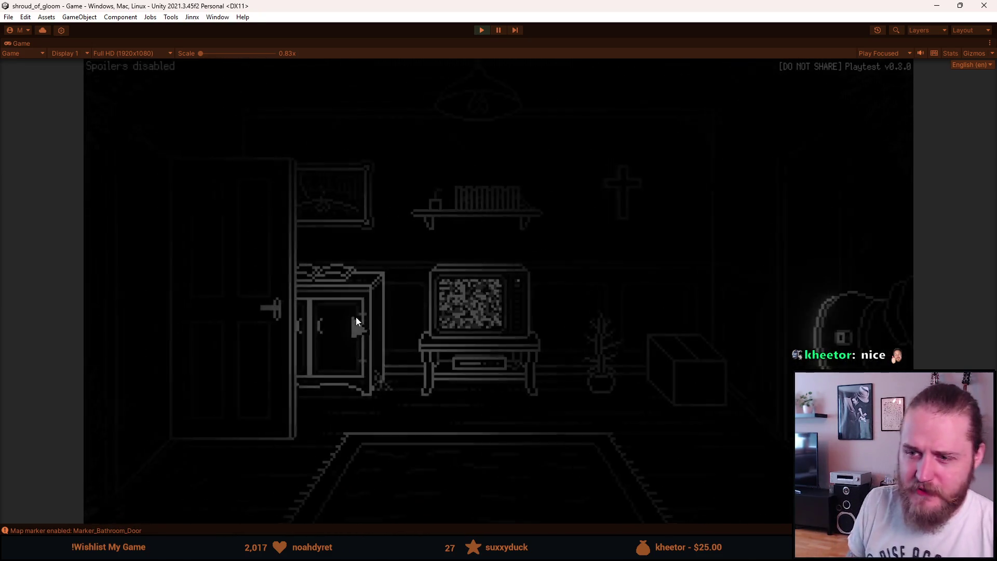
{"action": "left_click", "coordinate": [249, 296]}
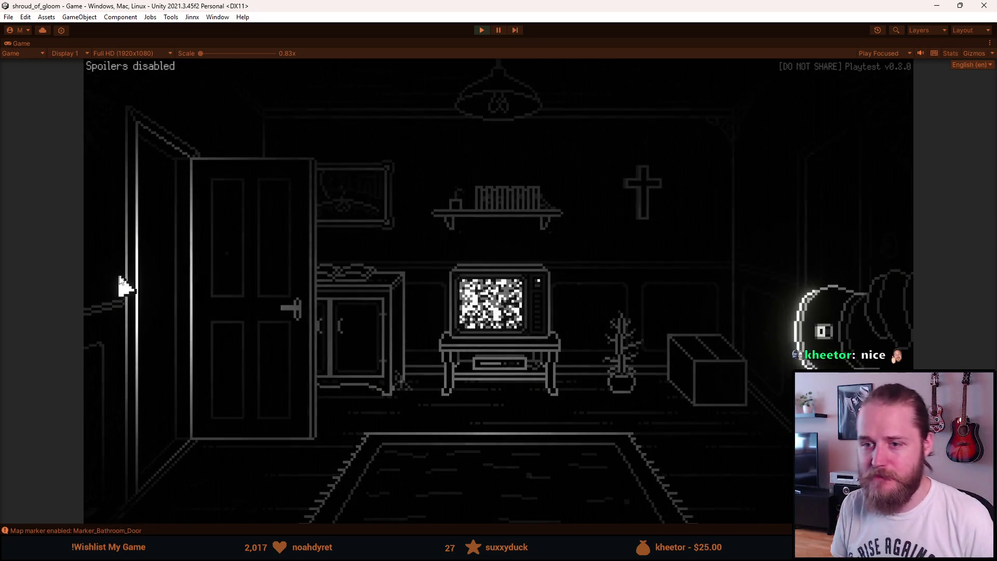
- Visit the garage and come back, then pause with Escape and stop Play mode
{"action": "left_click", "coordinate": [150, 280]}
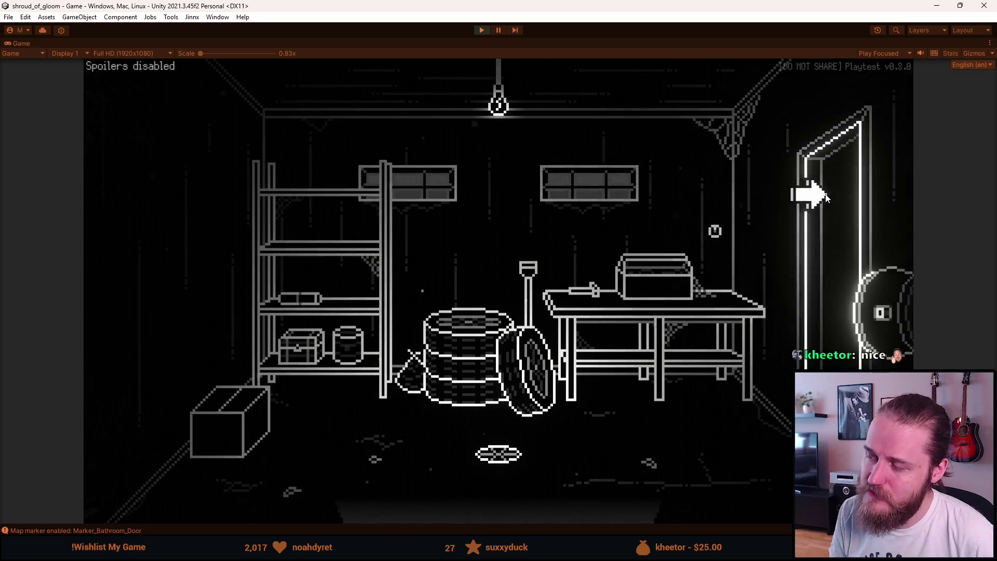
{"action": "left_click", "coordinate": [810, 192]}
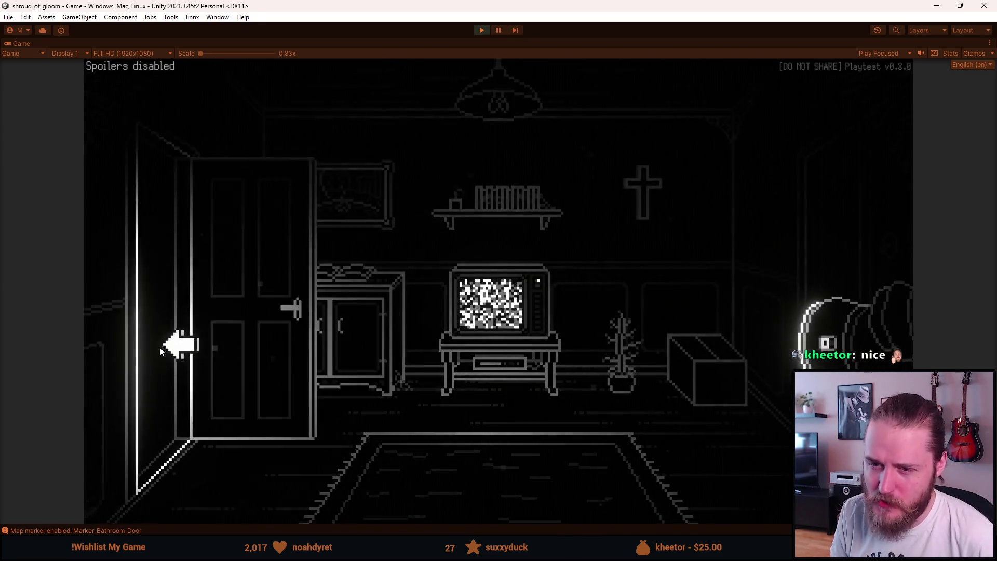
{"action": "left_click", "coordinate": [164, 343]}
{"action": "key", "text": "Escape"}
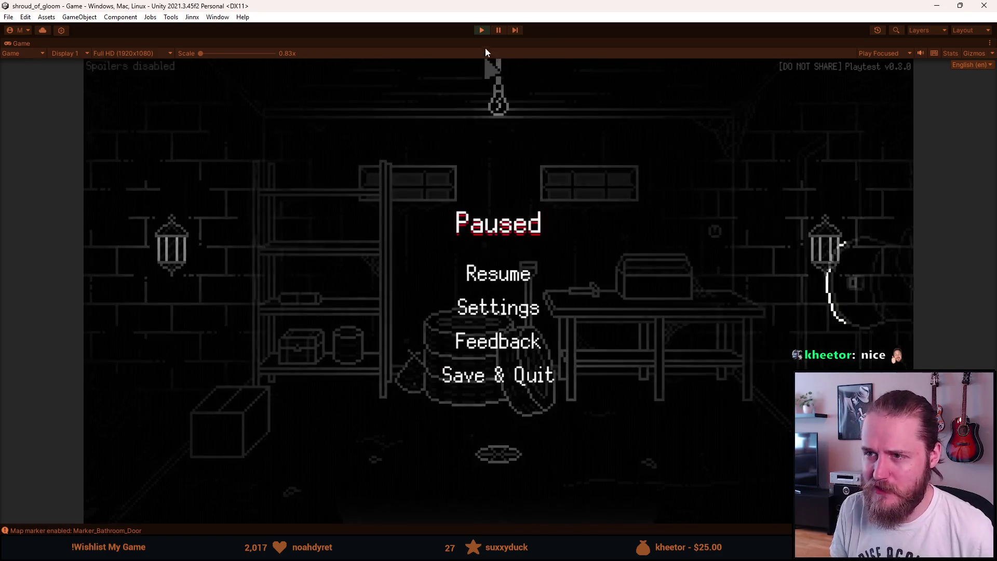
{"action": "left_click", "coordinate": [482, 30]}
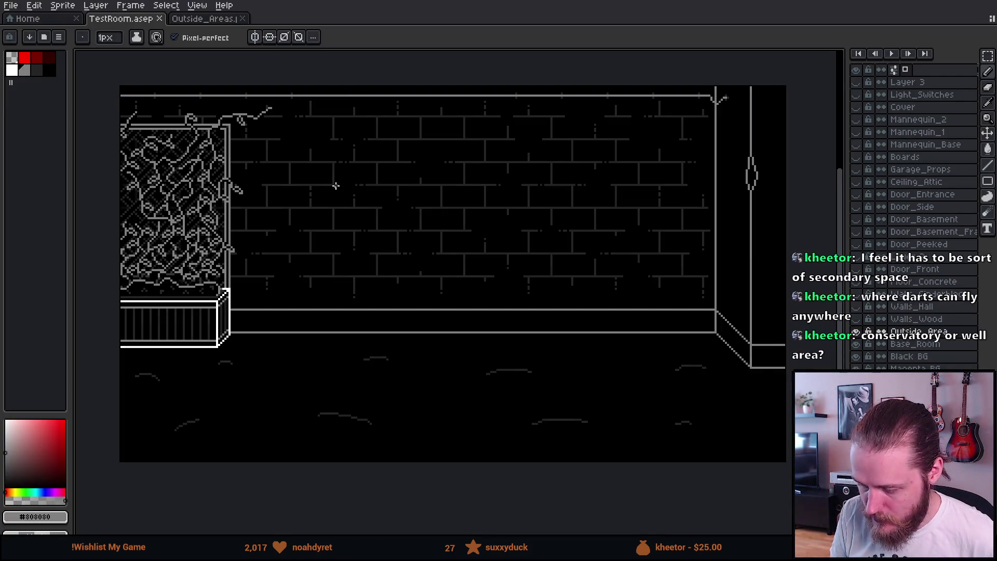
- Close the Outside_Areas document, leaving TestRoom open
{"action": "scroll", "coordinate": [333, 206], "scroll_direction": "down", "scroll_amount": 1}
{"action": "scroll", "coordinate": [322, 210], "scroll_direction": "up", "scroll_amount": 1}
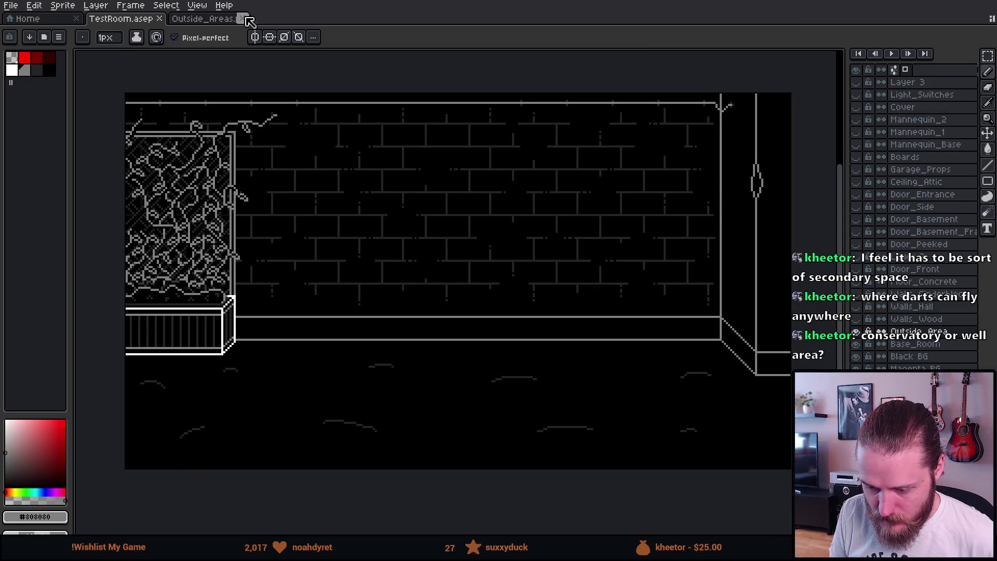
{"action": "left_click", "coordinate": [236, 19]}
{"action": "left_click", "coordinate": [242, 19]}
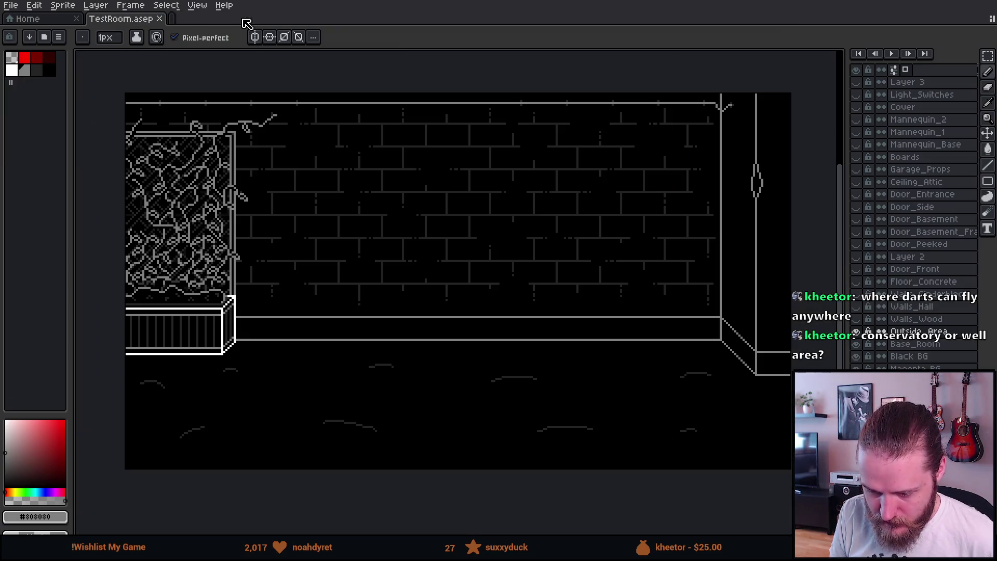
- Zoom in on the brick wall, widen the layers panel to show cels, and select Layer 3
{"action": "left_click_drag", "start_coordinate": [401, 232], "coordinate": [396, 237]}
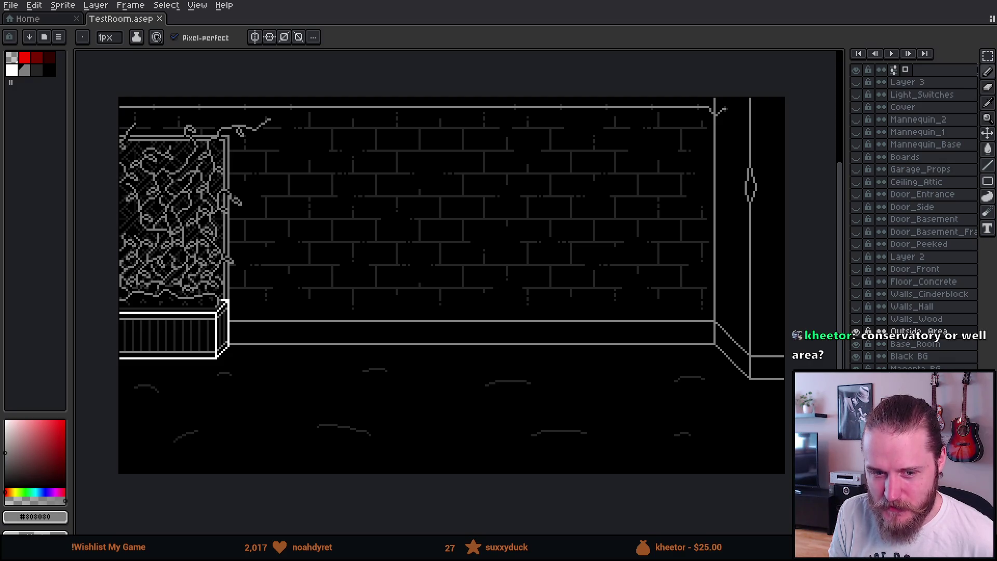
{"action": "left_click_drag", "start_coordinate": [375, 175], "coordinate": [377, 160]}
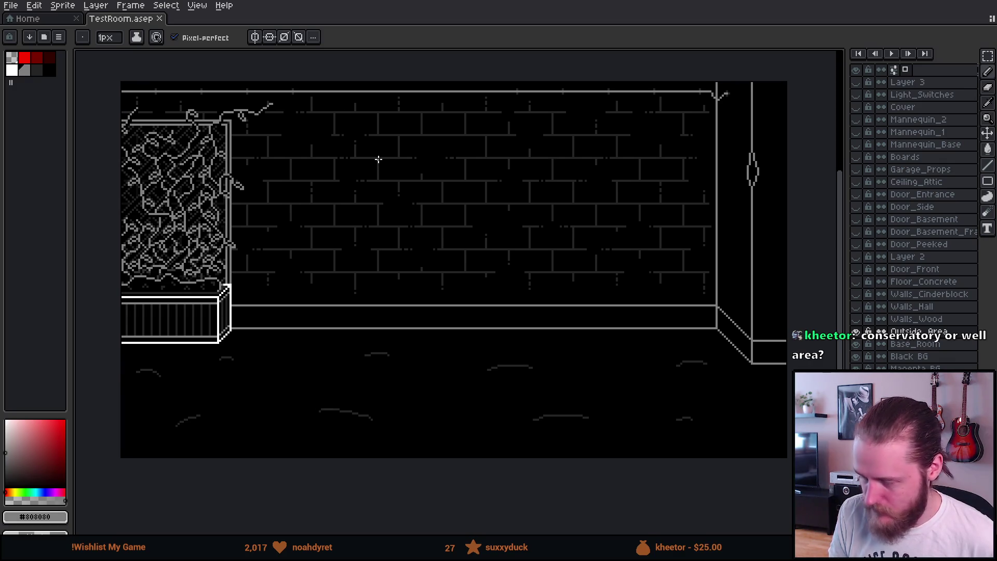
{"action": "scroll", "coordinate": [295, 275], "scroll_direction": "up", "scroll_amount": 1}
{"action": "left_click_drag", "start_coordinate": [293, 274], "coordinate": [321, 281]}
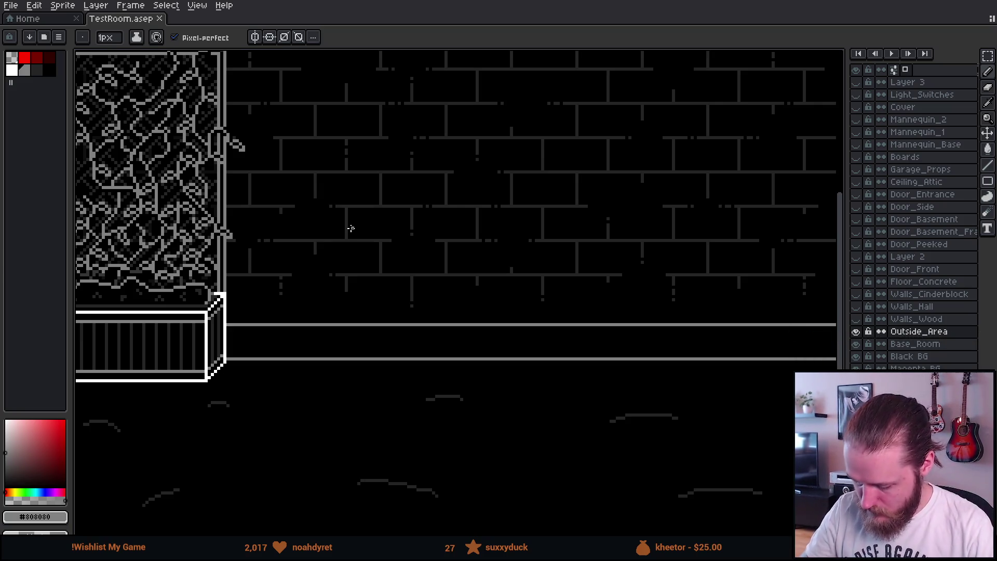
{"action": "mouse_move", "coordinate": [429, 299]}
{"action": "left_mouse_down"}
{"action": "mouse_move", "coordinate": [419, 317]}
{"action": "mouse_move", "coordinate": [367, 301]}
{"action": "mouse_move", "coordinate": [411, 314]}
{"action": "left_mouse_up"}
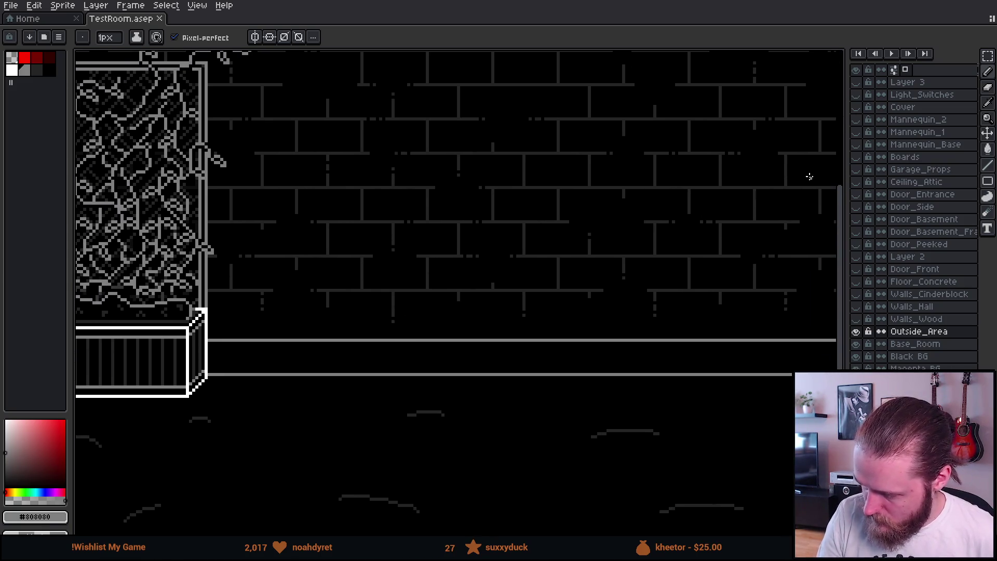
{"action": "left_click_drag", "start_coordinate": [846, 167], "coordinate": [811, 180]}
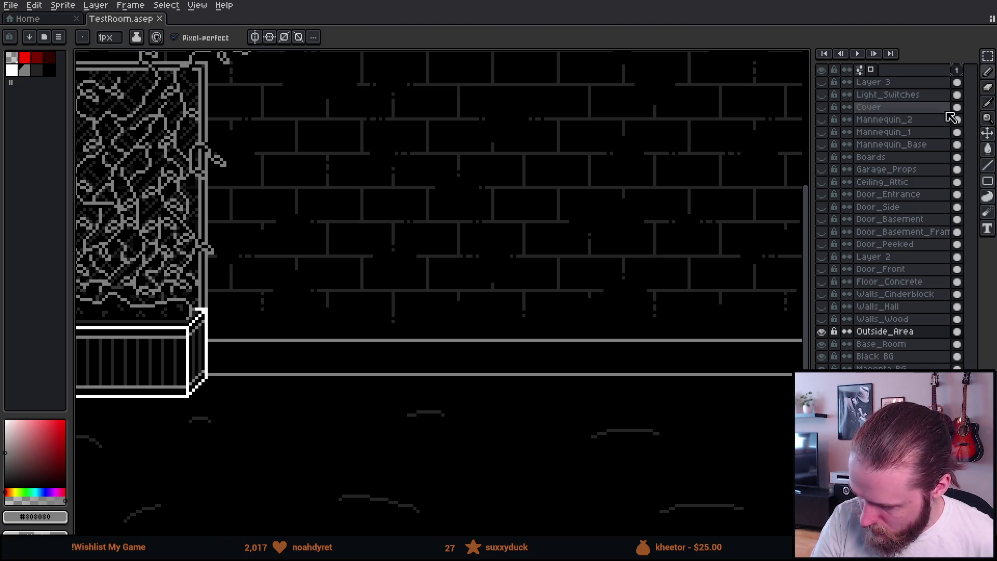
{"action": "left_click", "coordinate": [903, 82]}
- Add an empty Layer 4 on top with Shift+N, then go to the Home page
{"action": "key", "text": "shift+n"}
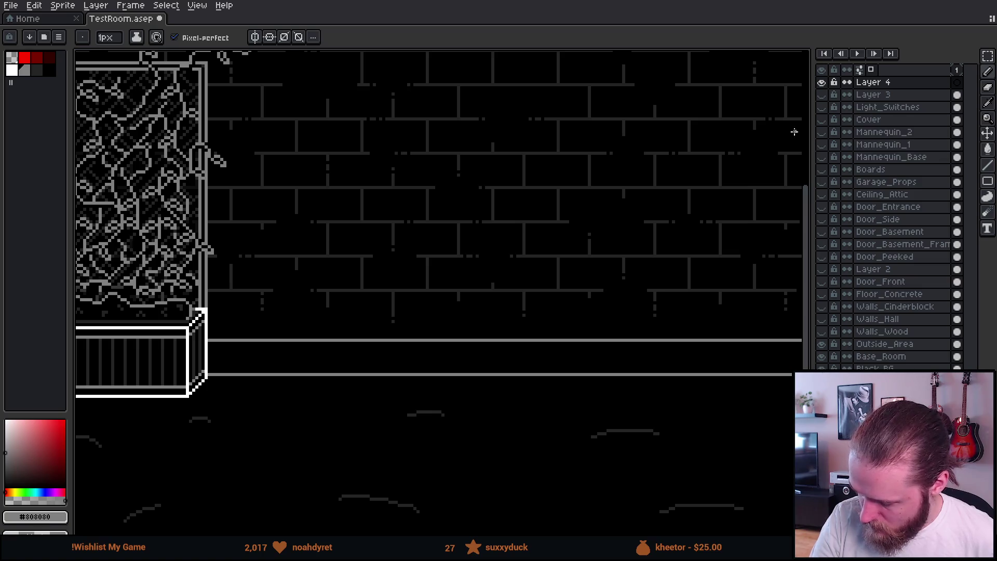
{"action": "mouse_move", "coordinate": [494, 407]}
{"action": "left_mouse_down"}
{"action": "mouse_move", "coordinate": [475, 417]}
{"action": "mouse_move", "coordinate": [545, 416]}
{"action": "mouse_move", "coordinate": [529, 419]}
{"action": "left_mouse_up"}
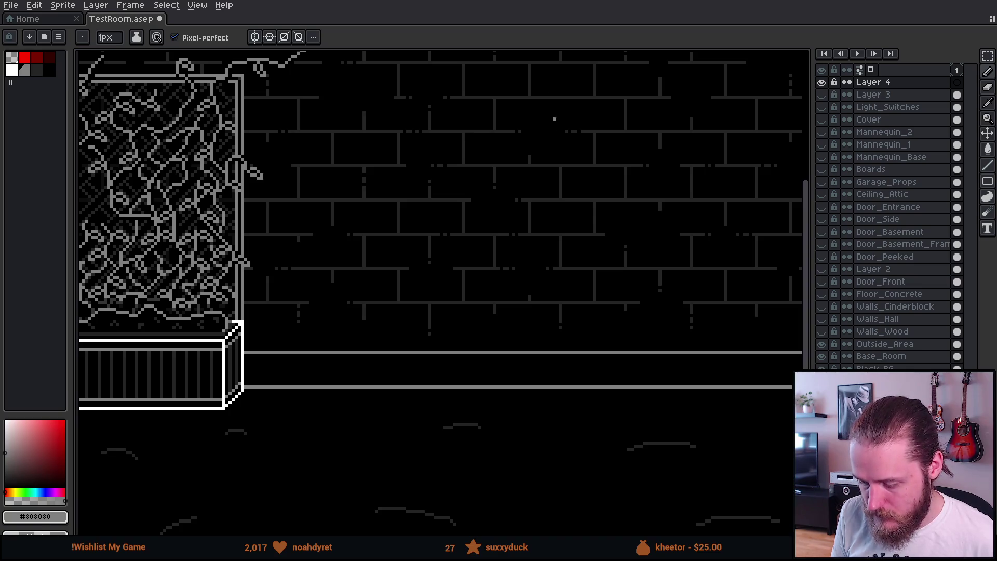
{"action": "left_click_drag", "start_coordinate": [538, 187], "coordinate": [498, 192]}
{"action": "left_click", "coordinate": [54, 20]}
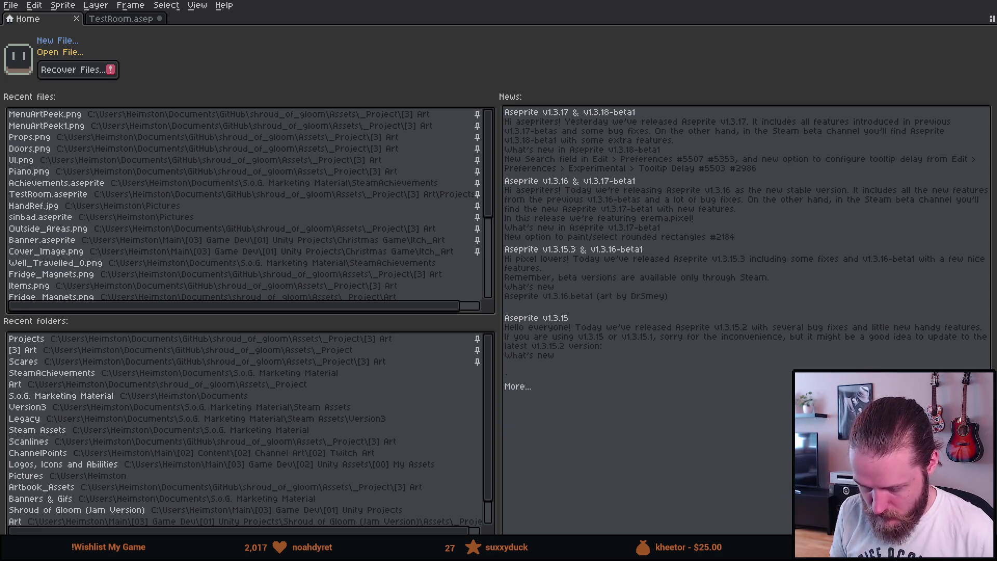
- Open Props.png and marquee-select the left barrel
{"action": "key", "text": "Return"}
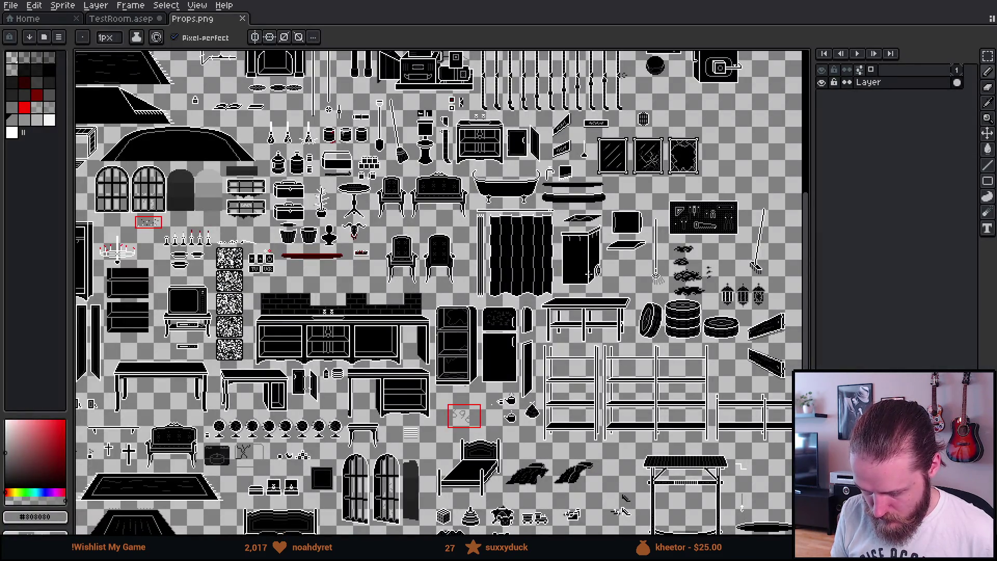
{"action": "scroll", "coordinate": [587, 273], "scroll_direction": "down", "scroll_amount": 3}
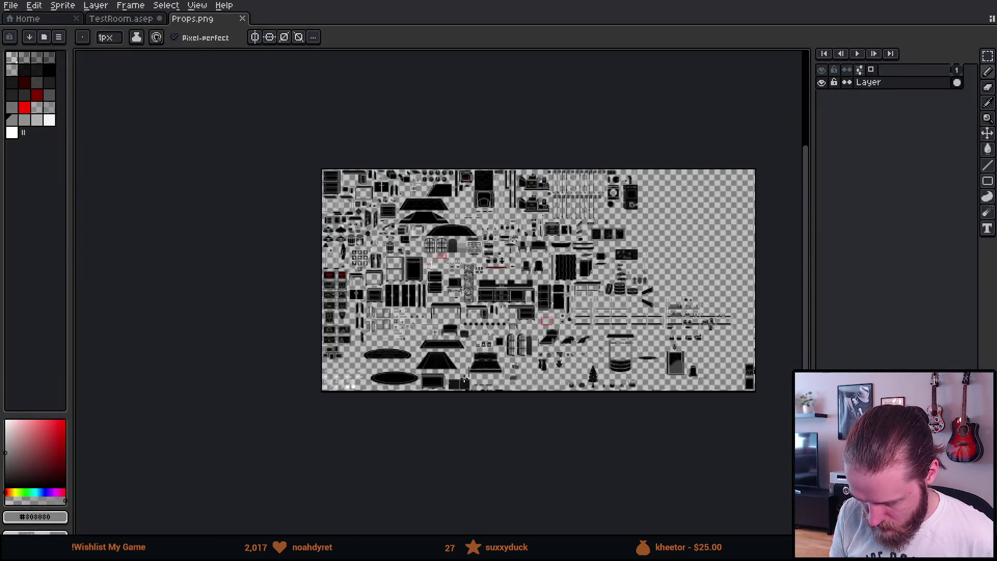
{"action": "scroll", "coordinate": [378, 187], "scroll_direction": "up", "scroll_amount": 3}
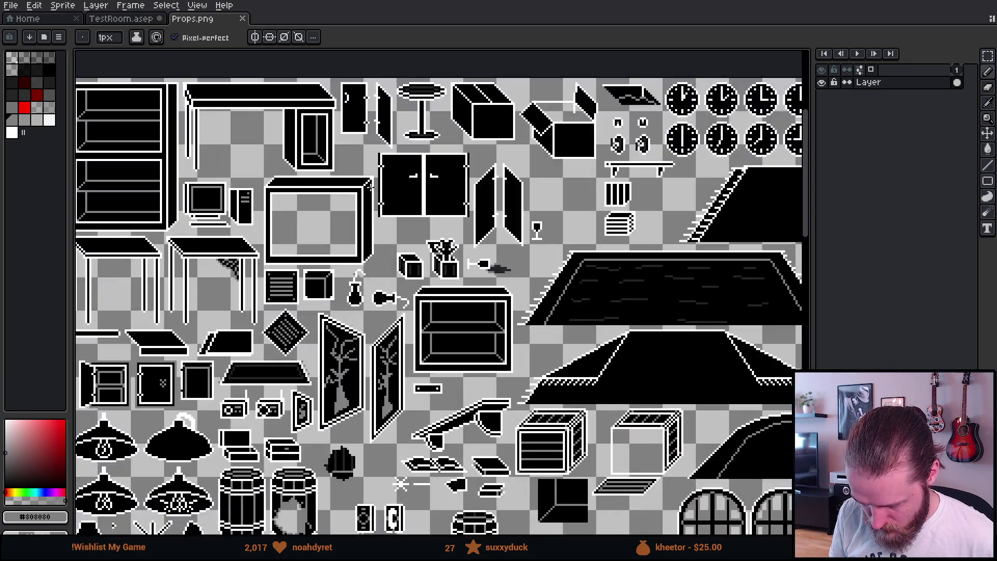
{"action": "scroll", "coordinate": [355, 456], "scroll_direction": "up", "scroll_amount": 2}
{"action": "scroll", "coordinate": [355, 456], "scroll_direction": "up", "scroll_amount": 3}
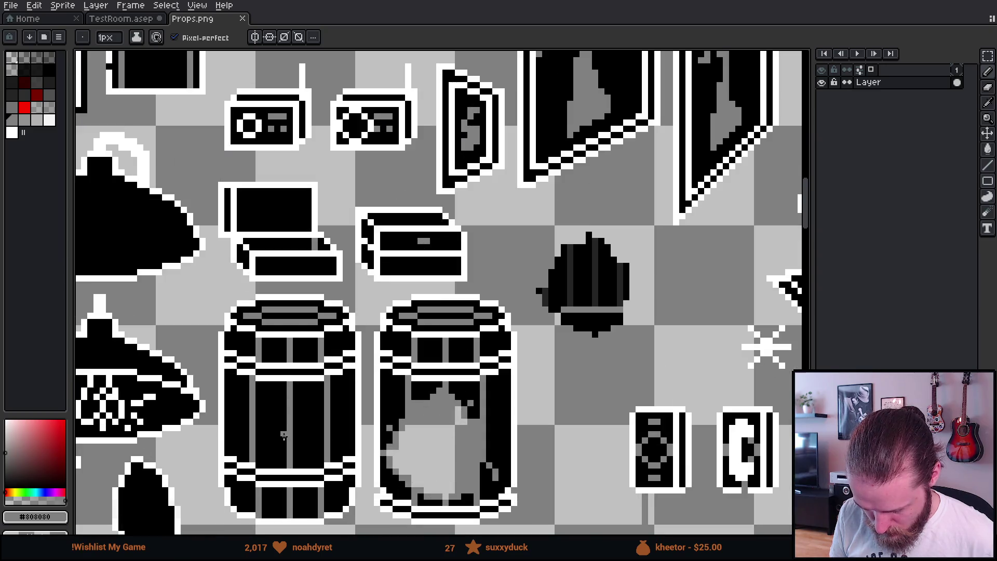
{"action": "key", "text": "m"}
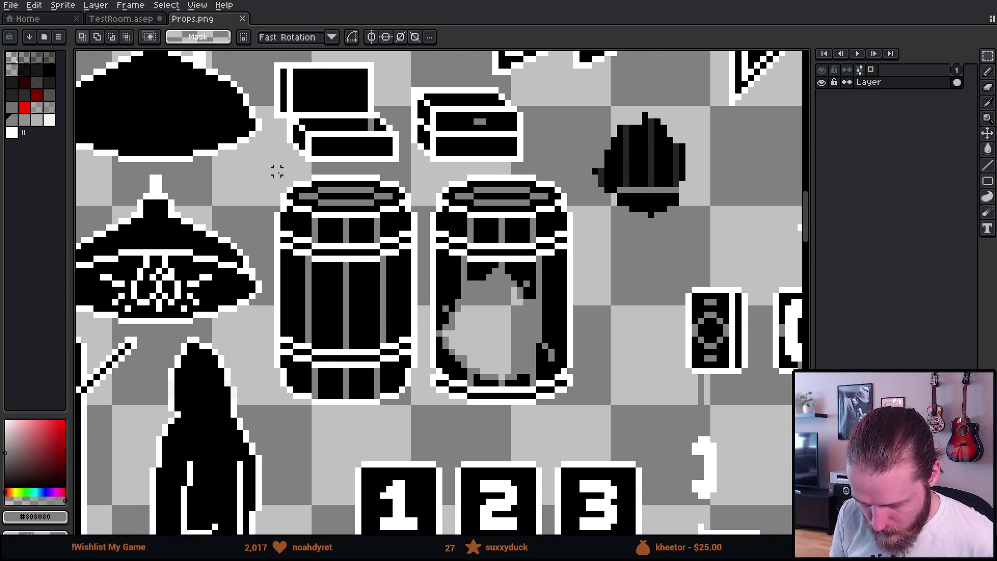
{"action": "mouse_move", "coordinate": [268, 168]}
{"action": "left_mouse_down"}
{"action": "mouse_move", "coordinate": [425, 377]}
{"action": "mouse_move", "coordinate": [426, 413]}
{"action": "left_mouse_up"}
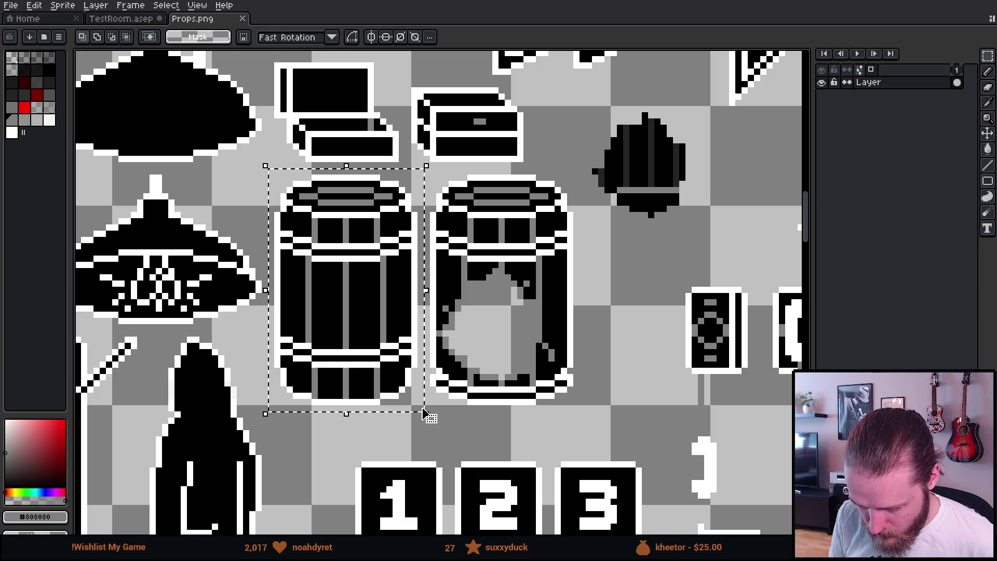
- Rename TestRoom's Layer 4 to Outside_Props
{"action": "left_click", "coordinate": [127, 19]}
{"action": "double_click", "coordinate": [910, 85]}
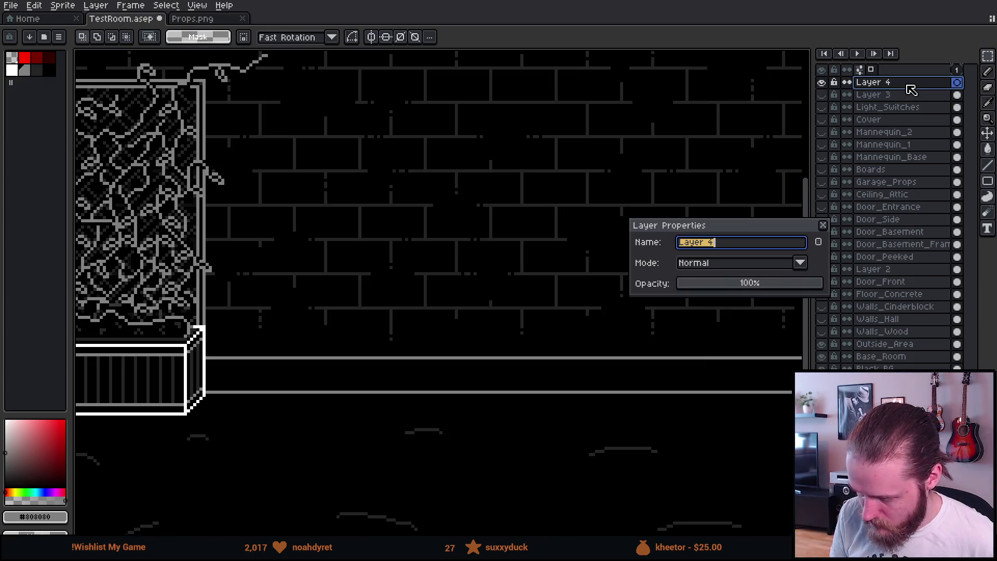
{"action": "type", "text": "Outside_Props"}
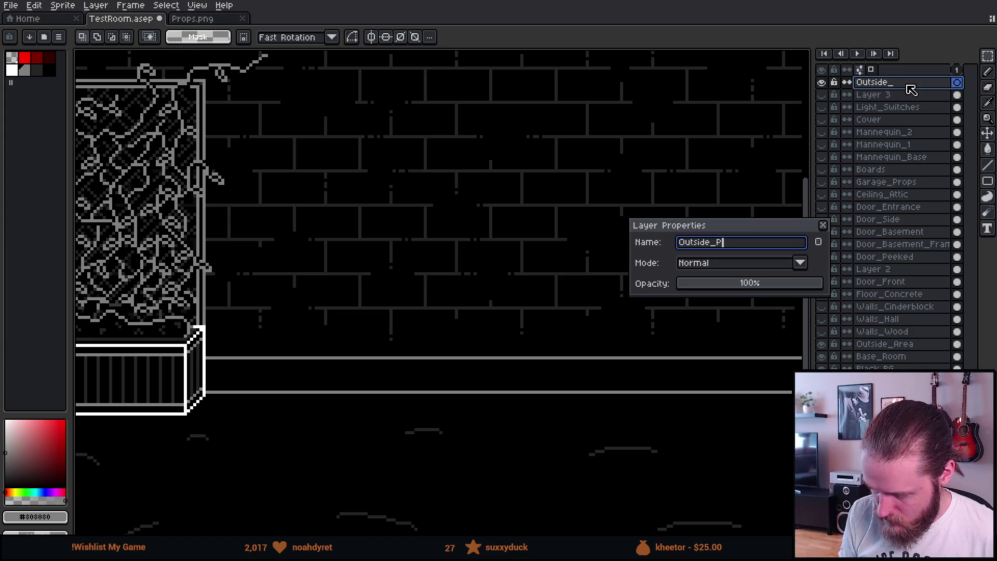
{"action": "key", "text": "Return"}
- Paste the barrel and place it at the foot of the brick wall
{"action": "key", "text": "ctrl+v"}
{"action": "left_click_drag", "start_coordinate": [332, 303], "coordinate": [537, 372]}
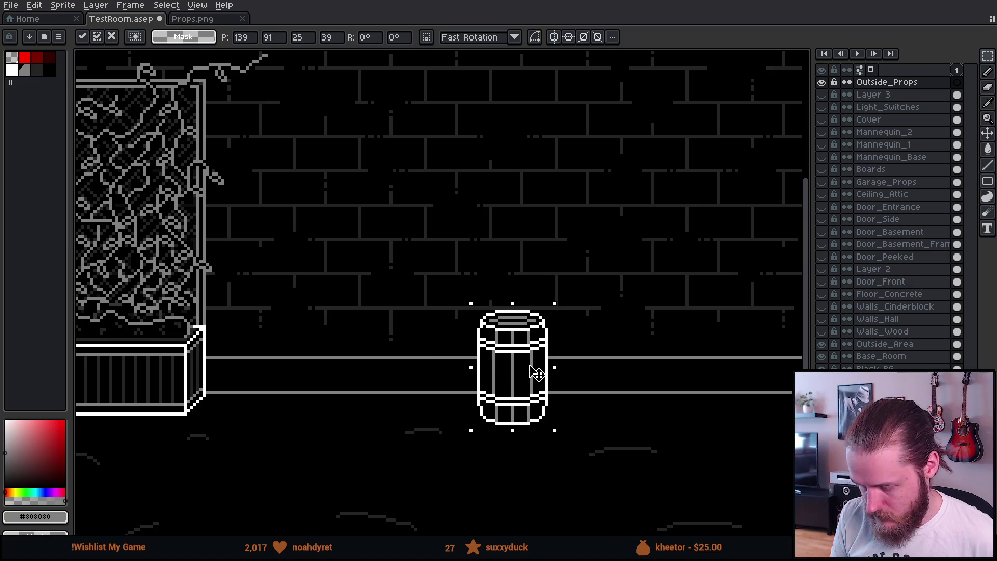
{"action": "left_click", "coordinate": [425, 358]}
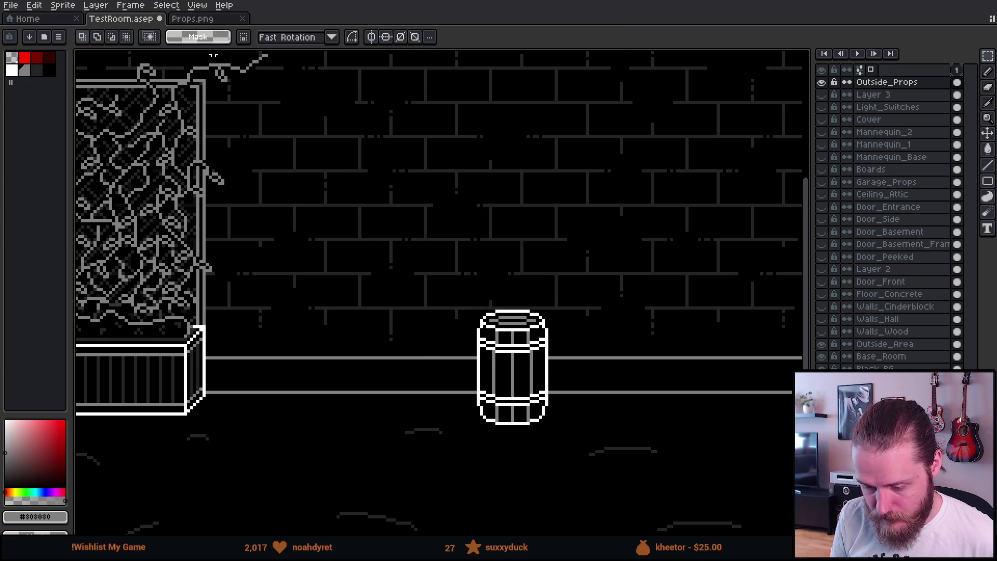
{"action": "left_click", "coordinate": [190, 25]}
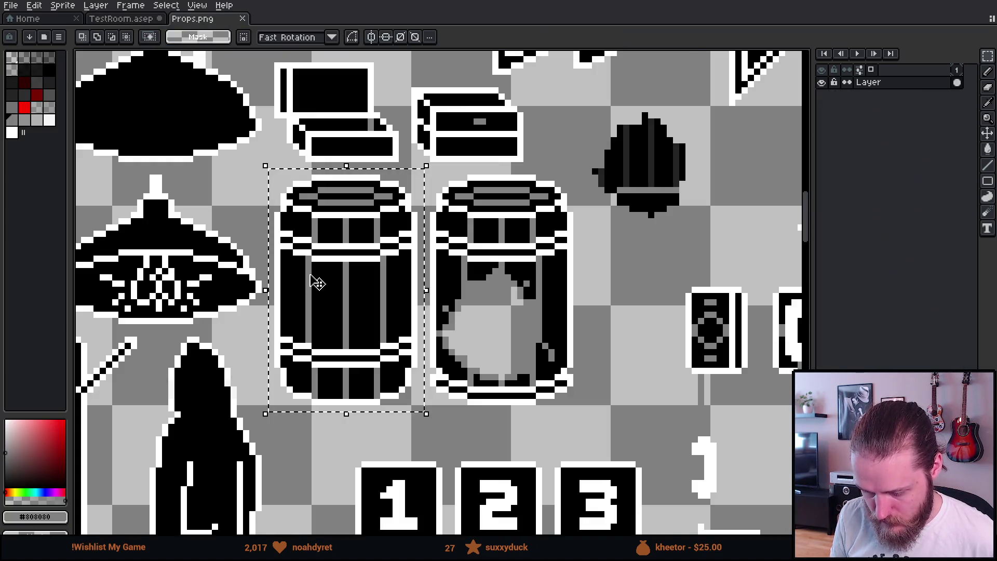
- Finish the pending barrel selection transform on the Props sheet
{"action": "scroll", "coordinate": [318, 282], "scroll_direction": "down", "scroll_amount": 3}
{"action": "left_click", "coordinate": [314, 287]}
{"action": "scroll", "coordinate": [263, 269], "scroll_direction": "up", "scroll_amount": 5}
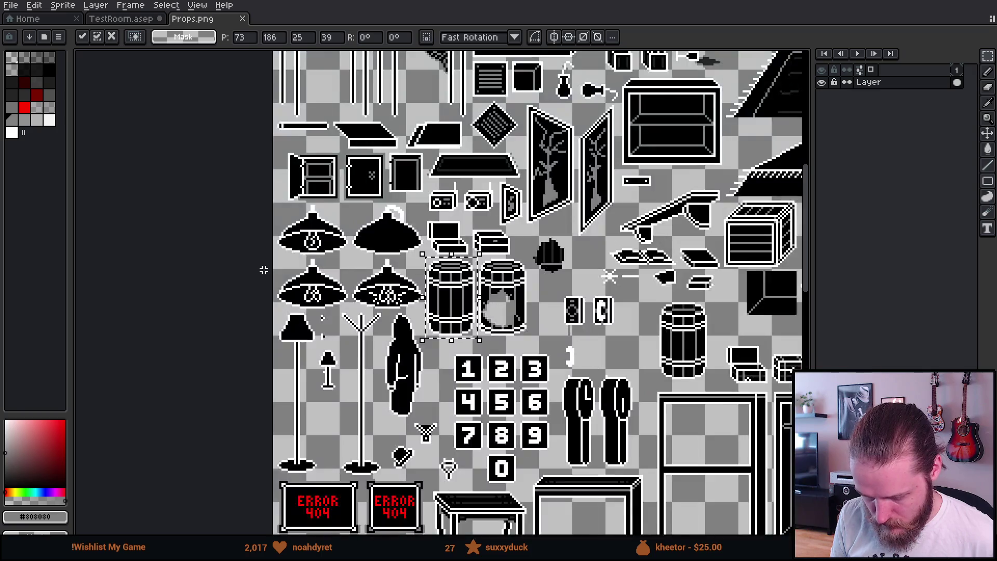
{"action": "key", "text": "Return"}
- Select the rake on the Props sheet and paste it beside the barrel
{"action": "scroll", "coordinate": [550, 275], "scroll_direction": "down", "scroll_amount": 5}
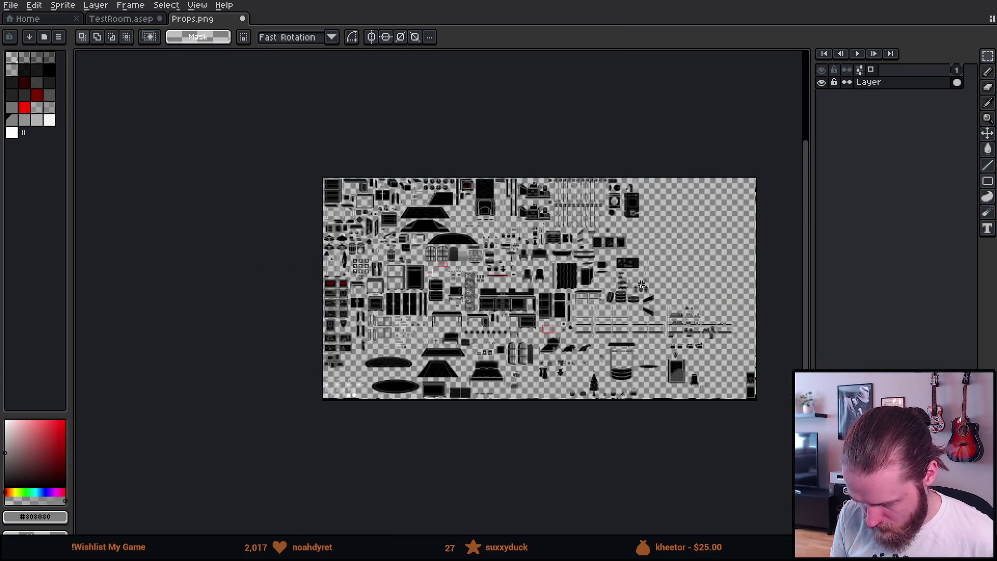
{"action": "scroll", "coordinate": [551, 276], "scroll_direction": "up", "scroll_amount": 5}
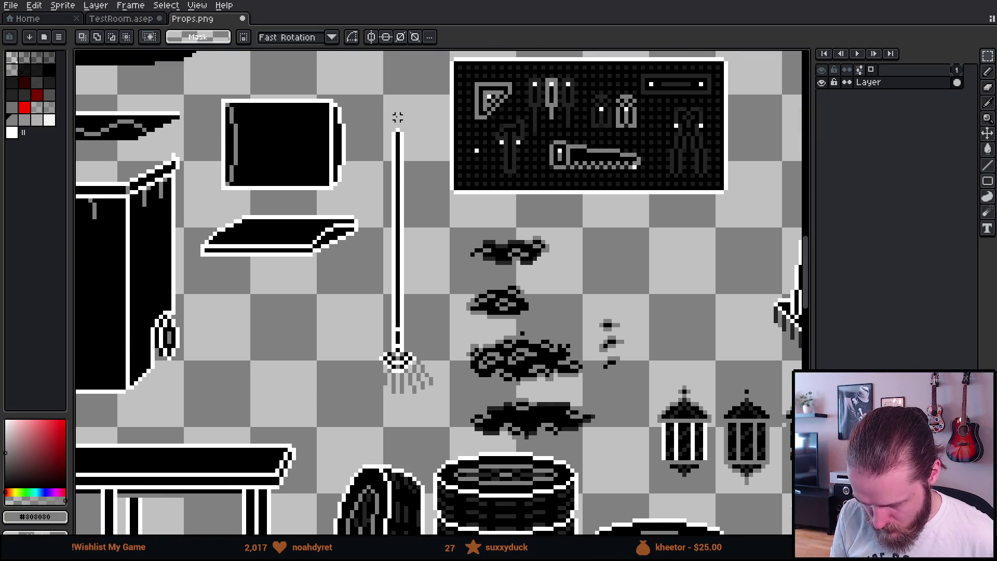
{"action": "left_click_drag", "start_coordinate": [377, 118], "coordinate": [436, 350]}
{"action": "left_click_drag", "start_coordinate": [322, 308], "coordinate": [443, 400]}
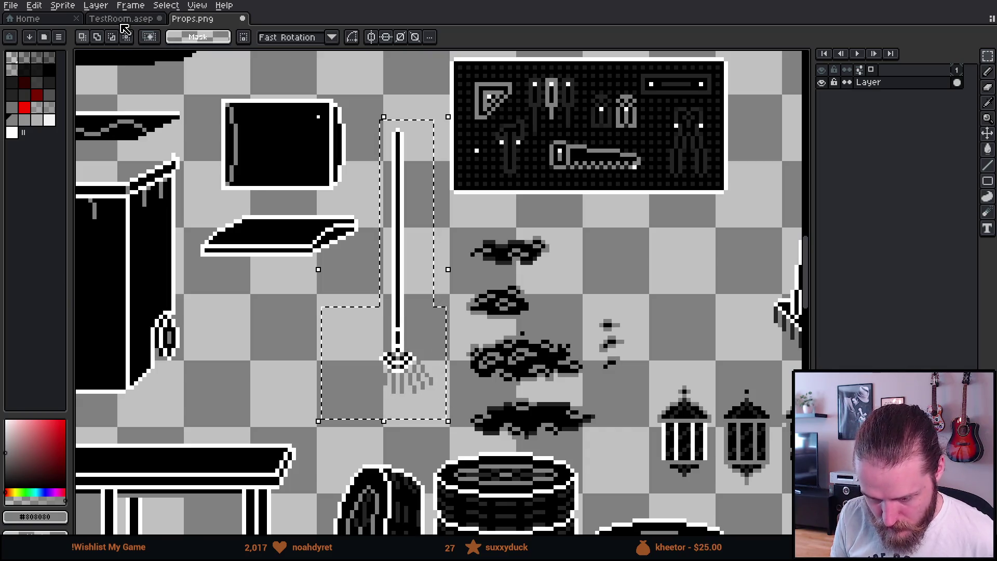
{"action": "left_click", "coordinate": [125, 20]}
{"action": "key", "text": "ctrl+v"}
{"action": "mouse_move", "coordinate": [454, 291]}
{"action": "left_mouse_down"}
{"action": "mouse_move", "coordinate": [431, 307]}
{"action": "mouse_move", "coordinate": [430, 335]}
{"action": "mouse_move", "coordinate": [429, 319]}
{"action": "left_mouse_up"}
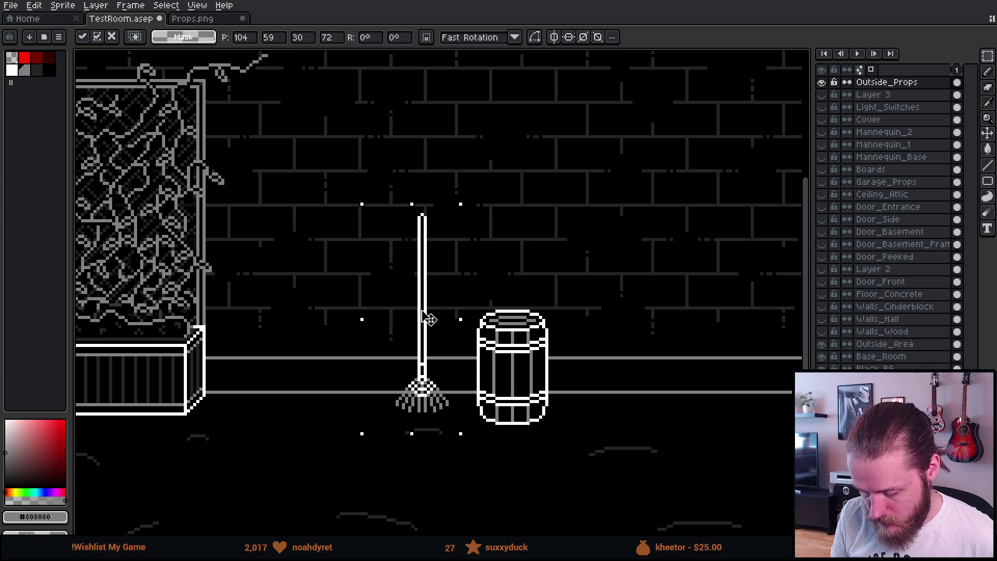
{"action": "left_click", "coordinate": [576, 269]}
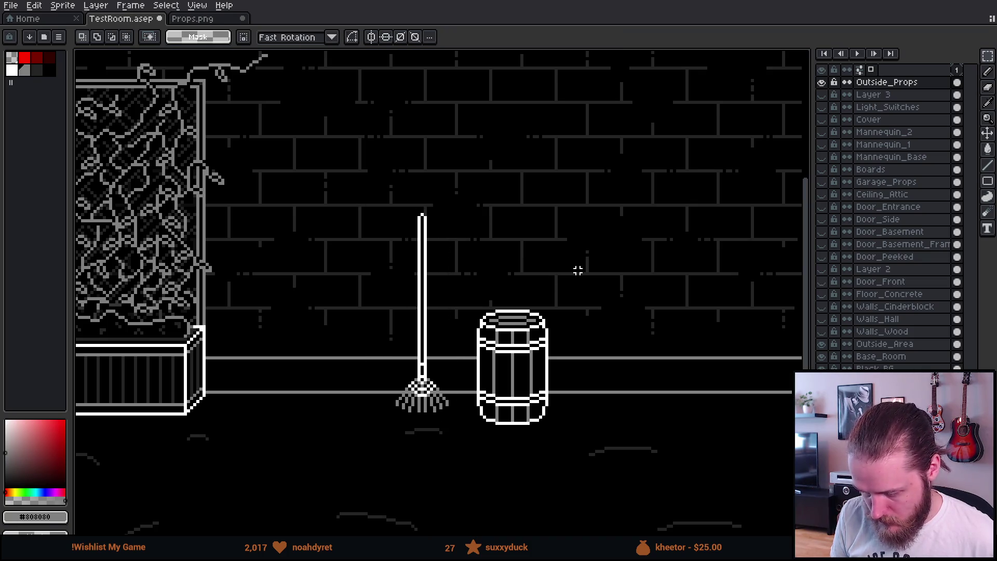
- Copy the left arched window from Props and place it high on the brick wall
{"action": "left_click", "coordinate": [199, 26]}
{"action": "scroll", "coordinate": [235, 338], "scroll_direction": "down", "scroll_amount": 5}
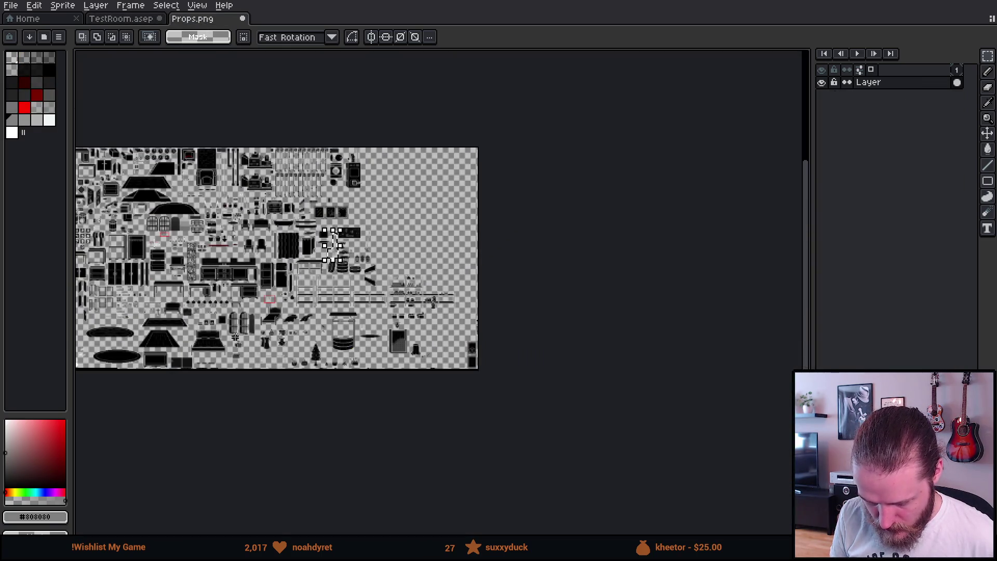
{"action": "scroll", "coordinate": [294, 292], "scroll_direction": "up", "scroll_amount": 2}
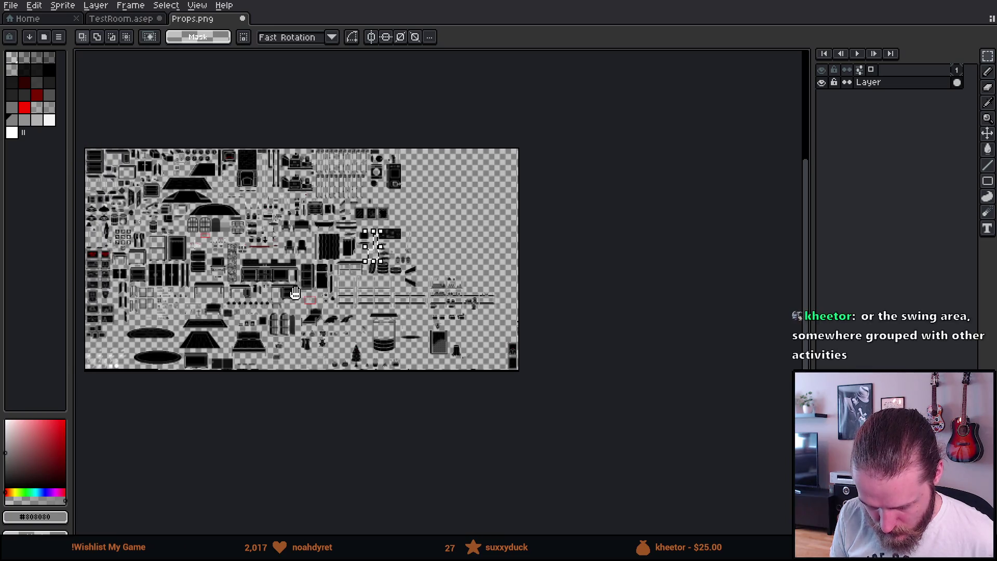
{"action": "scroll", "coordinate": [191, 223], "scroll_direction": "up", "scroll_amount": 4}
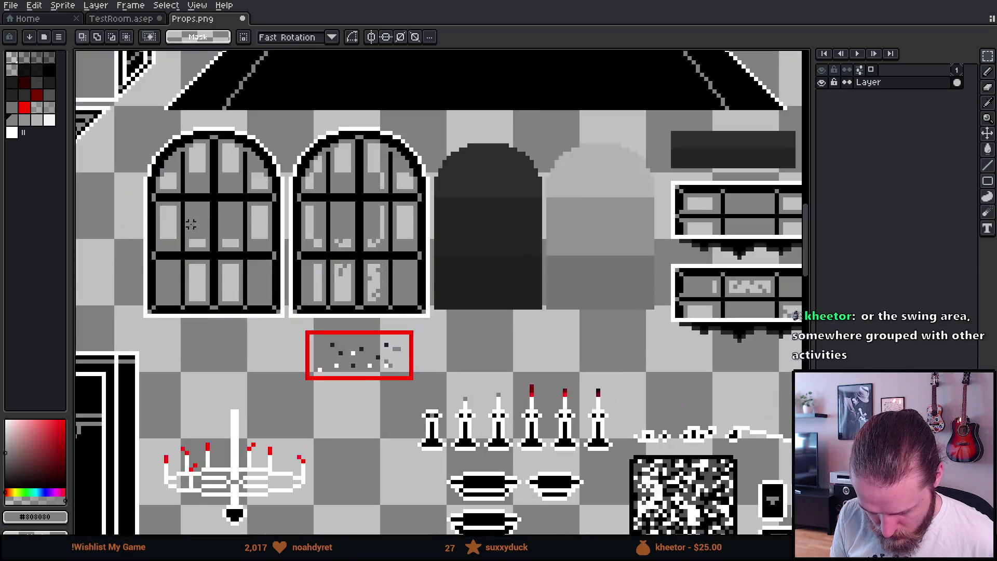
{"action": "scroll", "coordinate": [190, 224], "scroll_direction": "up", "scroll_amount": 1}
{"action": "mouse_move", "coordinate": [102, 77]}
{"action": "left_mouse_down"}
{"action": "mouse_move", "coordinate": [204, 289]}
{"action": "mouse_move", "coordinate": [334, 367]}
{"action": "mouse_move", "coordinate": [339, 381]}
{"action": "left_mouse_up"}
{"action": "key", "text": "ctrl+c"}
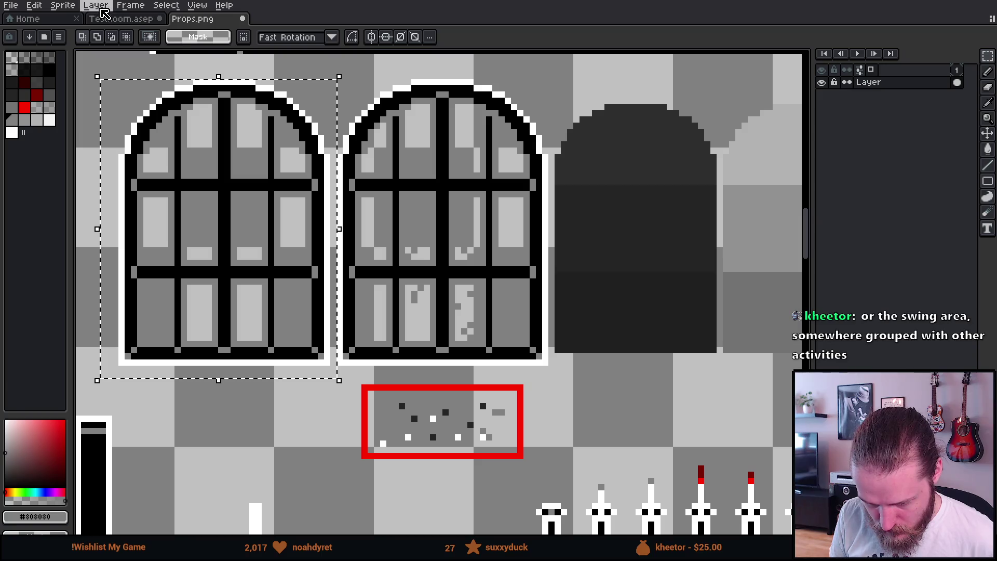
{"action": "left_click", "coordinate": [121, 18]}
{"action": "key", "text": "ctrl+v"}
{"action": "mouse_move", "coordinate": [448, 228]}
{"action": "left_mouse_down"}
{"action": "mouse_move", "coordinate": [554, 202]}
{"action": "mouse_move", "coordinate": [527, 207]}
{"action": "left_mouse_up"}
{"action": "key", "text": "Up"}
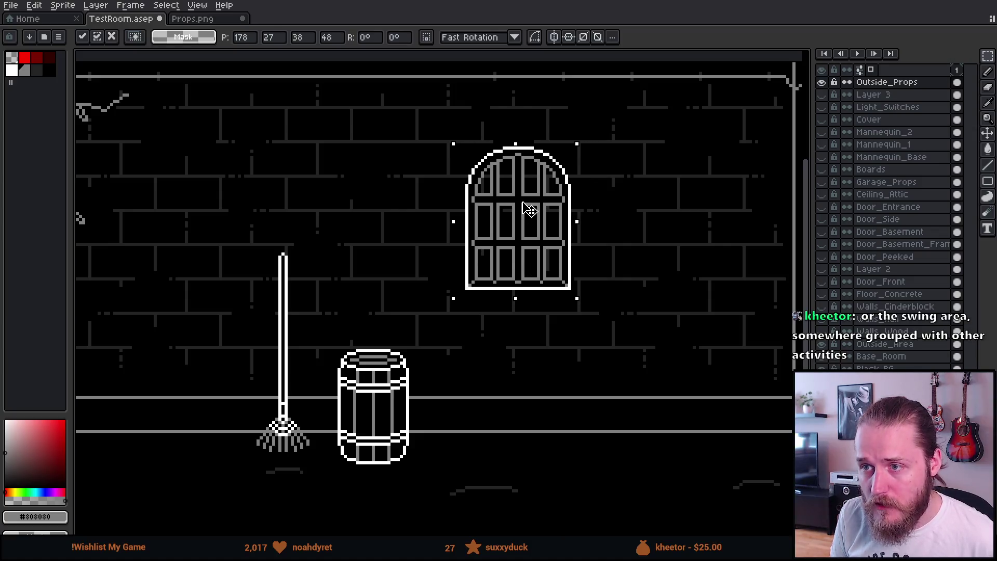
{"action": "left_click", "coordinate": [316, 213]}
- Pan to the ivy-covered left side and switch to the Pencil tool
{"action": "scroll", "coordinate": [316, 213], "scroll_direction": "down", "scroll_amount": 1}
{"action": "scroll", "coordinate": [316, 214], "scroll_direction": "up", "scroll_amount": 1}
{"action": "mouse_move", "coordinate": [316, 216]}
{"action": "left_mouse_down"}
{"action": "mouse_move", "coordinate": [391, 197]}
{"action": "mouse_move", "coordinate": [423, 203]}
{"action": "left_mouse_up"}
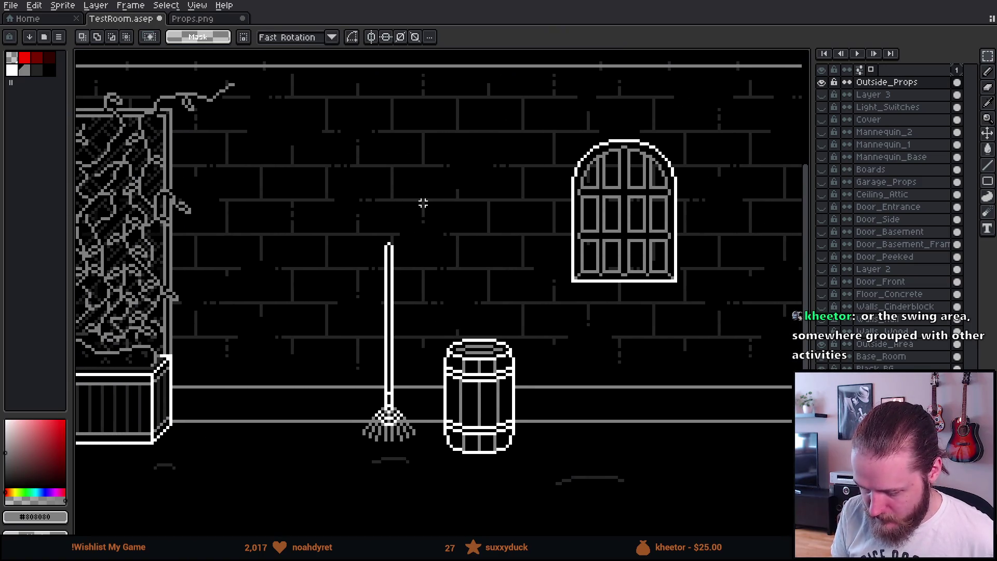
{"action": "key", "text": "b"}
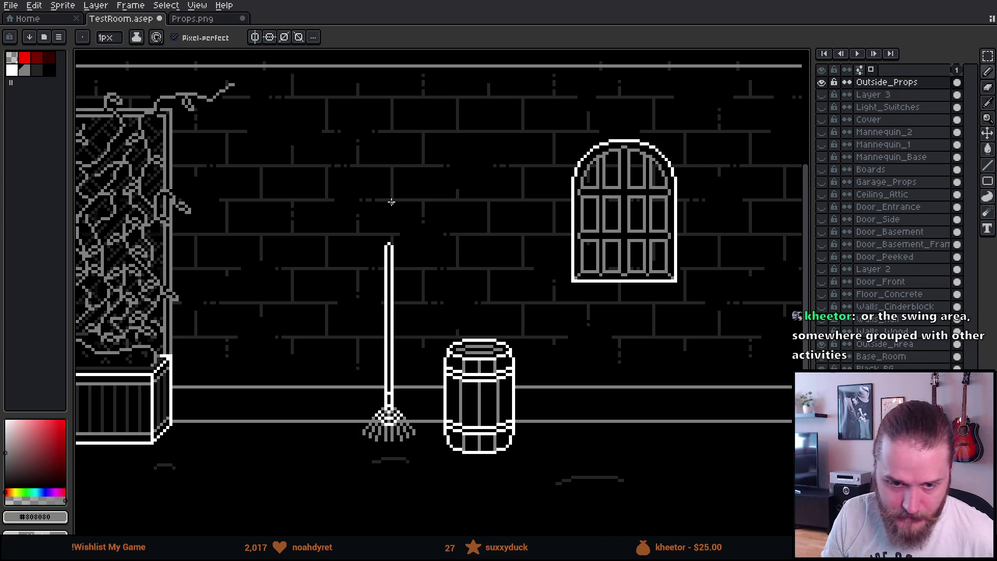
{"action": "scroll", "coordinate": [416, 300], "scroll_direction": "down", "scroll_amount": 3}
{"action": "scroll", "coordinate": [463, 314], "scroll_direction": "left", "scroll_amount": 3}
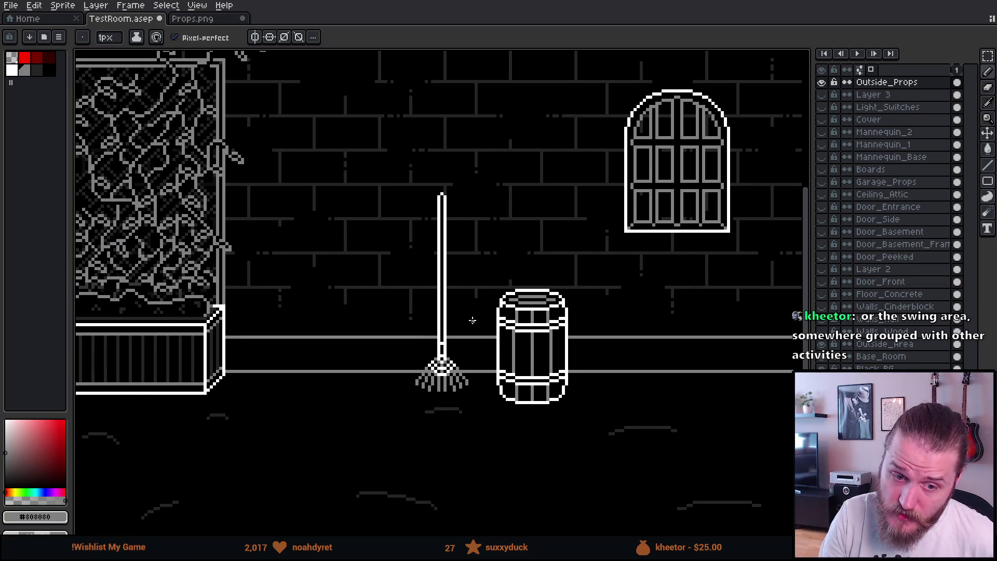
{"action": "scroll", "coordinate": [409, 314], "scroll_direction": "up", "scroll_amount": 1}
{"action": "scroll", "coordinate": [409, 314], "scroll_direction": "left", "scroll_amount": 2}
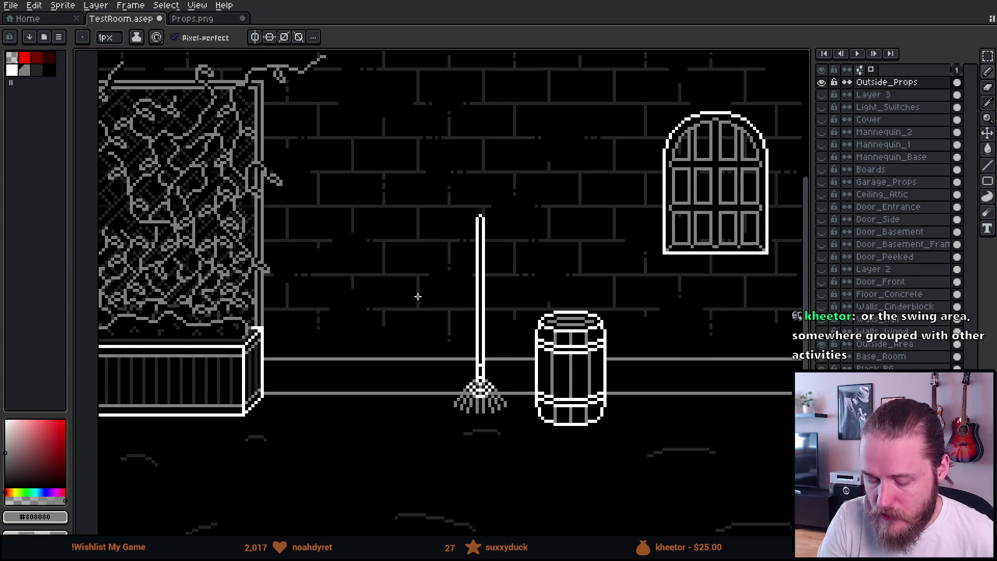
- Pick white from the palette and switch to the Ellipse tool
{"action": "left_click", "coordinate": [12, 71]}
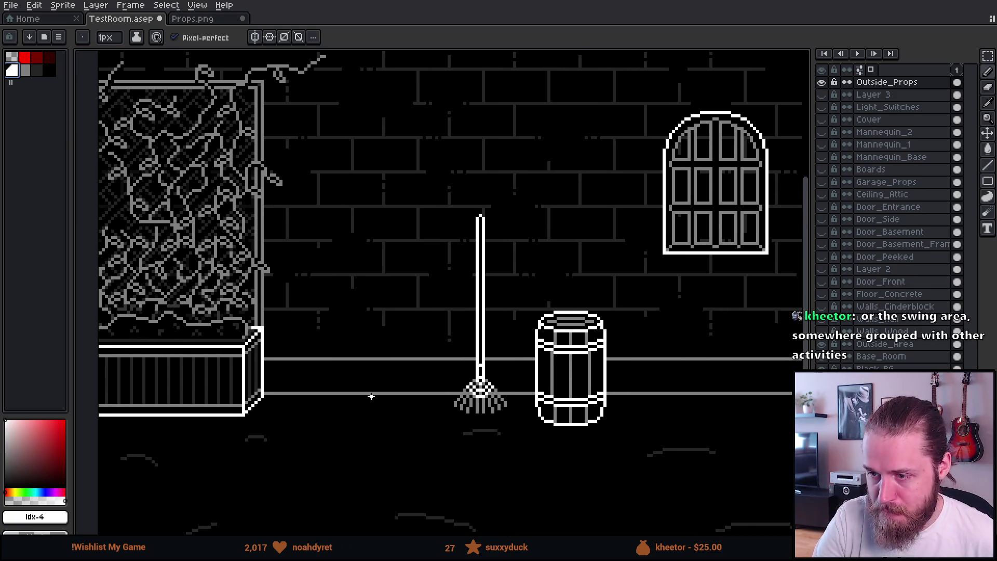
{"action": "scroll", "coordinate": [373, 364], "scroll_direction": "up", "scroll_amount": 2}
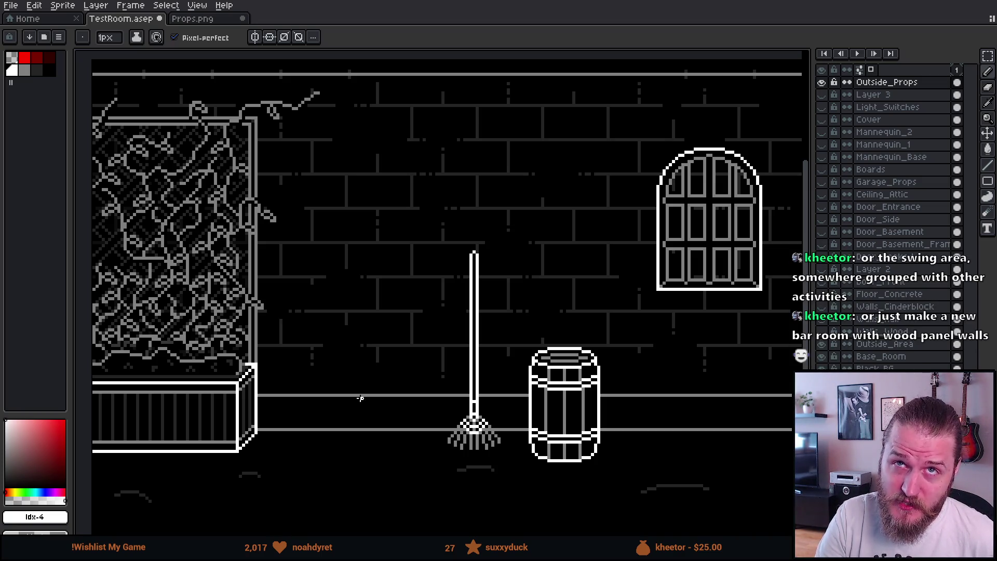
{"action": "mouse_move", "coordinate": [356, 398]}
{"action": "left_mouse_down"}
{"action": "mouse_move", "coordinate": [343, 385]}
{"action": "mouse_move", "coordinate": [348, 362]}
{"action": "left_mouse_up"}
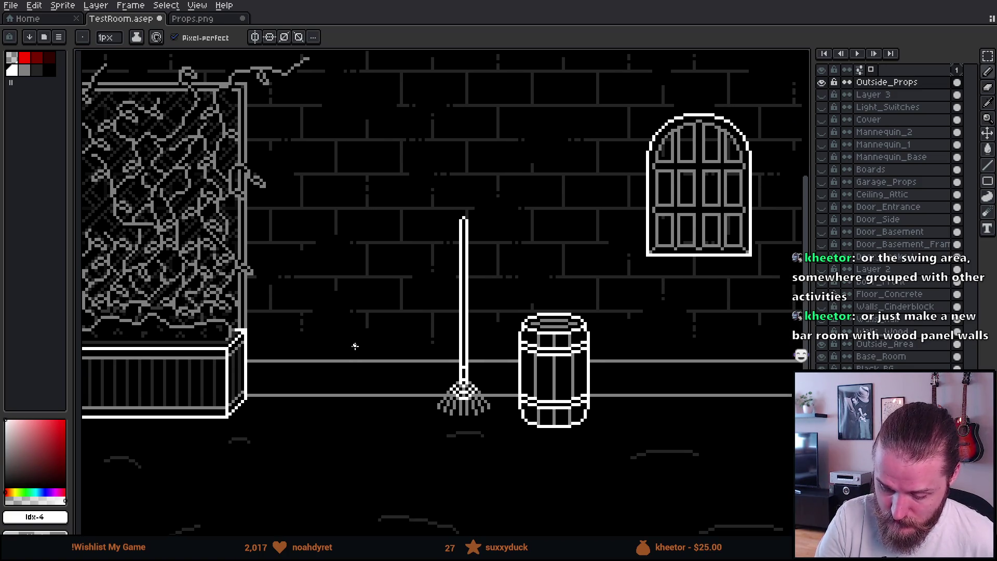
{"action": "key", "text": "e"}
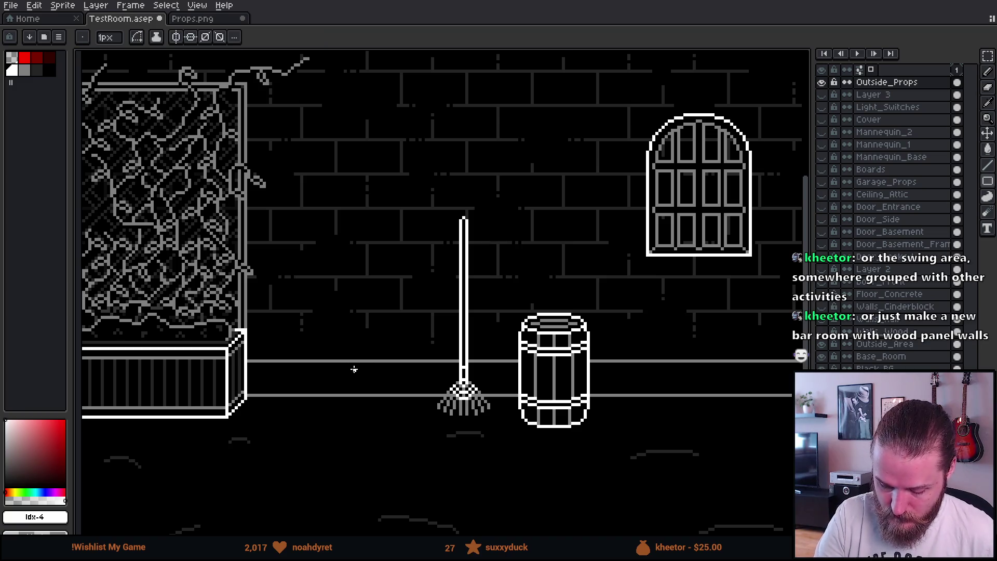
{"action": "key", "text": "shift+u"}
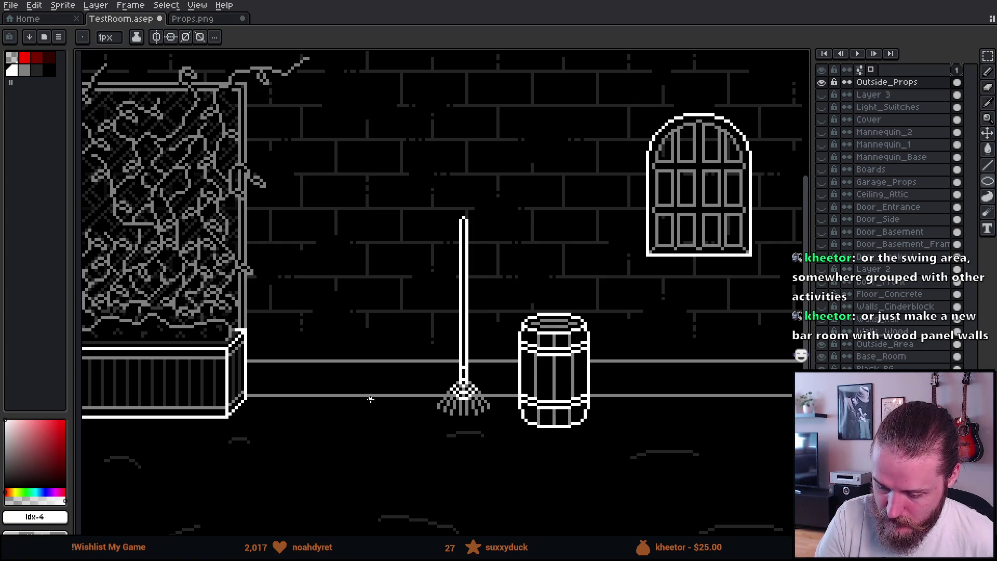
{"action": "scroll", "coordinate": [367, 397], "scroll_direction": "up", "scroll_amount": 1}
{"action": "scroll", "coordinate": [367, 405], "scroll_direction": "down", "scroll_amount": 1}
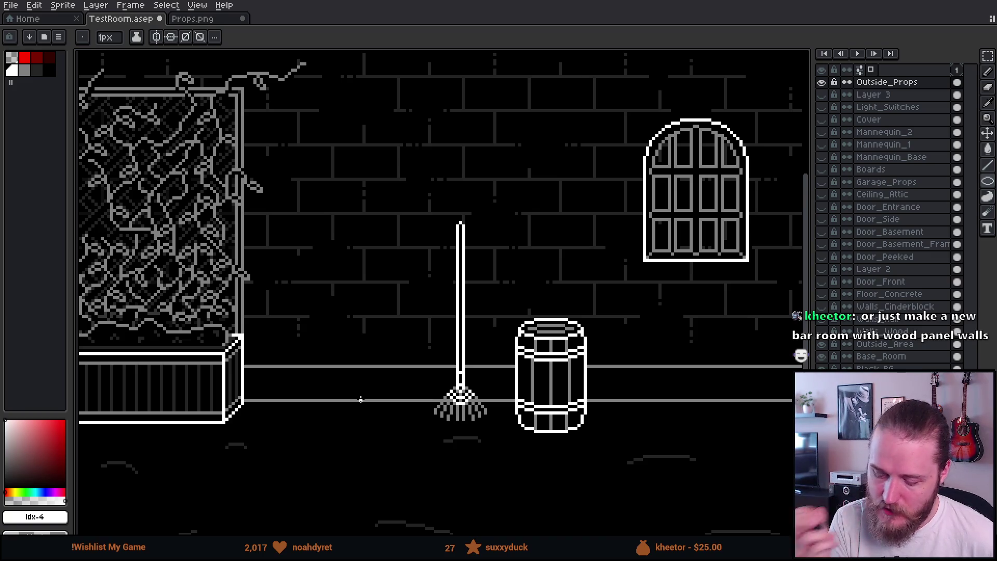
{"action": "mouse_move", "coordinate": [401, 283]}
{"action": "left_mouse_down"}
{"action": "mouse_move", "coordinate": [393, 312]}
{"action": "mouse_move", "coordinate": [379, 307]}
{"action": "mouse_move", "coordinate": [394, 289]}
{"action": "left_mouse_up"}
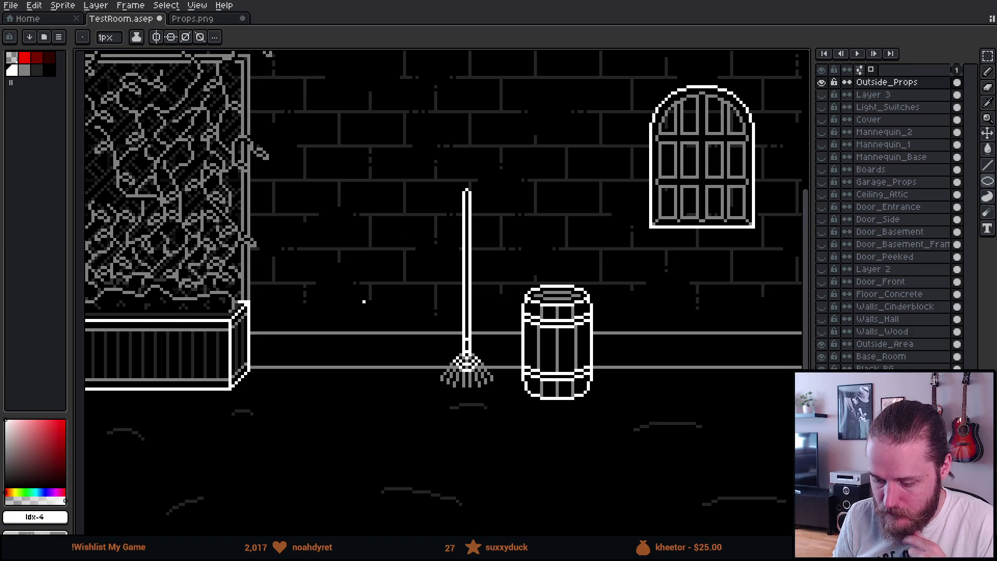
- Zoom in on the rake and barrel, then pencil a wheel on the floor left of the rake
{"action": "scroll", "coordinate": [364, 301], "scroll_direction": "up", "scroll_amount": 3}
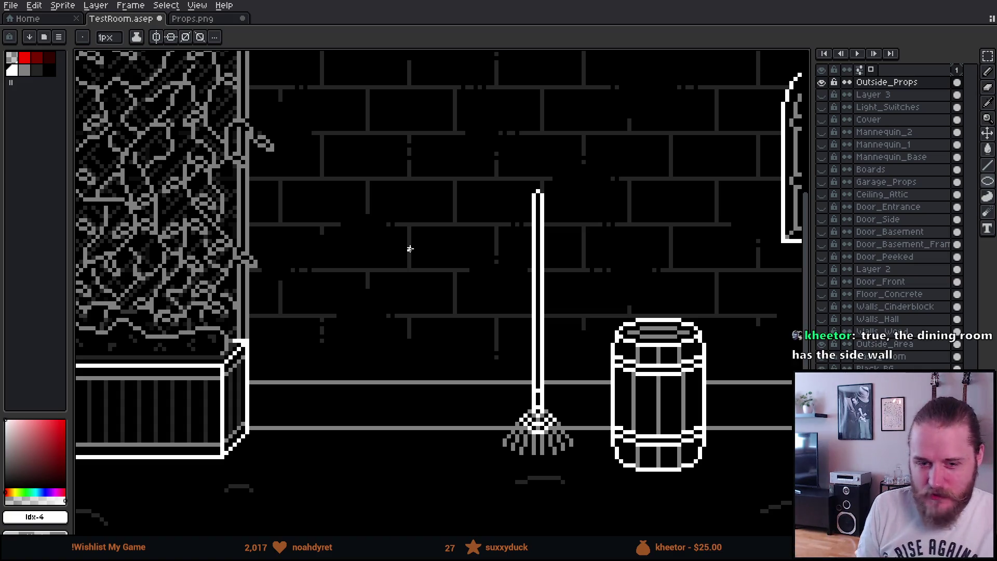
{"action": "mouse_move", "coordinate": [484, 356]}
{"action": "left_mouse_down"}
{"action": "mouse_move", "coordinate": [434, 341]}
{"action": "mouse_move", "coordinate": [454, 352]}
{"action": "mouse_move", "coordinate": [450, 312]}
{"action": "mouse_move", "coordinate": [452, 321]}
{"action": "left_mouse_up"}
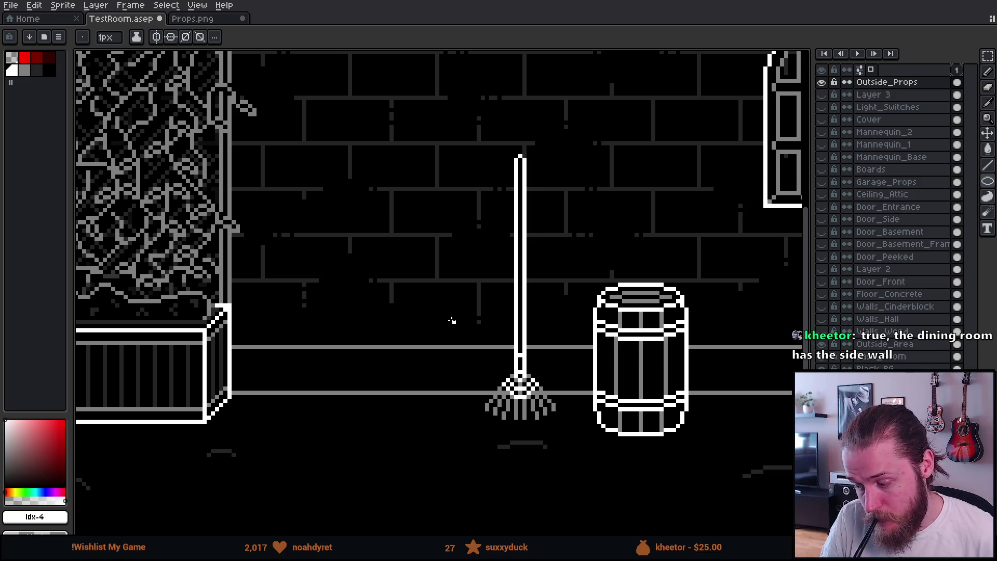
{"action": "mouse_move", "coordinate": [452, 321]}
{"action": "left_mouse_down"}
{"action": "mouse_move", "coordinate": [374, 333]}
{"action": "mouse_move", "coordinate": [431, 356]}
{"action": "left_mouse_up"}
{"action": "key", "text": "b"}
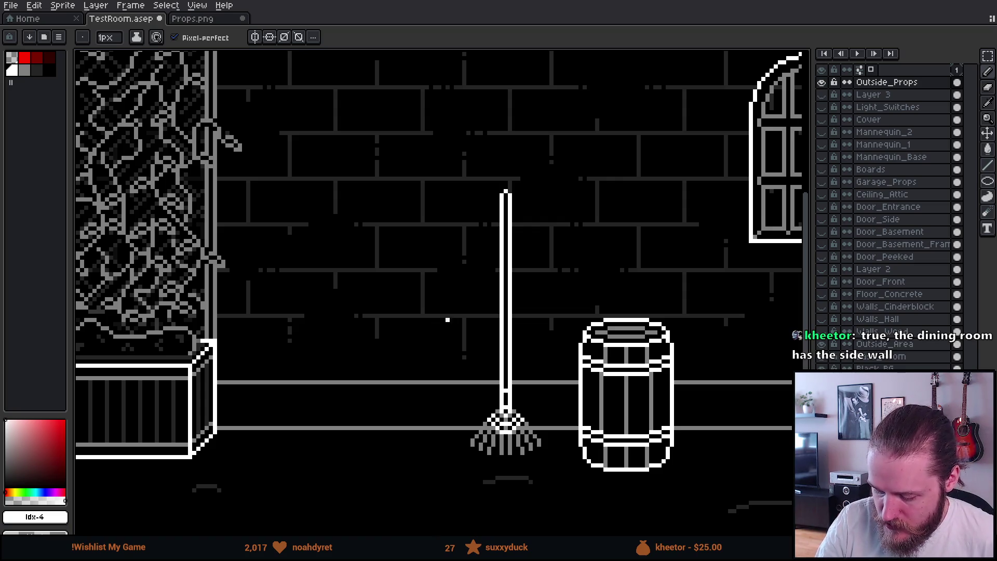
{"action": "scroll", "coordinate": [440, 330], "scroll_direction": "down", "scroll_amount": 3}
{"action": "left_click_drag", "start_coordinate": [386, 375], "coordinate": [315, 377]}
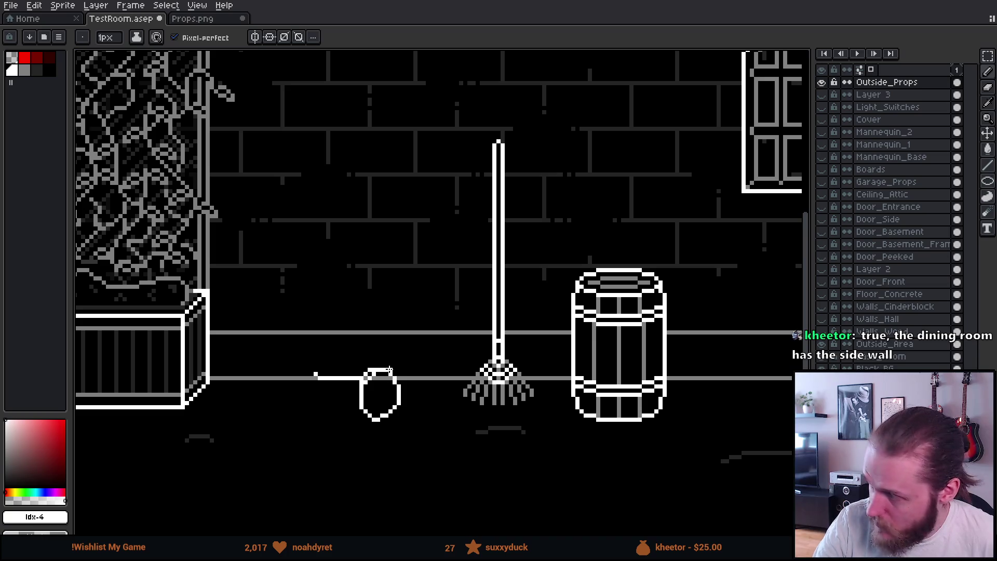
- Sketch a wheelbarrow's second wheel, tray and handle, then undo the wheelbarrow strokes
{"action": "mouse_move", "coordinate": [318, 376]}
{"action": "left_mouse_down"}
{"action": "mouse_move", "coordinate": [252, 390]}
{"action": "mouse_move", "coordinate": [315, 357]}
{"action": "left_mouse_up"}
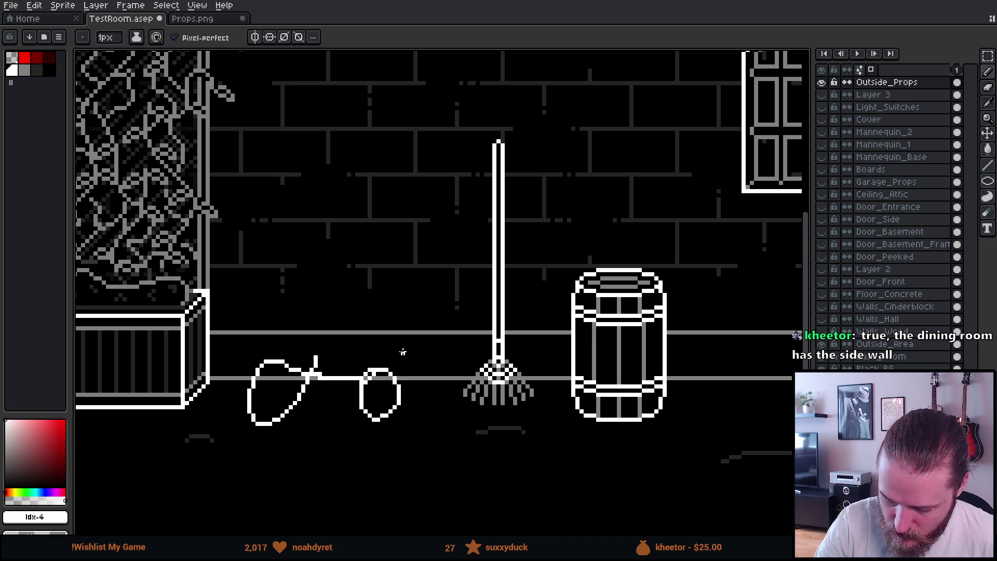
{"action": "mouse_move", "coordinate": [392, 372]}
{"action": "left_mouse_down"}
{"action": "mouse_move", "coordinate": [415, 363]}
{"action": "mouse_move", "coordinate": [422, 311]}
{"action": "mouse_move", "coordinate": [284, 326]}
{"action": "mouse_move", "coordinate": [279, 363]}
{"action": "left_mouse_up"}
{"action": "mouse_move", "coordinate": [291, 319]}
{"action": "left_mouse_down"}
{"action": "mouse_move", "coordinate": [161, 239]}
{"action": "mouse_move", "coordinate": [293, 311]}
{"action": "left_mouse_up"}
{"action": "key", "text": "ctrl+z"}
{"action": "key", "text": "ctrl+z"}
{"action": "key", "text": "ctrl+z"}
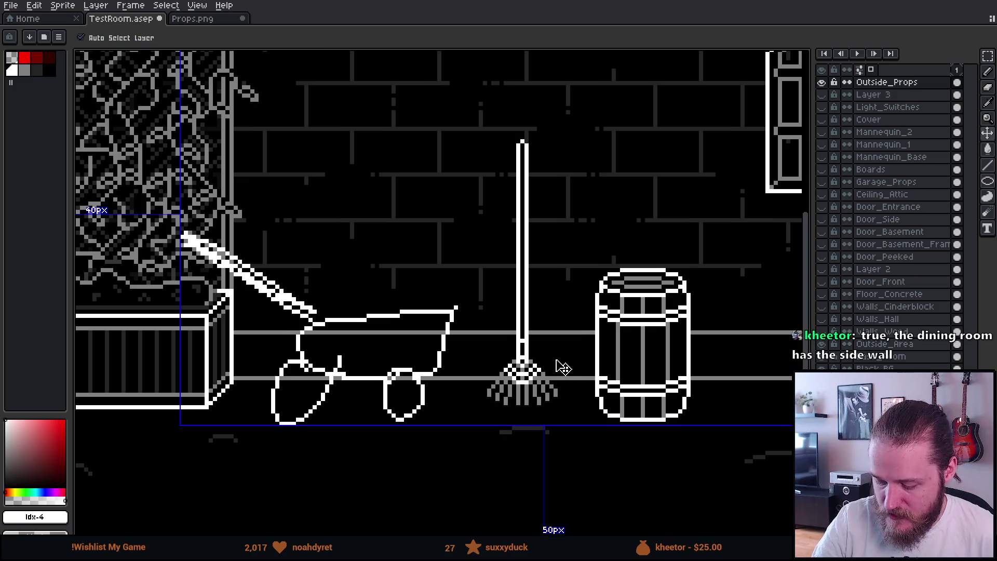
{"action": "key", "text": "ctrl+z"}
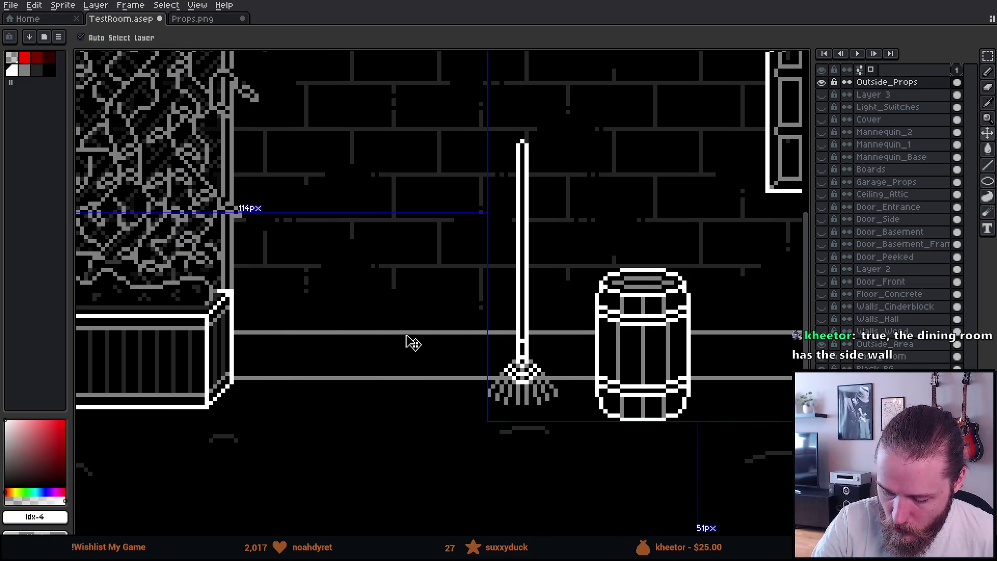
- Sketch a tall rounded outline left of the rake with an inner loop and two vertical lines
{"action": "mouse_move", "coordinate": [318, 249]}
{"action": "left_mouse_down"}
{"action": "mouse_move", "coordinate": [392, 420]}
{"action": "mouse_move", "coordinate": [432, 239]}
{"action": "mouse_move", "coordinate": [300, 237]}
{"action": "left_mouse_up"}
{"action": "mouse_move", "coordinate": [337, 290]}
{"action": "left_mouse_down"}
{"action": "mouse_move", "coordinate": [375, 311]}
{"action": "mouse_move", "coordinate": [411, 306]}
{"action": "mouse_move", "coordinate": [399, 334]}
{"action": "mouse_move", "coordinate": [366, 306]}
{"action": "left_mouse_up"}
{"action": "left_click_drag", "start_coordinate": [331, 240], "coordinate": [328, 99]}
{"action": "left_click_drag", "start_coordinate": [410, 236], "coordinate": [406, 96]}
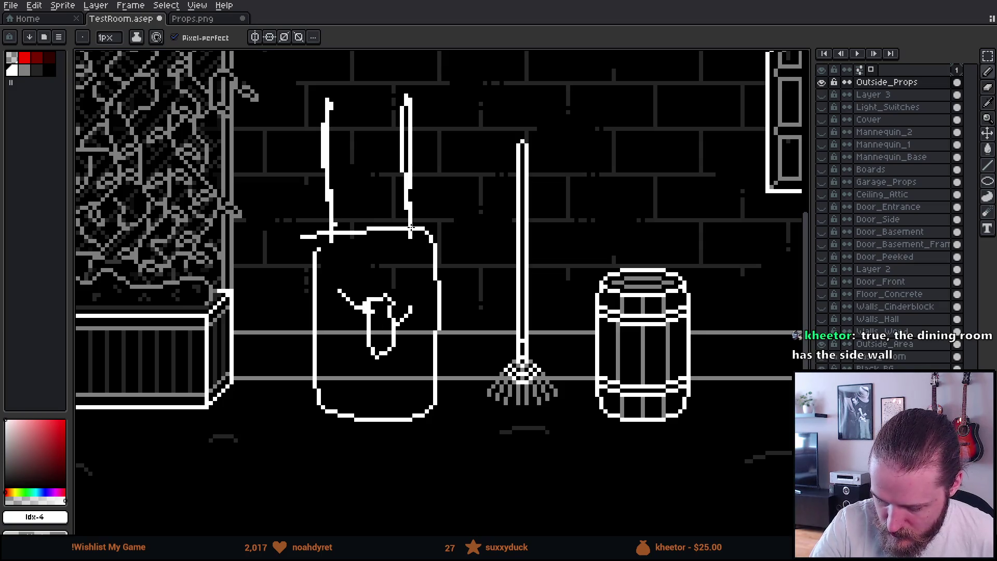
{"action": "left_click_drag", "start_coordinate": [335, 340], "coordinate": [329, 410]}
{"action": "left_click_drag", "start_coordinate": [407, 358], "coordinate": [436, 421]}
- Undo the vertical lines, inner strokes and rounded outline of the sketch
{"action": "mouse_move", "coordinate": [550, 422]}
{"action": "left_mouse_down"}
{"action": "mouse_move", "coordinate": [520, 441]}
{"action": "mouse_move", "coordinate": [577, 433]}
{"action": "mouse_move", "coordinate": [551, 431]}
{"action": "left_mouse_up"}
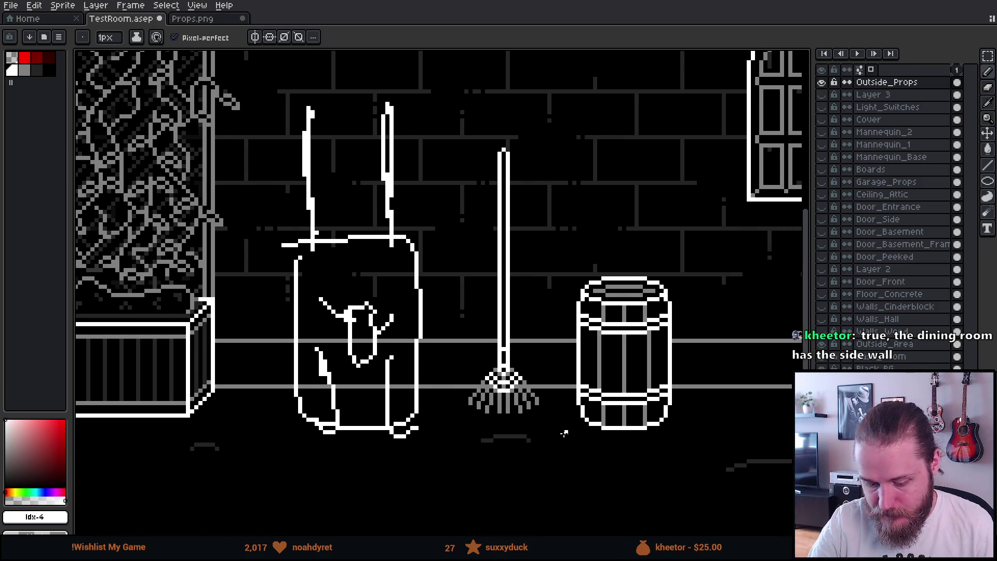
{"action": "scroll", "coordinate": [563, 435], "scroll_direction": "down", "scroll_amount": 4}
{"action": "scroll", "coordinate": [670, 426], "scroll_direction": "up", "scroll_amount": 3}
{"action": "left_click_drag", "start_coordinate": [670, 425], "coordinate": [659, 410]}
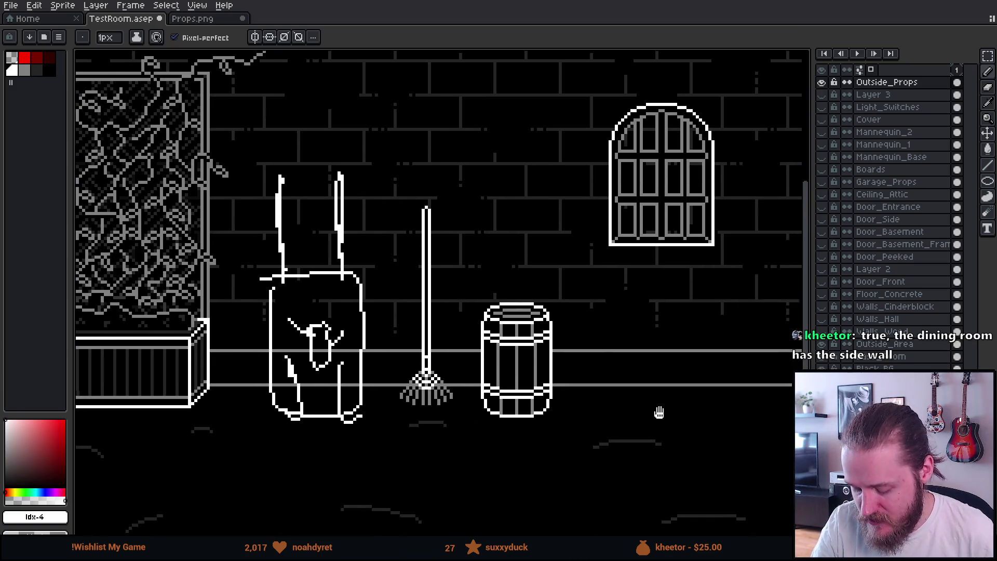
{"action": "key", "text": "v"}
{"action": "key", "text": "ctrl+z"}
{"action": "key", "text": "ctrl+z"}
{"action": "key", "text": "ctrl+z"}
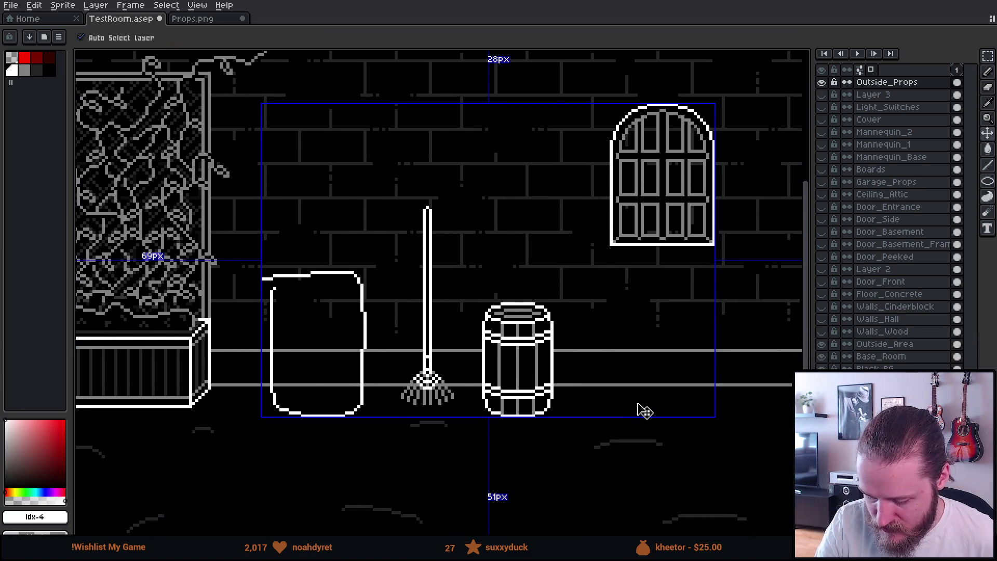
{"action": "key", "text": "ctrl+z"}
{"action": "key", "text": "b"}
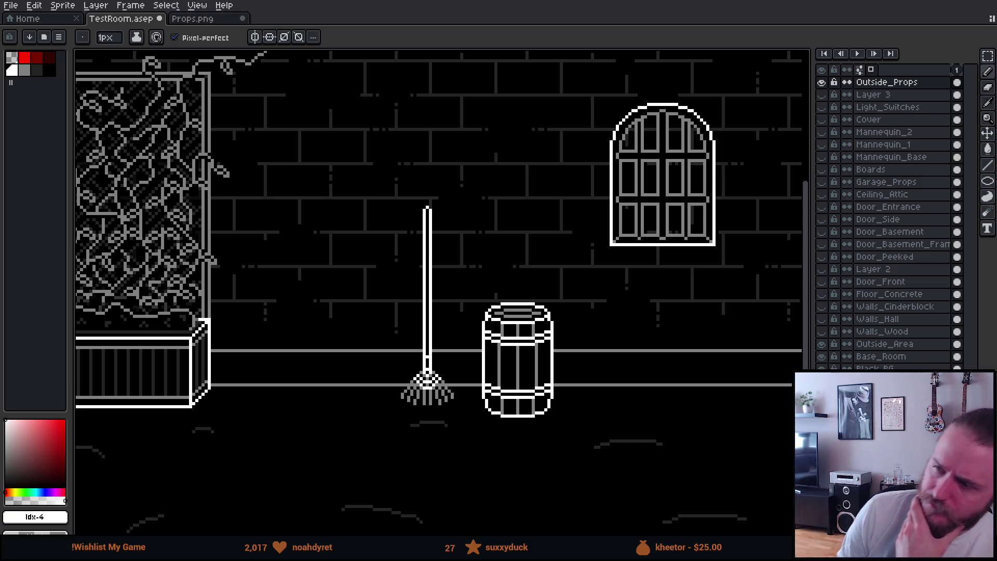
- Draw two concentric circles on the floor right of the barrel with the Ellipse tool
{"action": "mouse_move", "coordinate": [574, 428]}
{"action": "left_mouse_down"}
{"action": "mouse_move", "coordinate": [391, 423]}
{"action": "mouse_move", "coordinate": [429, 427]}
{"action": "mouse_move", "coordinate": [423, 423]}
{"action": "left_mouse_up"}
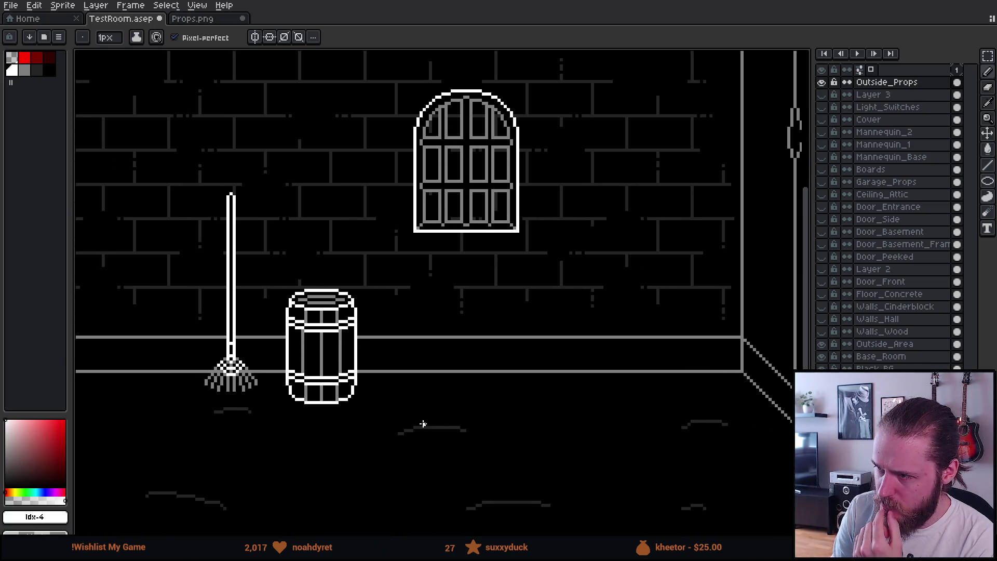
{"action": "scroll", "coordinate": [507, 414], "scroll_direction": "up", "scroll_amount": 2}
{"action": "left_click_drag", "start_coordinate": [585, 405], "coordinate": [514, 402]}
{"action": "key", "text": "l"}
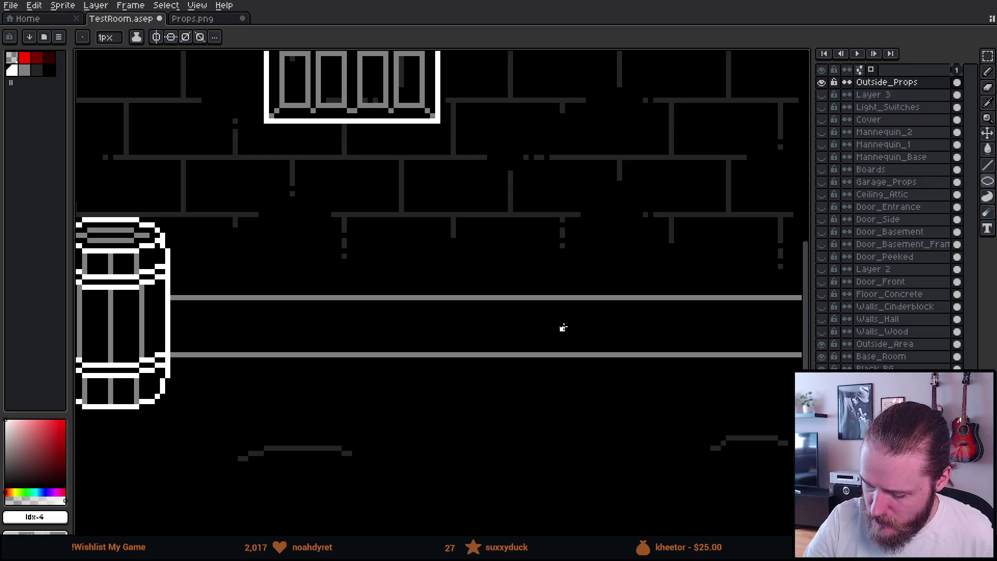
{"action": "left_click_drag", "start_coordinate": [543, 308], "coordinate": [618, 382]}
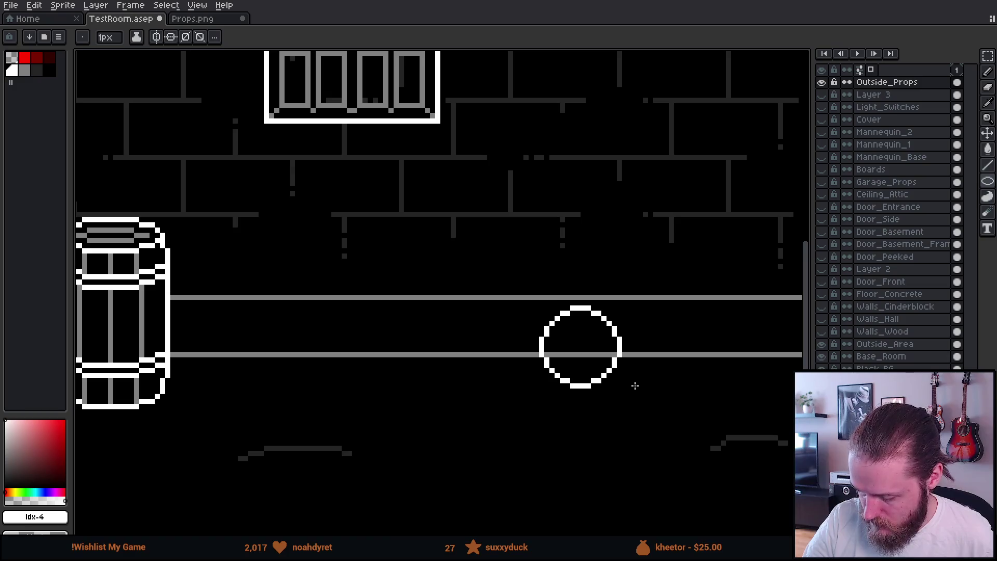
{"action": "scroll", "coordinate": [628, 361], "scroll_direction": "down", "scroll_amount": 2}
{"action": "scroll", "coordinate": [651, 378], "scroll_direction": "down", "scroll_amount": 1}
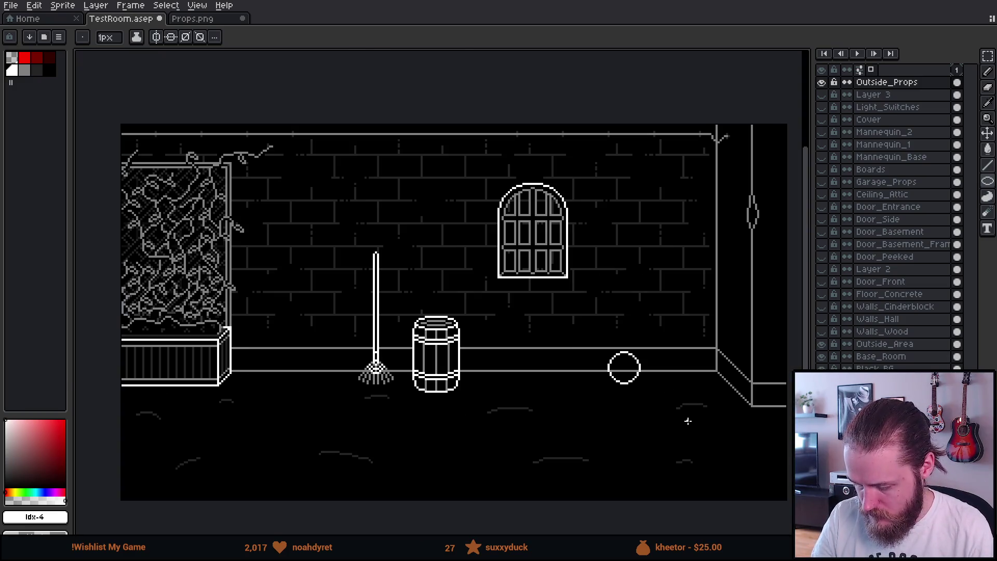
{"action": "scroll", "coordinate": [614, 366], "scroll_direction": "up", "scroll_amount": 2}
{"action": "scroll", "coordinate": [614, 366], "scroll_direction": "up", "scroll_amount": 4}
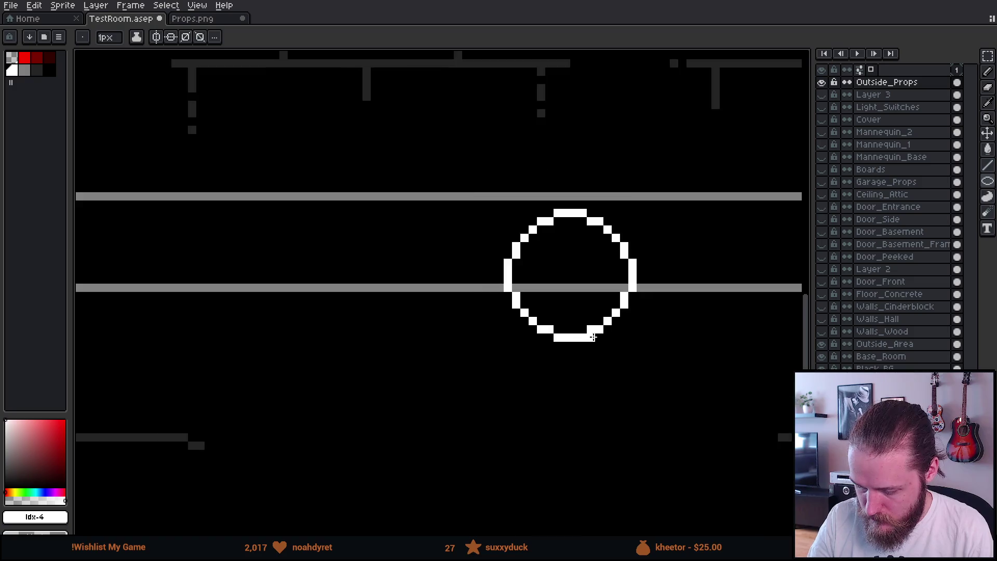
{"action": "left_click_drag", "start_coordinate": [491, 245], "coordinate": [601, 330]}
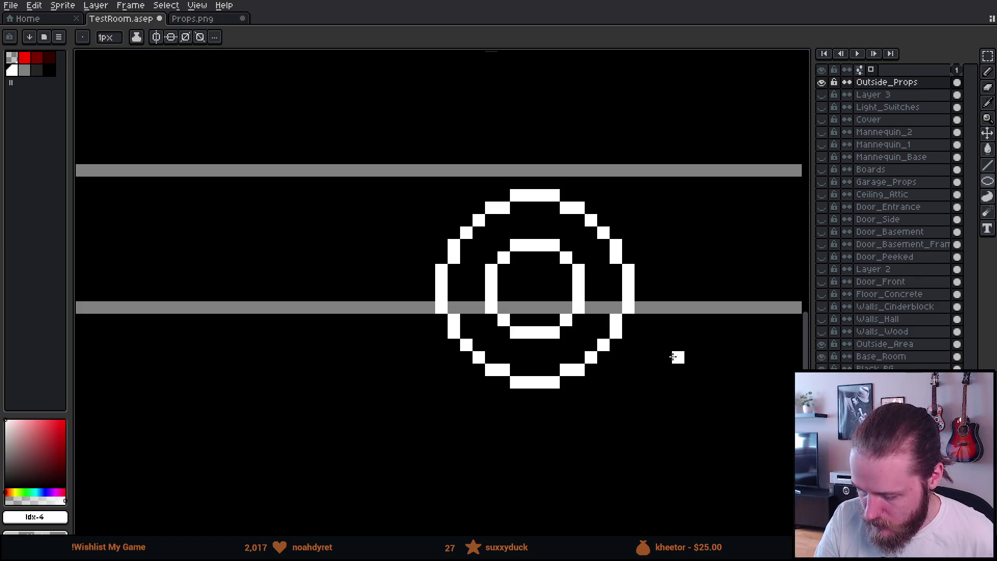
- Pencil a small mark inside the inner ring of the target
{"action": "key", "text": "b"}
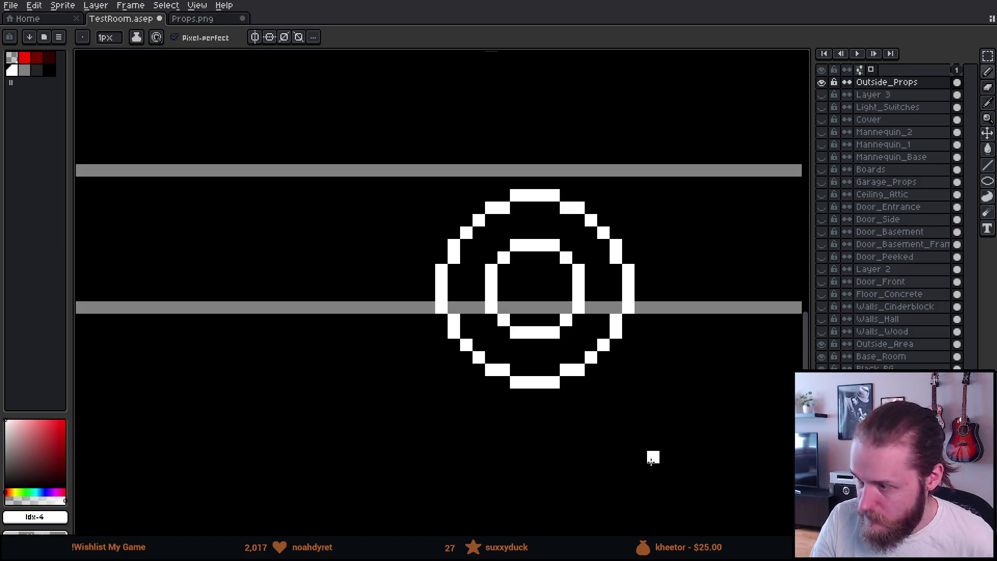
{"action": "mouse_move", "coordinate": [529, 270]}
{"action": "left_mouse_down"}
{"action": "mouse_move", "coordinate": [542, 271]}
{"action": "mouse_move", "coordinate": [554, 296]}
{"action": "mouse_move", "coordinate": [515, 296]}
{"action": "mouse_move", "coordinate": [540, 308]}
{"action": "left_mouse_up"}
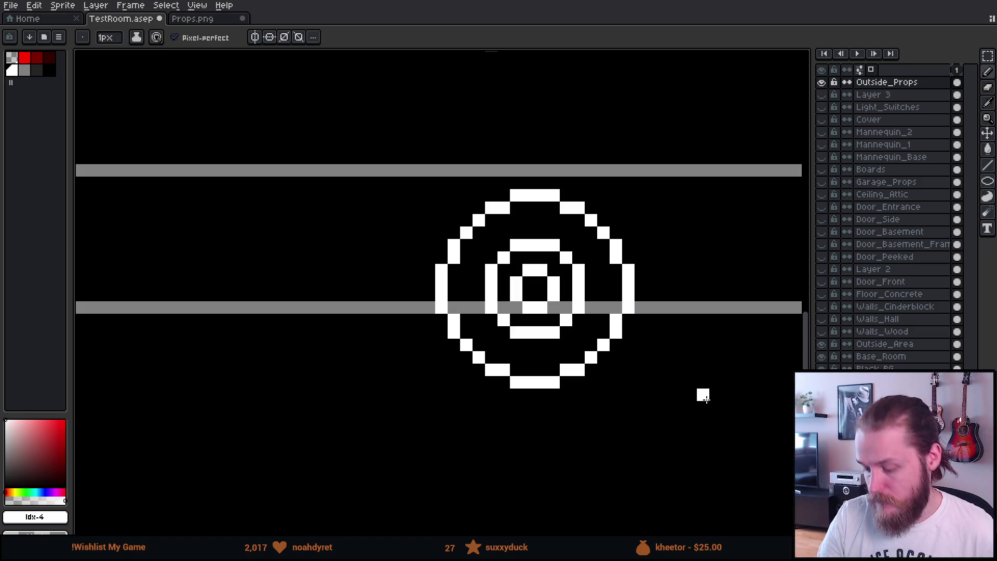
{"action": "scroll", "coordinate": [649, 359], "scroll_direction": "down", "scroll_amount": 1}
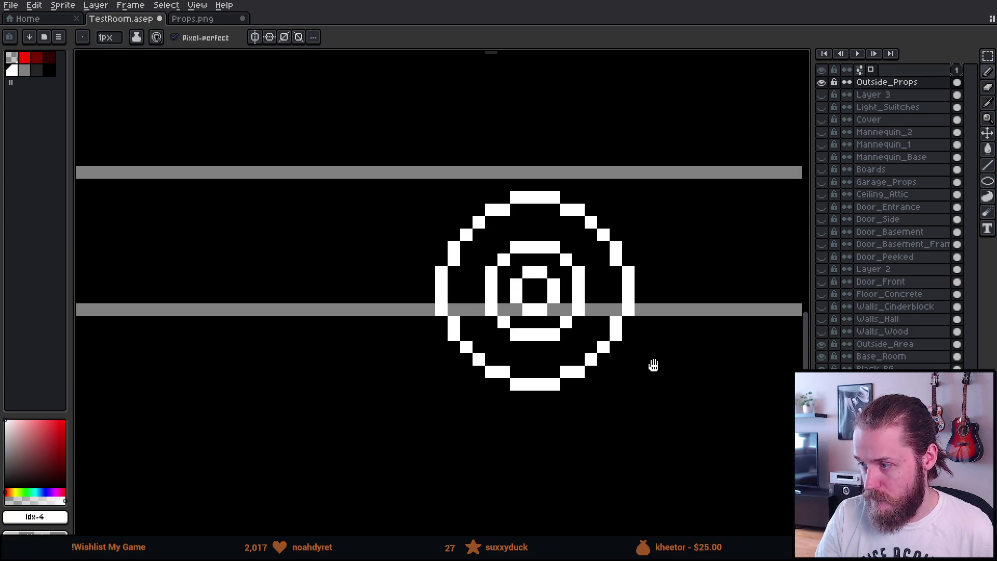
{"action": "scroll", "coordinate": [649, 356], "scroll_direction": "down", "scroll_amount": 3}
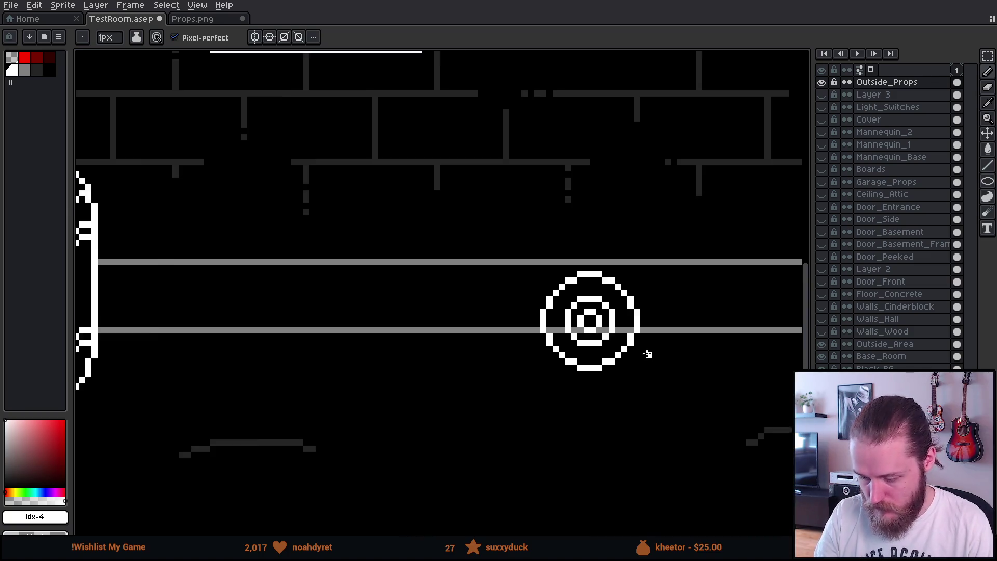
- Select the target rings and move them down and right, nudged one pixel left
{"action": "key", "text": "m"}
{"action": "left_click_drag", "start_coordinate": [547, 255], "coordinate": [652, 382]}
{"action": "left_click_drag", "start_coordinate": [643, 334], "coordinate": [652, 357]}
{"action": "key", "text": "Left"}
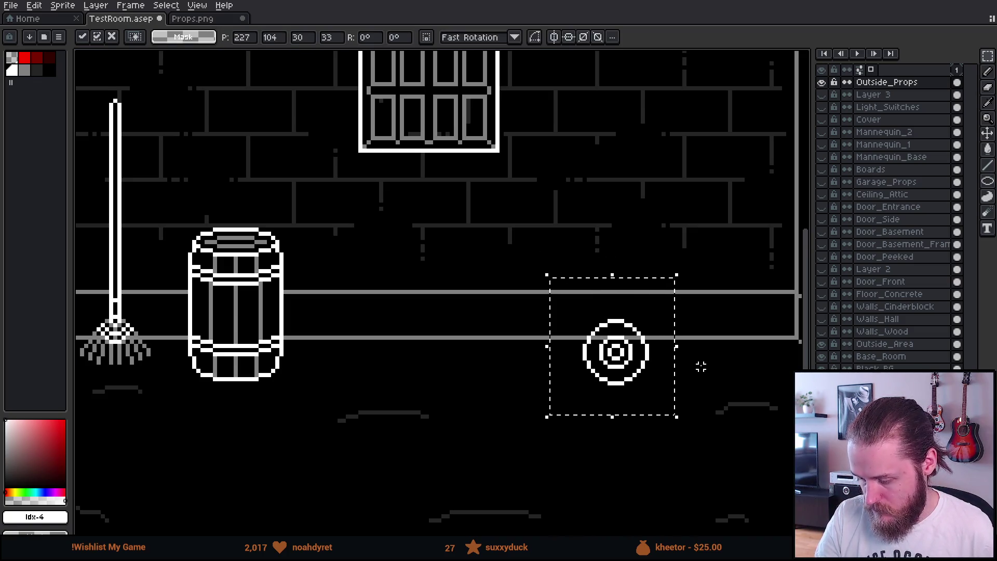
{"action": "left_click", "coordinate": [698, 361]}
{"action": "scroll", "coordinate": [697, 358], "scroll_direction": "up", "scroll_amount": 4}
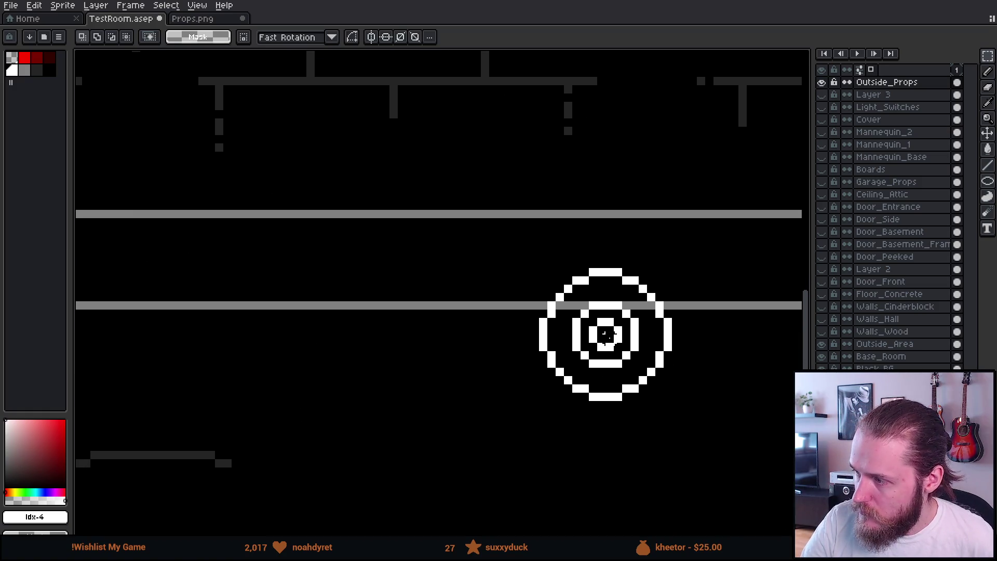
- Paint the target's inner centre square black with the Pencil
{"action": "key", "text": "b"}
{"action": "mouse_move", "coordinate": [606, 333]}
{"action": "left_mouse_down"}
{"action": "mouse_move", "coordinate": [595, 340]}
{"action": "mouse_move", "coordinate": [618, 337]}
{"action": "left_mouse_up"}
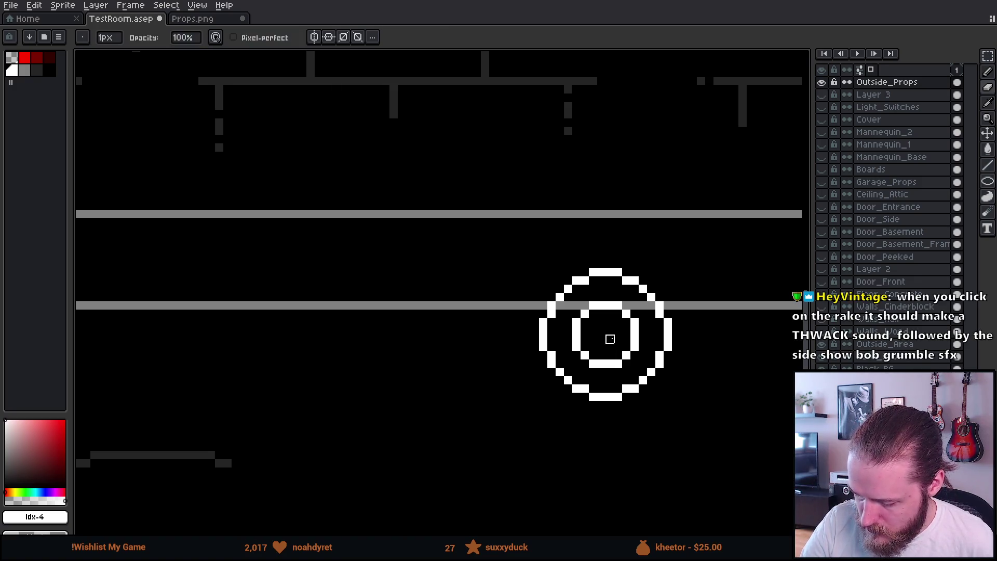
{"action": "key", "text": "u"}
{"action": "left_click_drag", "start_coordinate": [642, 381], "coordinate": [626, 383]}
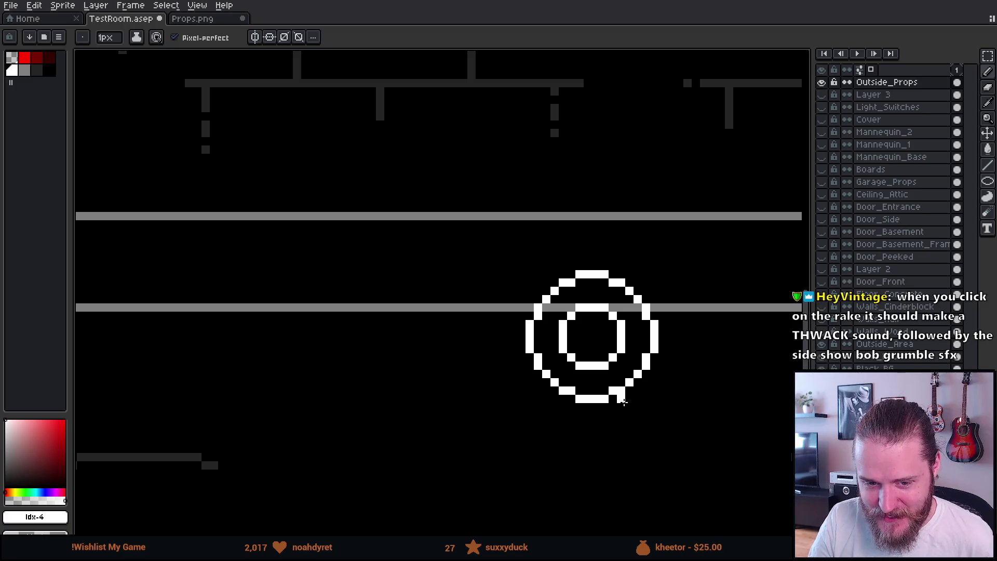
{"action": "scroll", "coordinate": [622, 399], "scroll_direction": "down", "scroll_amount": 4}
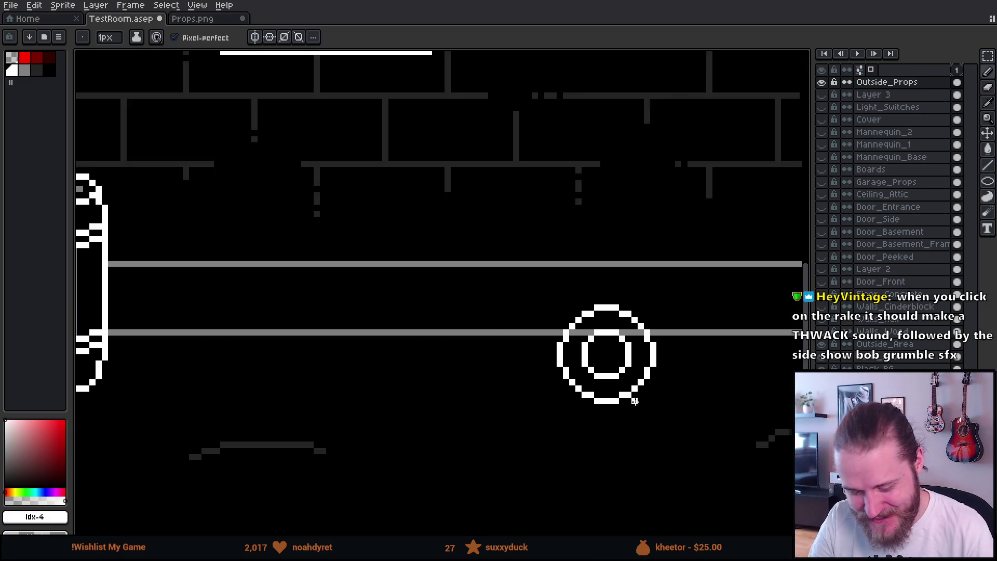
{"action": "scroll", "coordinate": [644, 393], "scroll_direction": "up", "scroll_amount": 1}
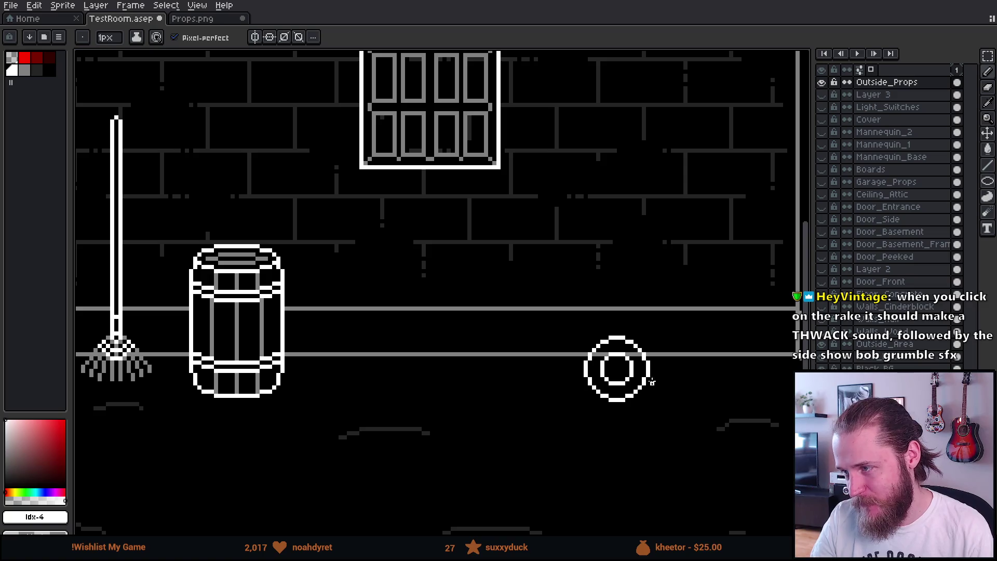
- Pan the scene left to frame the target
{"action": "left_click_drag", "start_coordinate": [633, 413], "coordinate": [597, 408]}
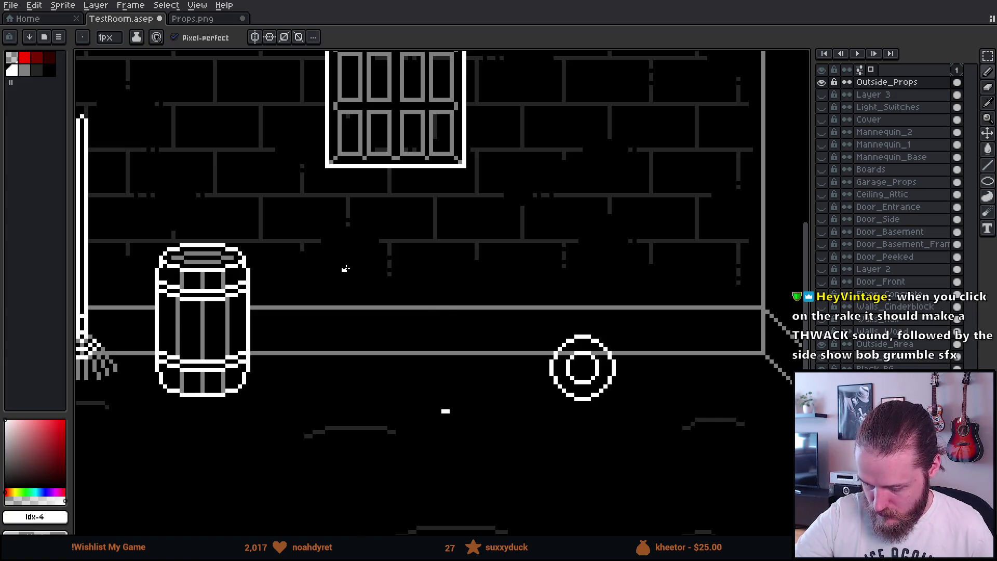
{"action": "scroll", "coordinate": [678, 382], "scroll_direction": "down", "scroll_amount": 3}
{"action": "scroll", "coordinate": [623, 378], "scroll_direction": "up", "scroll_amount": 1}
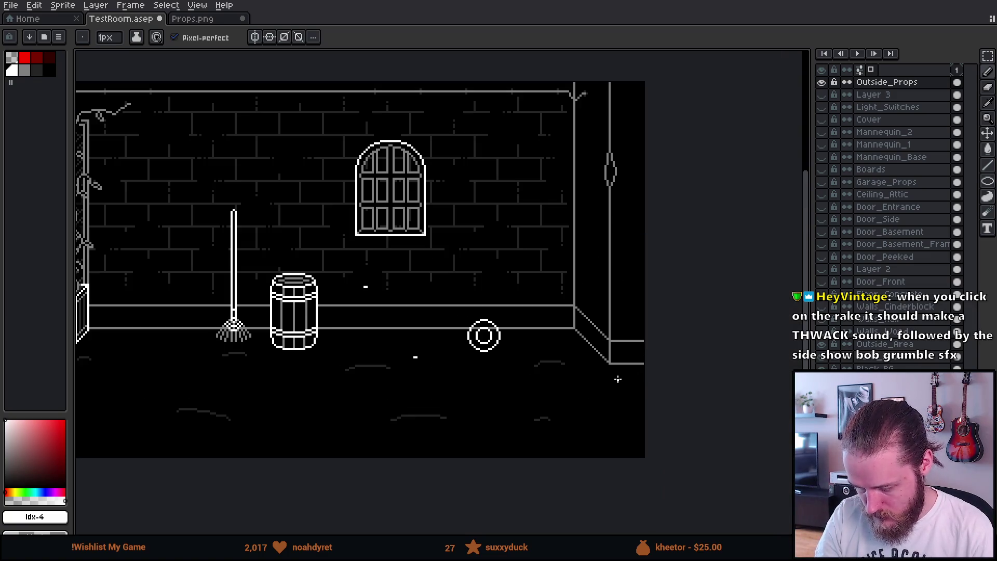
{"action": "scroll", "coordinate": [586, 429], "scroll_direction": "up", "scroll_amount": 1}
{"action": "scroll", "coordinate": [622, 421], "scroll_direction": "up", "scroll_amount": 1}
{"action": "scroll", "coordinate": [622, 421], "scroll_direction": "up", "scroll_amount": 1}
{"action": "left_click_drag", "start_coordinate": [519, 392], "coordinate": [597, 428]}
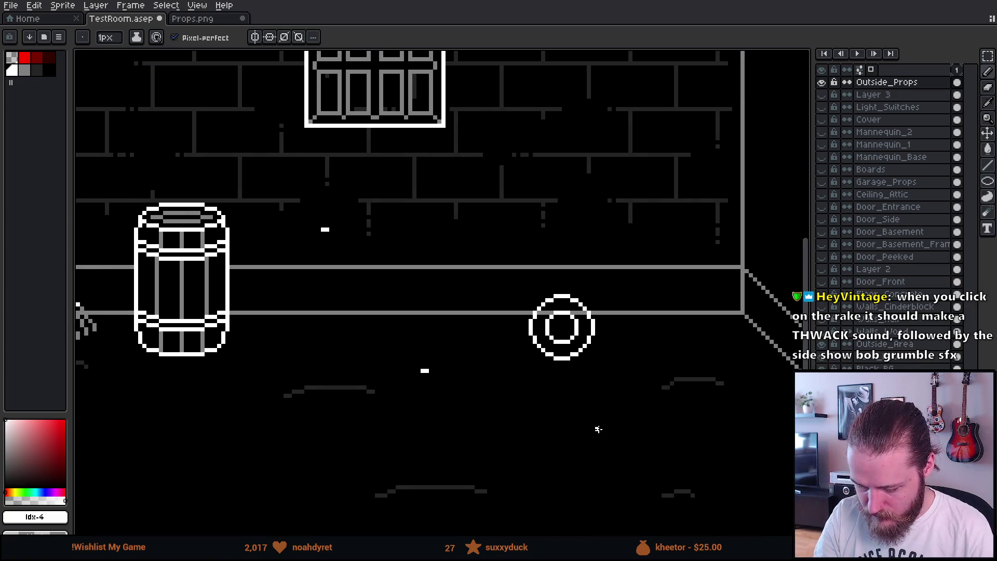
{"action": "left_click", "coordinate": [532, 313], "text": "shift"}
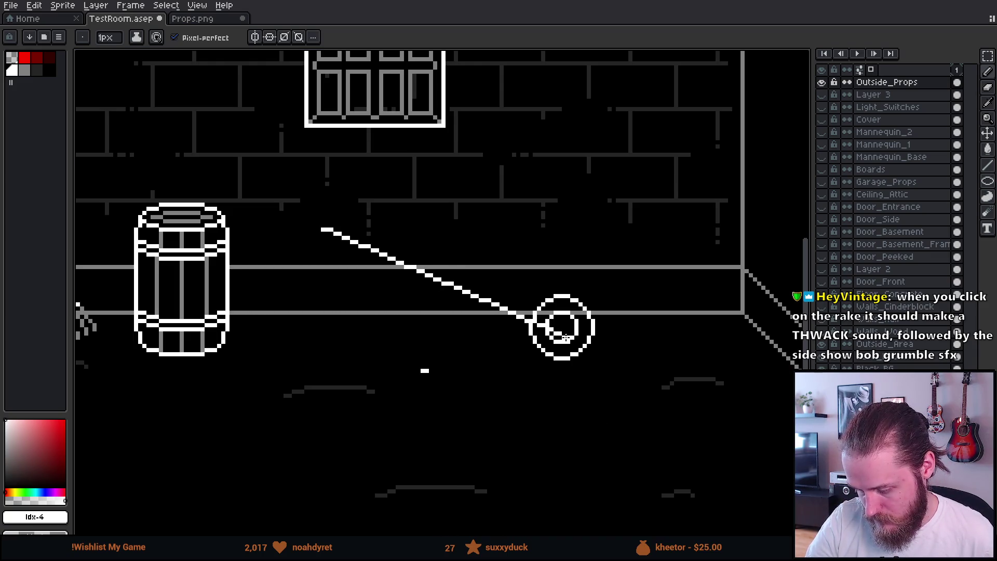
{"action": "key", "text": "ctrl+z"}
{"action": "key", "text": "ctrl+z"}
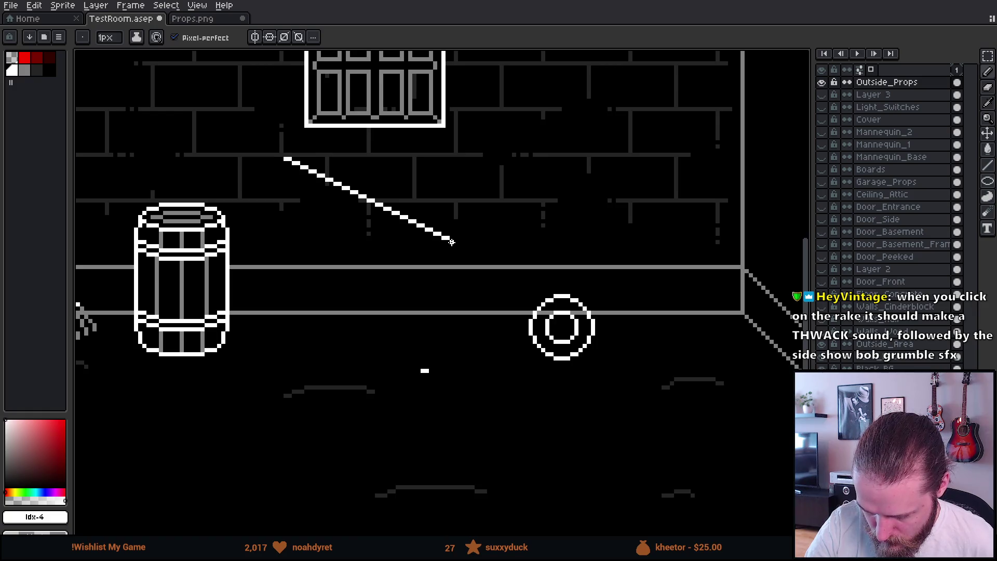
{"action": "key", "text": "m"}
{"action": "mouse_move", "coordinate": [262, 126]}
{"action": "left_mouse_down"}
{"action": "mouse_move", "coordinate": [408, 251]}
{"action": "mouse_move", "coordinate": [526, 304]}
{"action": "left_mouse_up"}
{"action": "left_click_drag", "start_coordinate": [493, 236], "coordinate": [639, 334]}
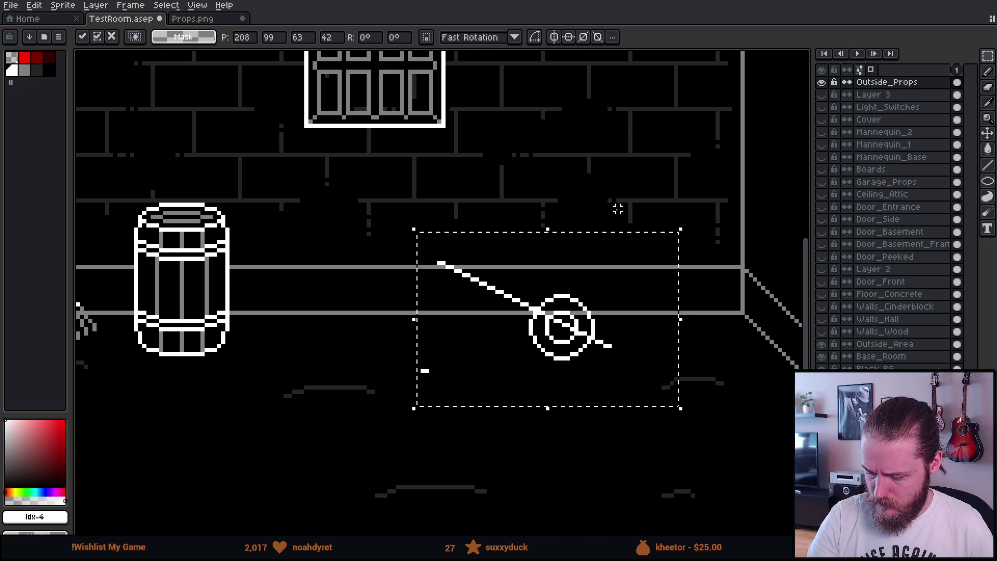
{"action": "key", "text": "Escape"}
{"action": "key", "text": "ctrl+z"}
{"action": "key", "text": "ctrl+z"}
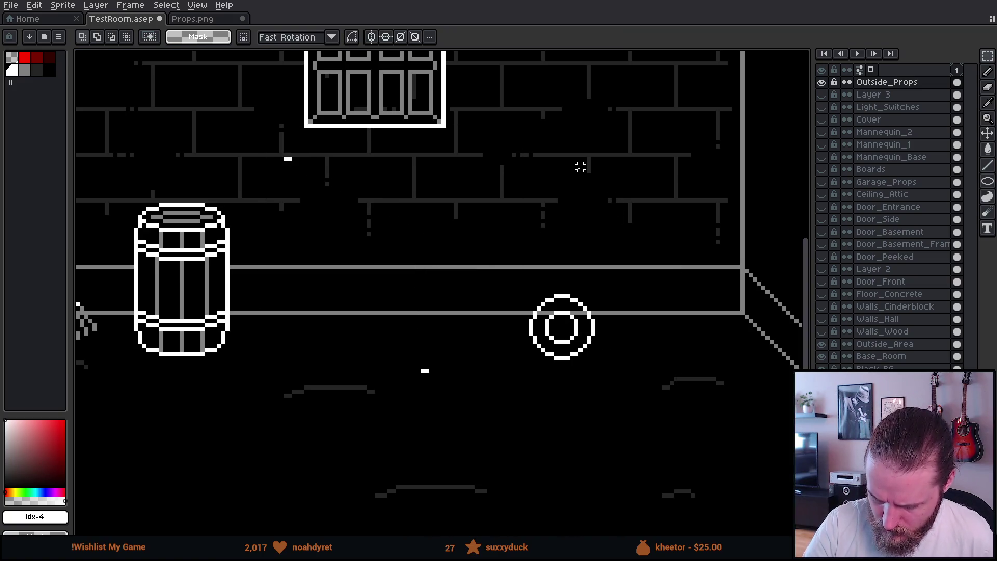
{"action": "key", "text": "b"}
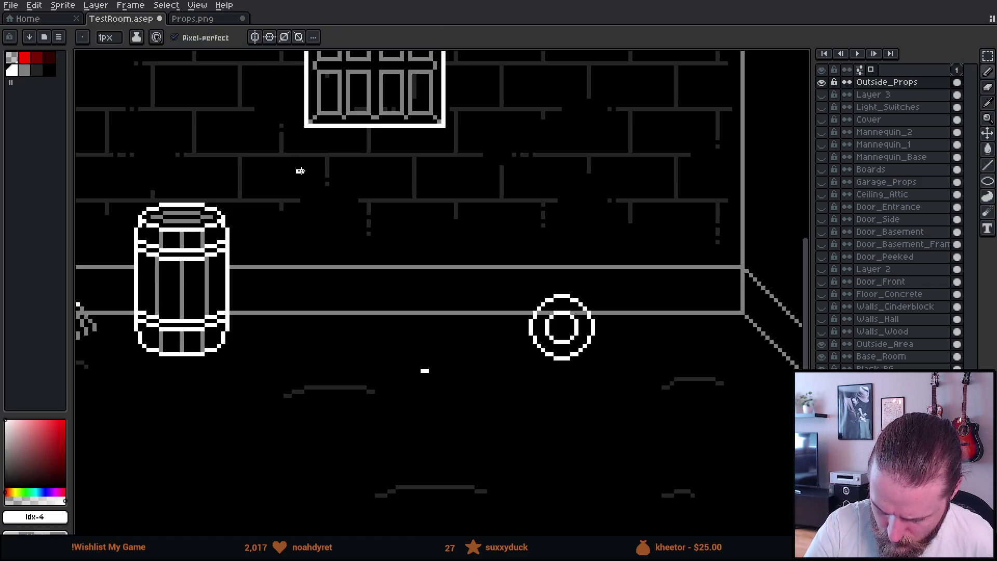
{"action": "mouse_move", "coordinate": [309, 170]}
{"action": "left_mouse_down"}
{"action": "mouse_move", "coordinate": [416, 182]}
{"action": "mouse_move", "coordinate": [412, 195]}
{"action": "mouse_move", "coordinate": [378, 196]}
{"action": "left_mouse_up"}
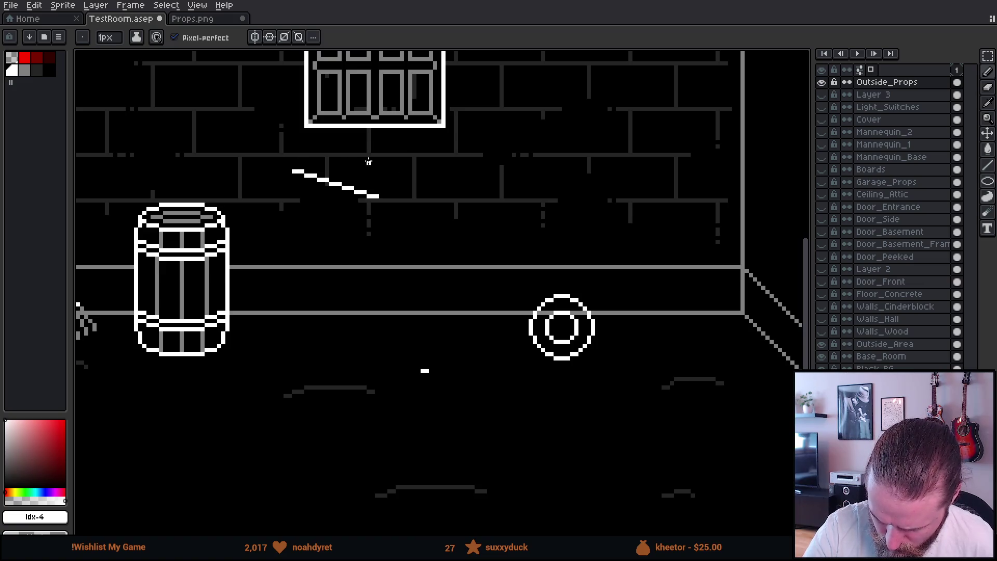
- Paste a copy of the short line to extend it, then stretch it toward the target
{"action": "key", "text": "ctrl+v"}
{"action": "left_click_drag", "start_coordinate": [396, 201], "coordinate": [477, 229]}
{"action": "left_click", "coordinate": [461, 163]}
{"action": "mouse_move", "coordinate": [301, 187]}
{"action": "left_mouse_down"}
{"action": "mouse_move", "coordinate": [502, 255]}
{"action": "mouse_move", "coordinate": [445, 223]}
{"action": "mouse_move", "coordinate": [457, 216]}
{"action": "mouse_move", "coordinate": [627, 276]}
{"action": "left_mouse_up"}
{"action": "left_click", "coordinate": [597, 182]}
- Move the long diagonal line down through the target and trim its end just past the centre
{"action": "left_click_drag", "start_coordinate": [277, 163], "coordinate": [642, 249]}
{"action": "left_click_drag", "start_coordinate": [462, 211], "coordinate": [675, 291]}
{"action": "mouse_move", "coordinate": [622, 249]}
{"action": "left_mouse_down"}
{"action": "mouse_move", "coordinate": [644, 298]}
{"action": "mouse_move", "coordinate": [629, 305]}
{"action": "mouse_move", "coordinate": [651, 317]}
{"action": "left_mouse_up"}
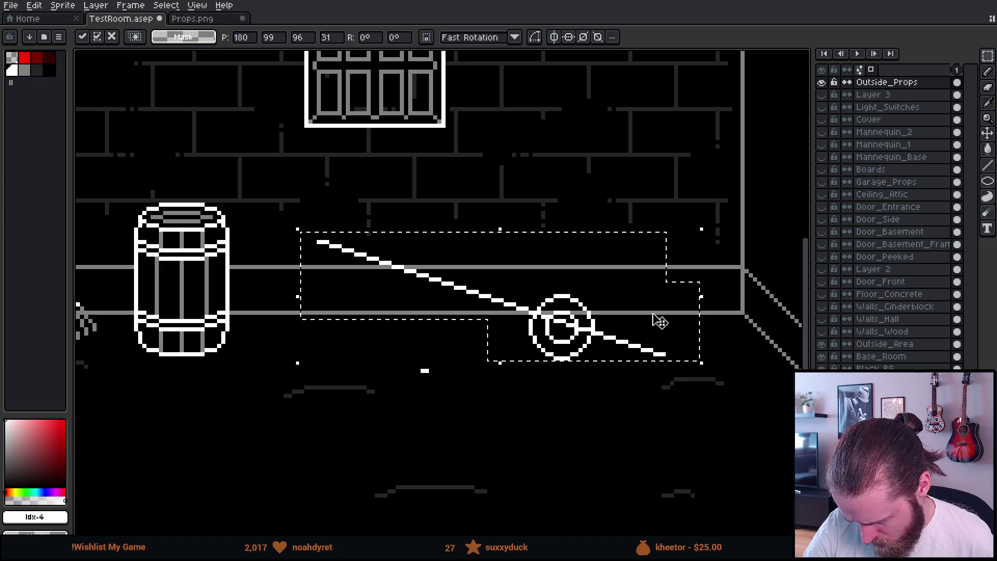
{"action": "key", "text": "ctrl+d"}
{"action": "key", "text": "b"}
{"action": "left_click_drag", "start_coordinate": [655, 346], "coordinate": [623, 359]}
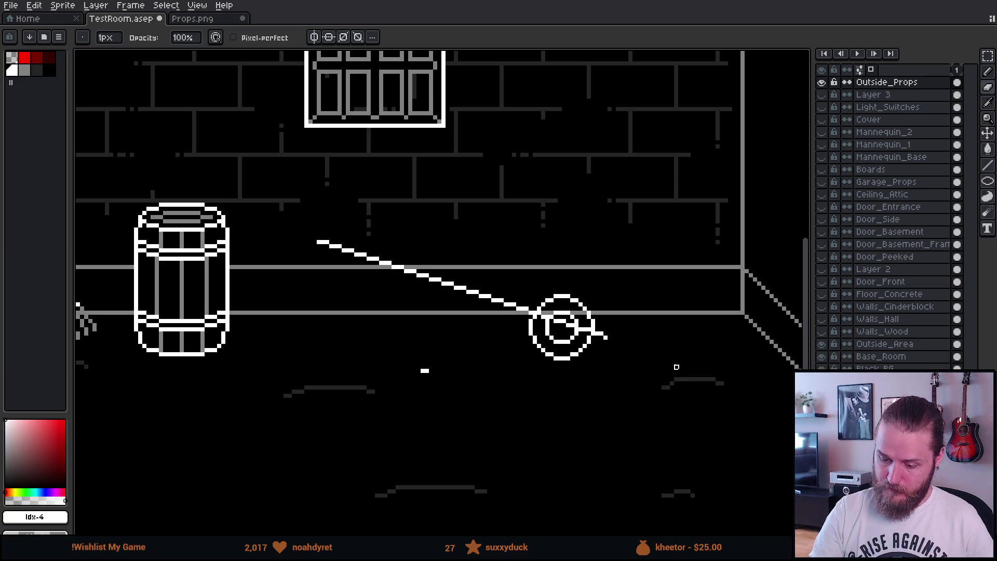
- Thicken the diagonal handle by offsetting a one-pixel copy of it
{"action": "key", "text": "m"}
{"action": "left_click_drag", "start_coordinate": [294, 201], "coordinate": [510, 315]}
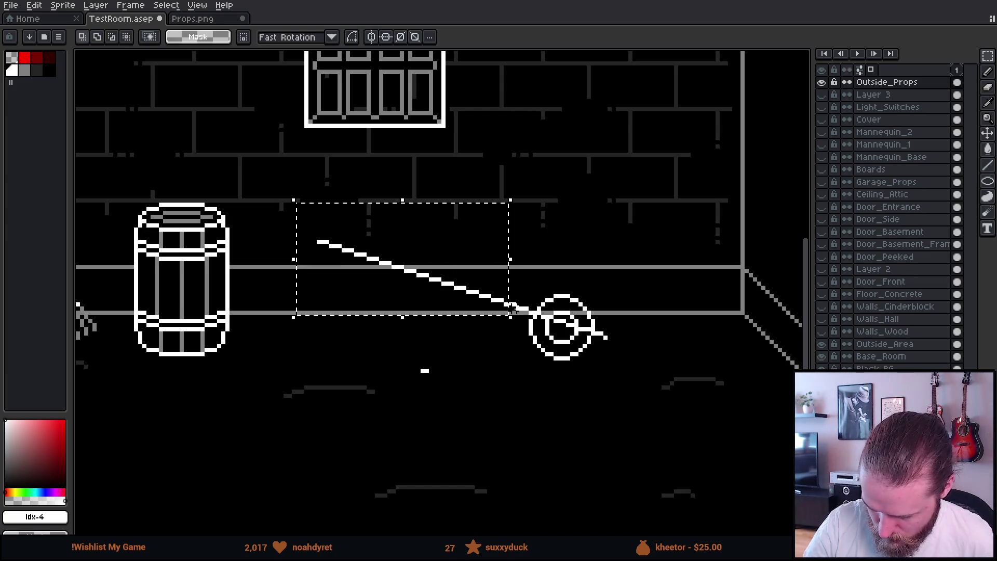
{"action": "mouse_move", "coordinate": [470, 248]}
{"action": "left_mouse_down"}
{"action": "mouse_move", "coordinate": [556, 323]}
{"action": "mouse_move", "coordinate": [568, 290]}
{"action": "mouse_move", "coordinate": [585, 282]}
{"action": "left_mouse_up"}
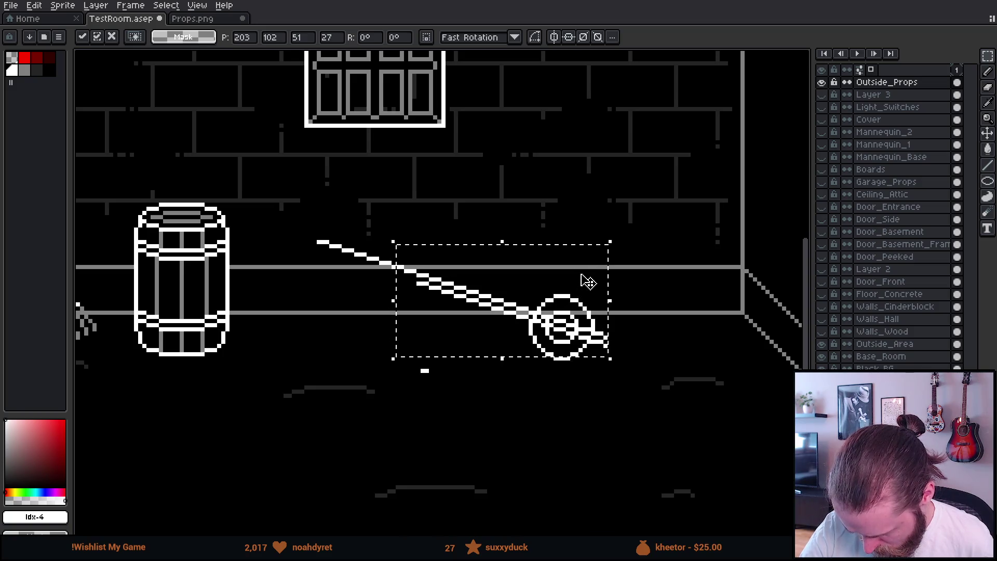
{"action": "left_click", "coordinate": [585, 208]}
{"action": "key", "text": "b"}
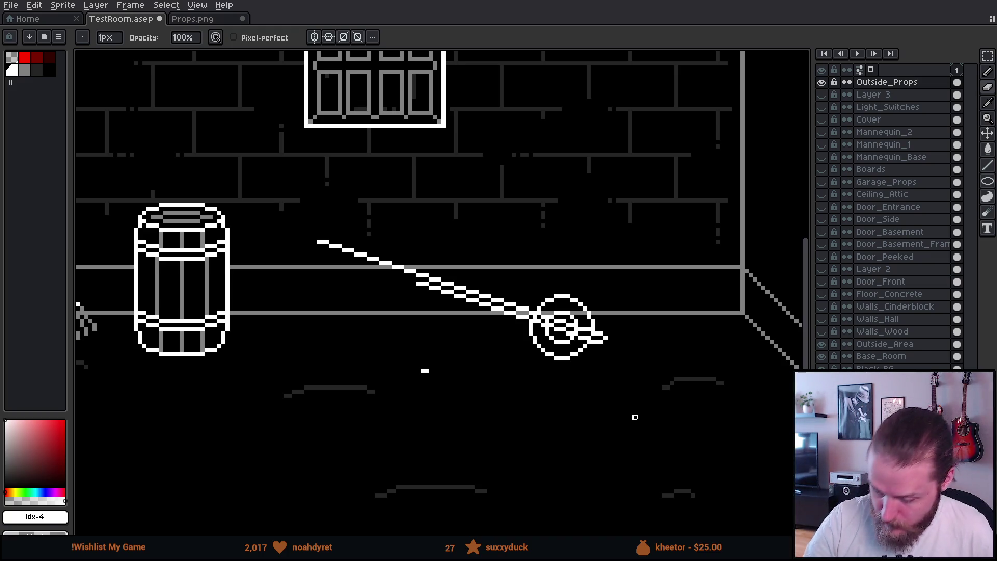
- Thicken the handle's thin upper-left end to match the rest
{"action": "key", "text": "m"}
{"action": "mouse_move", "coordinate": [294, 214]}
{"action": "left_mouse_down"}
{"action": "mouse_move", "coordinate": [338, 242]}
{"action": "mouse_move", "coordinate": [444, 275]}
{"action": "mouse_move", "coordinate": [434, 256]}
{"action": "left_mouse_up"}
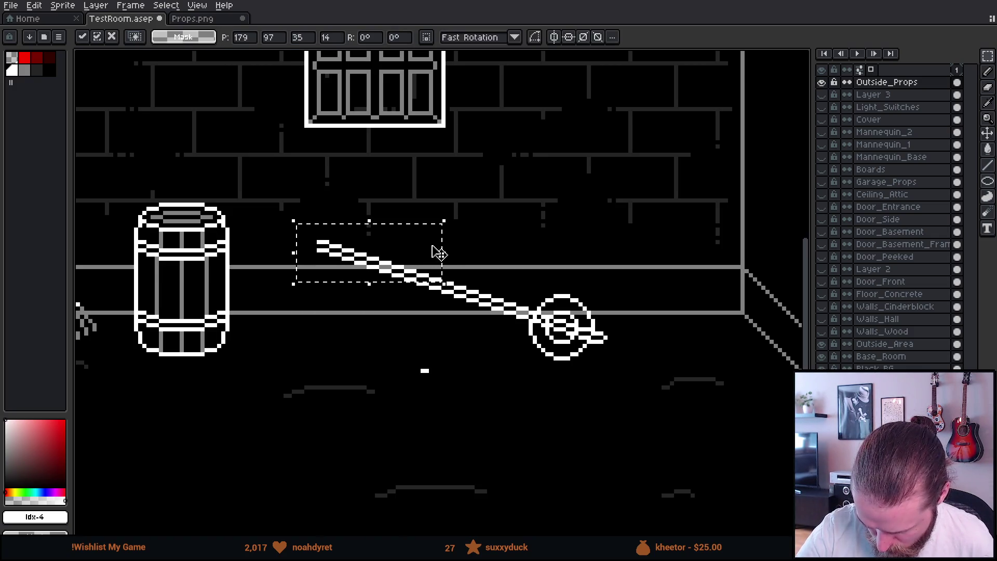
{"action": "key", "text": "ctrl+d"}
{"action": "key", "text": "b"}
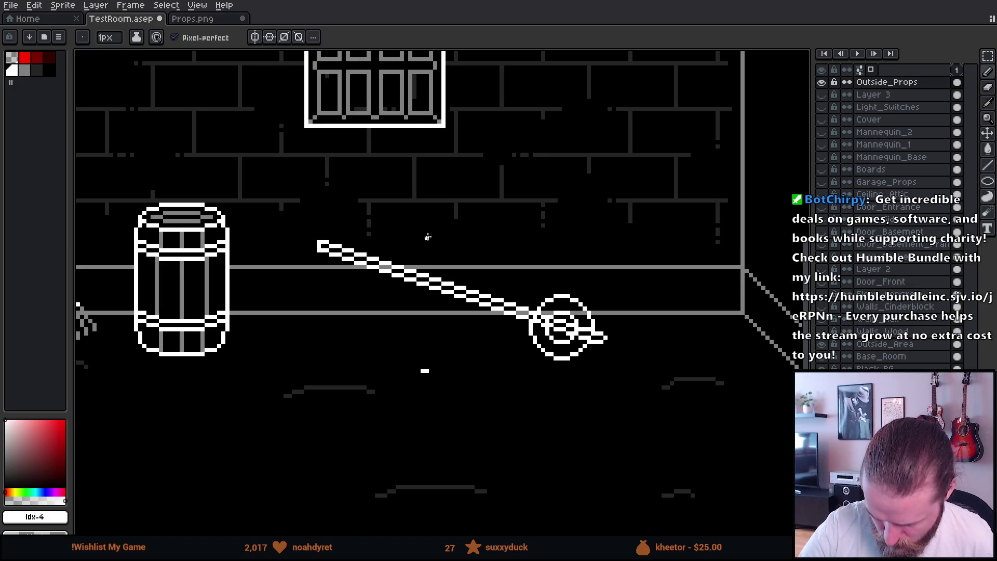
{"action": "key", "text": "e"}
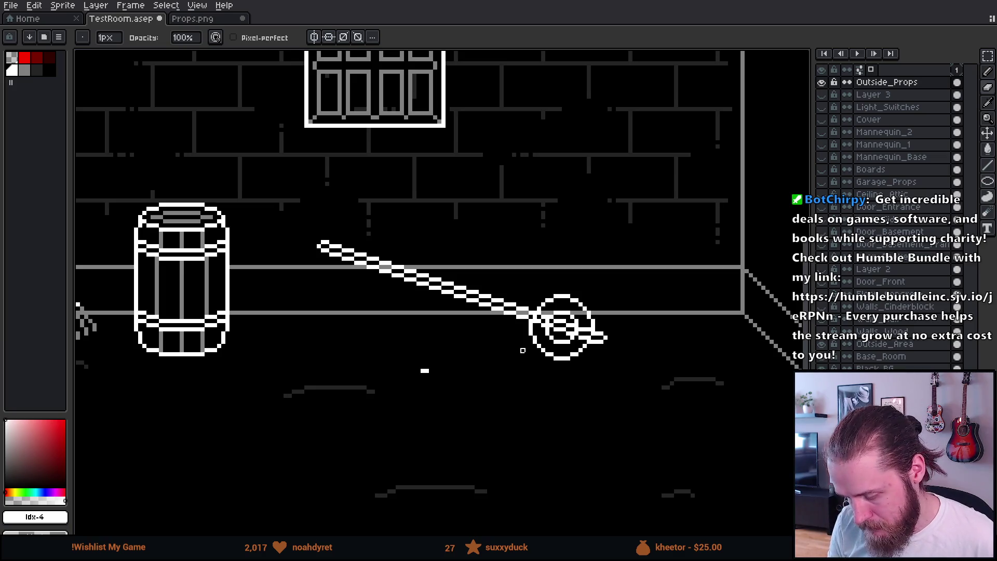
{"action": "scroll", "coordinate": [477, 400], "scroll_direction": "down", "scroll_amount": 6}
- Draw a straight line from the lone dot to the handle near the circled end
{"action": "scroll", "coordinate": [476, 401], "scroll_direction": "up", "scroll_amount": 1}
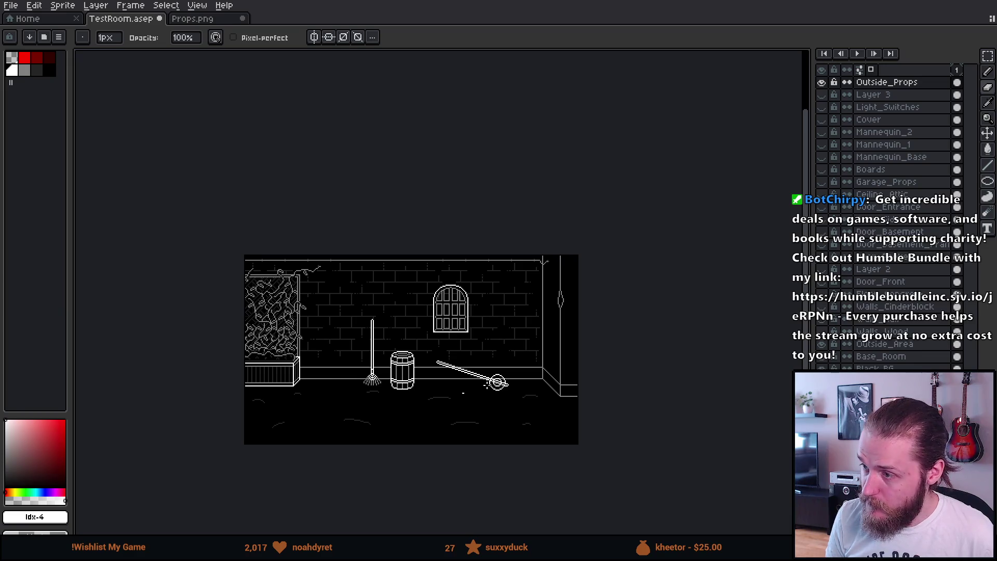
{"action": "scroll", "coordinate": [486, 384], "scroll_direction": "up", "scroll_amount": 4}
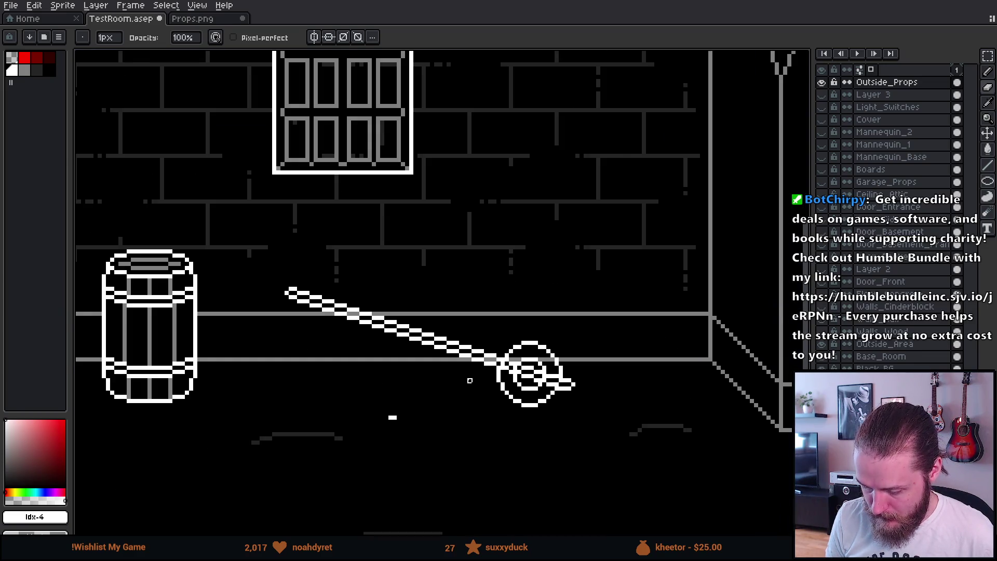
{"action": "scroll", "coordinate": [470, 381], "scroll_direction": "up", "scroll_amount": 1}
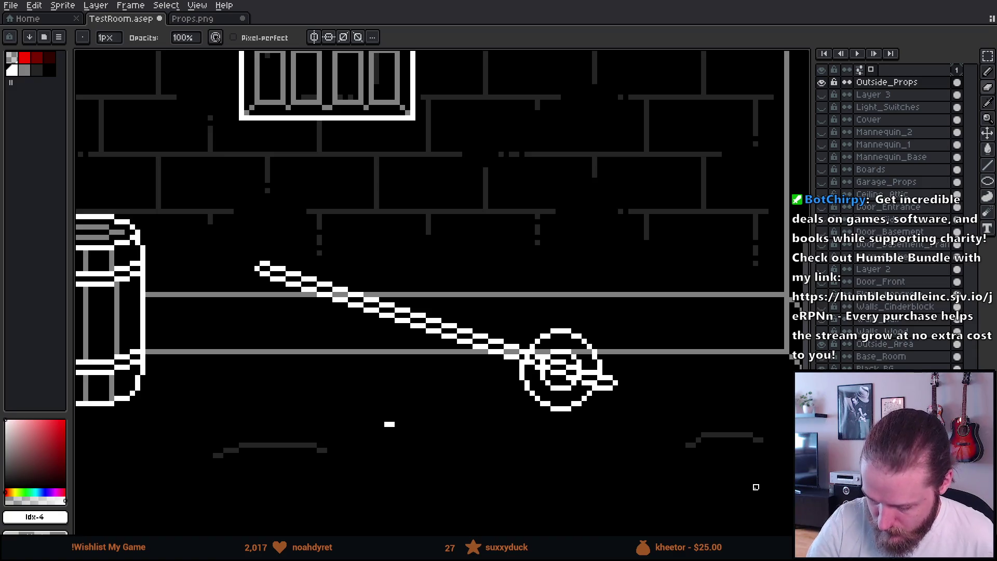
{"action": "key", "text": "b"}
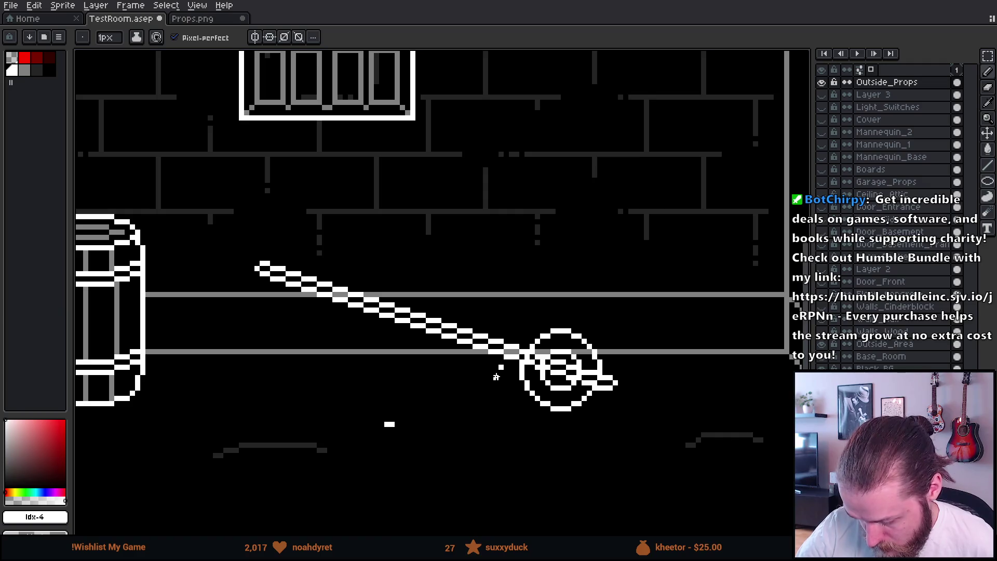
{"action": "left_click", "coordinate": [486, 358], "text": "shift"}
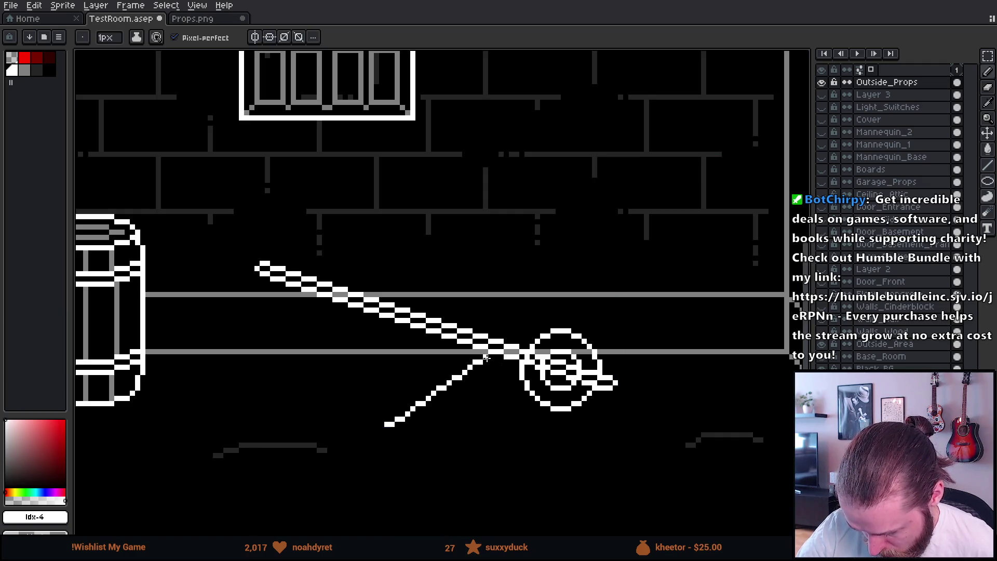
{"action": "left_click", "coordinate": [460, 357], "text": "shift"}
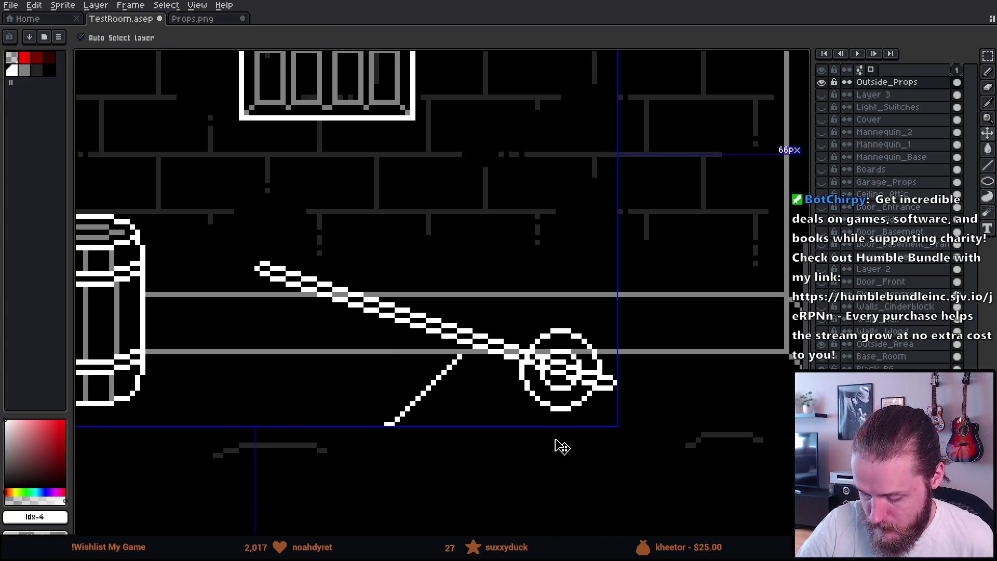
{"action": "key", "text": "ctrl+z"}
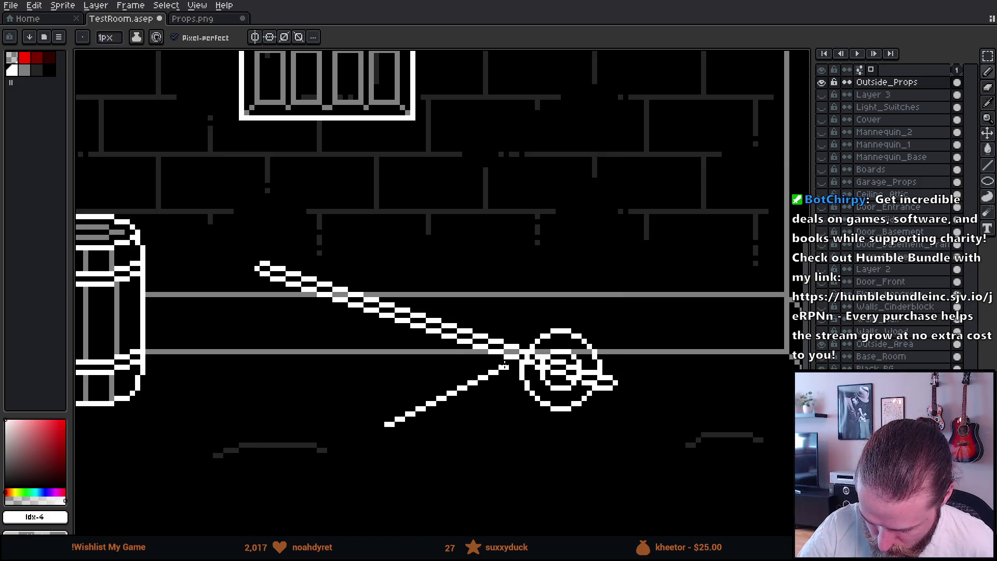
{"action": "left_click", "coordinate": [504, 367]}
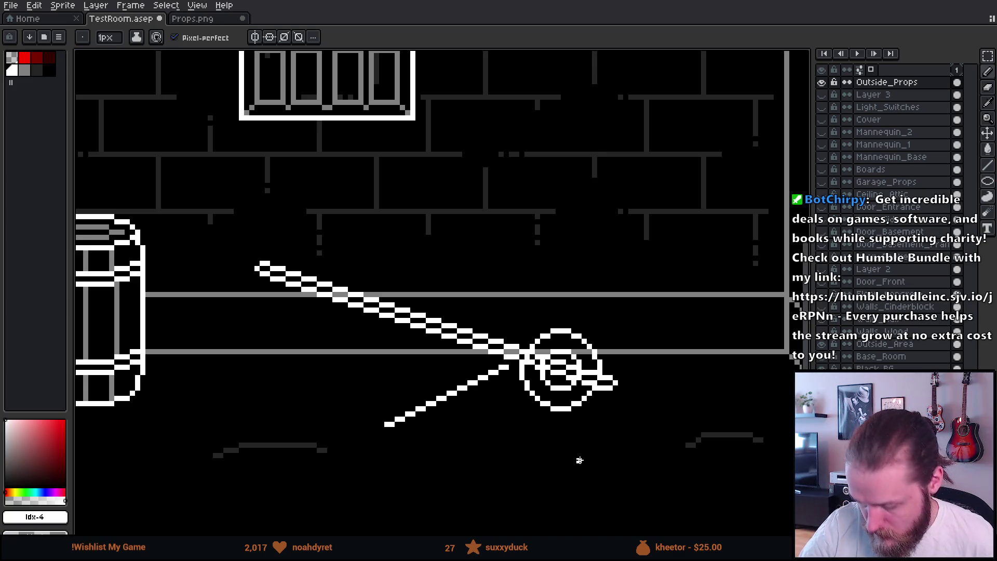
- Nudge the new lower line one pixel up and left and commit it
{"action": "key", "text": "m"}
{"action": "left_click_drag", "start_coordinate": [378, 353], "coordinate": [512, 454]}
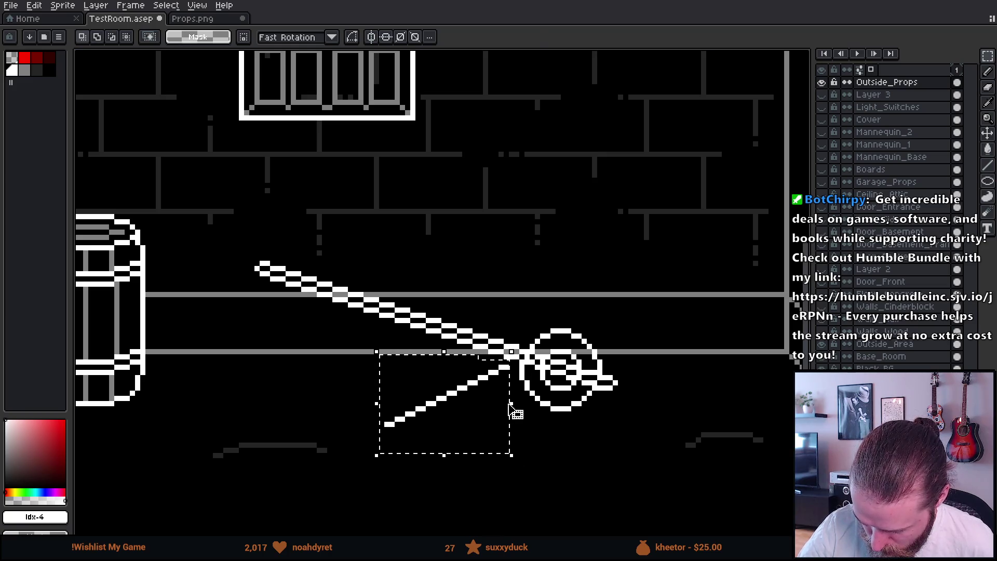
{"action": "key", "text": "Left"}
{"action": "key", "text": "Up"}
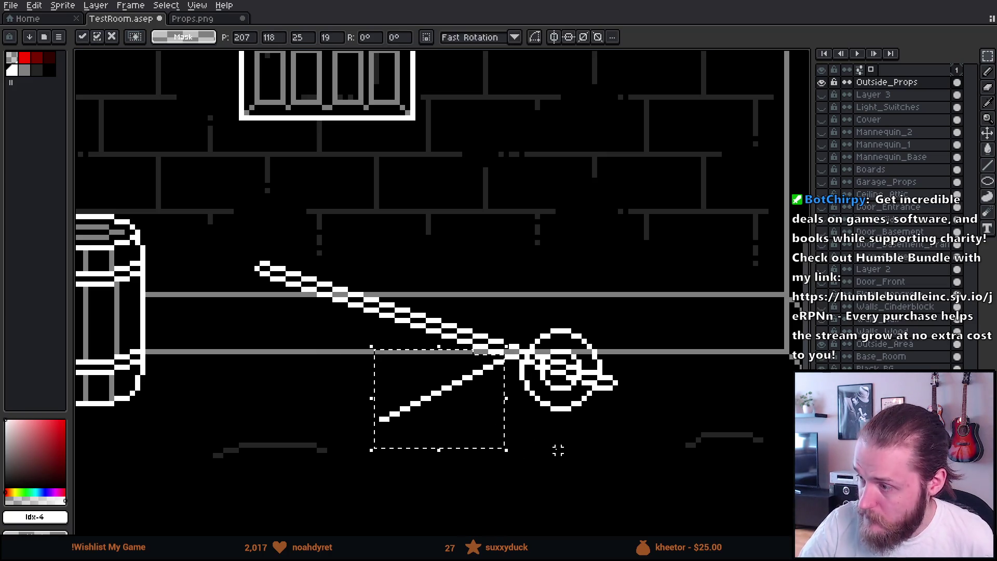
{"action": "key", "text": "ctrl+d"}
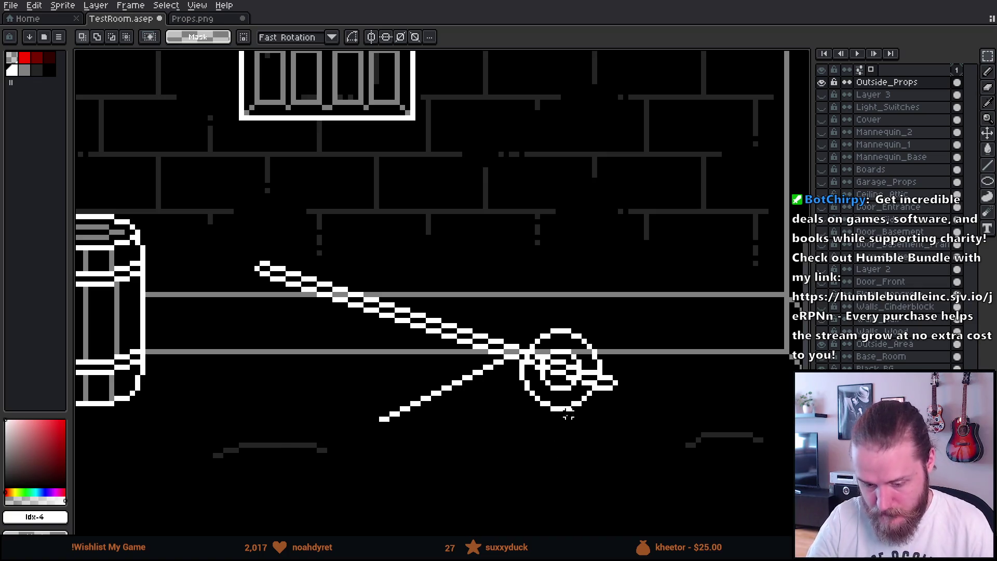
{"action": "scroll", "coordinate": [568, 416], "scroll_direction": "down", "scroll_amount": 4}
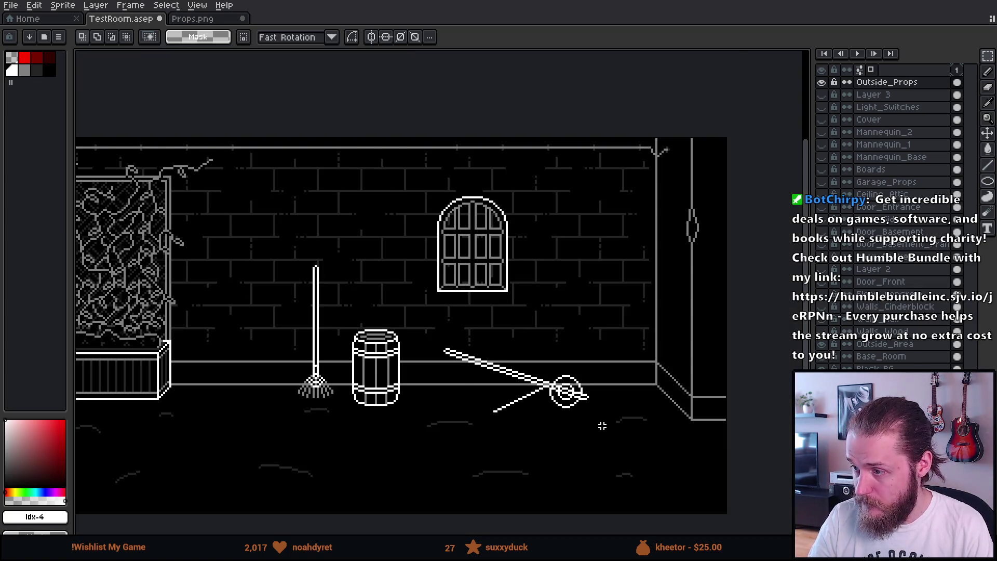
{"action": "scroll", "coordinate": [602, 426], "scroll_direction": "up", "scroll_amount": 3}
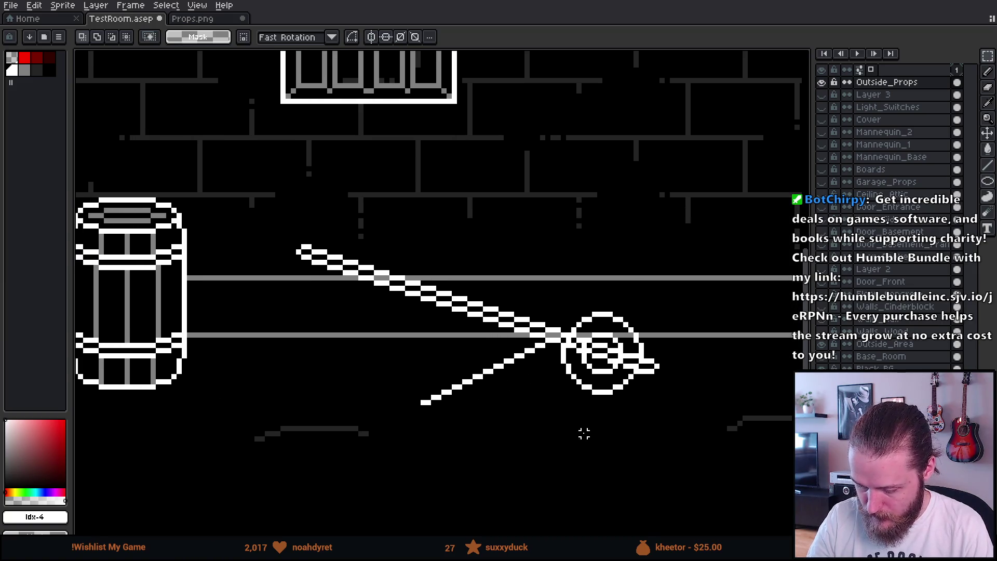
- Pencil the triangle's left edge up from the lower tip, erasing its top part
{"action": "key", "text": "b"}
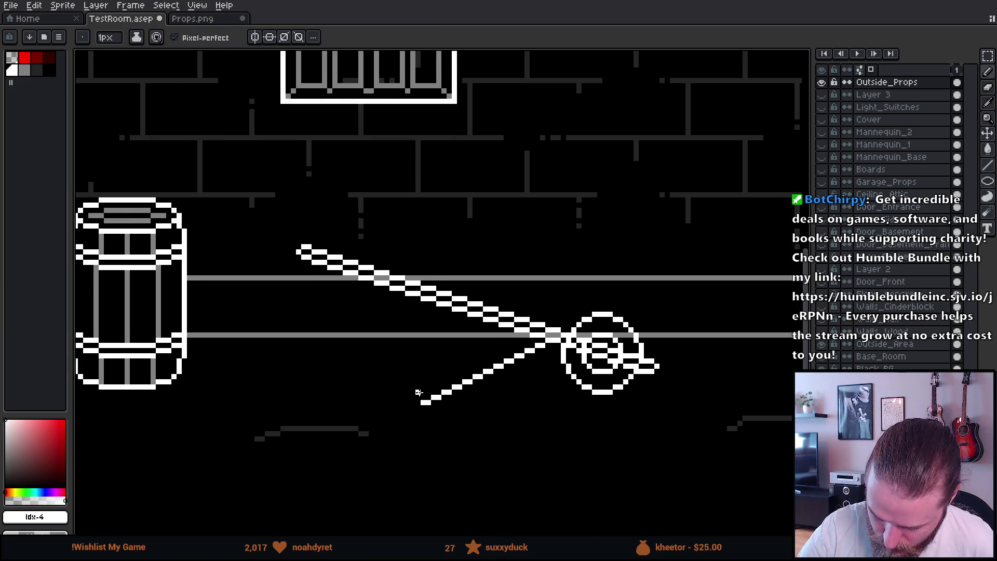
{"action": "left_click_drag", "start_coordinate": [414, 381], "coordinate": [413, 366]}
{"action": "key", "text": "l"}
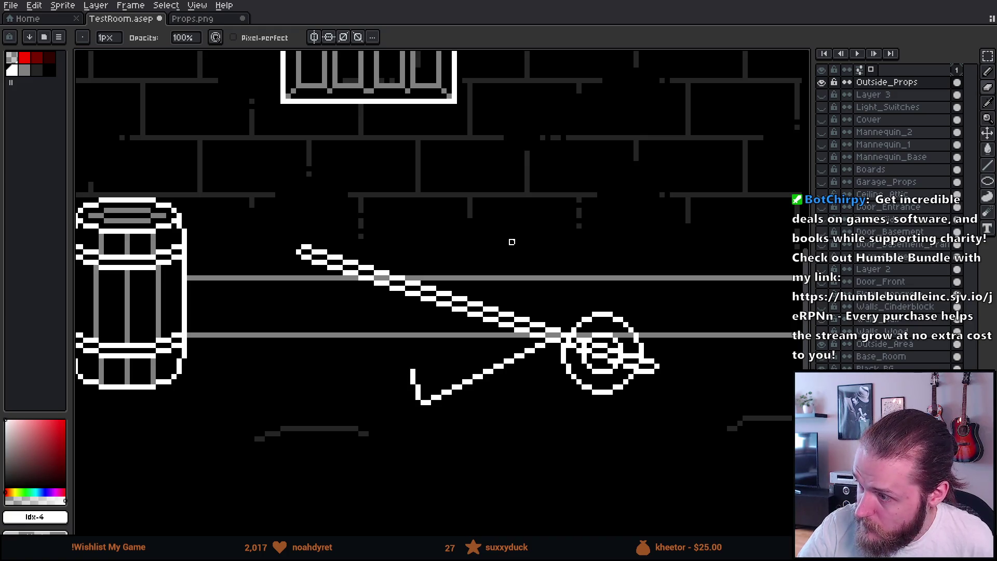
{"action": "key", "text": "b"}
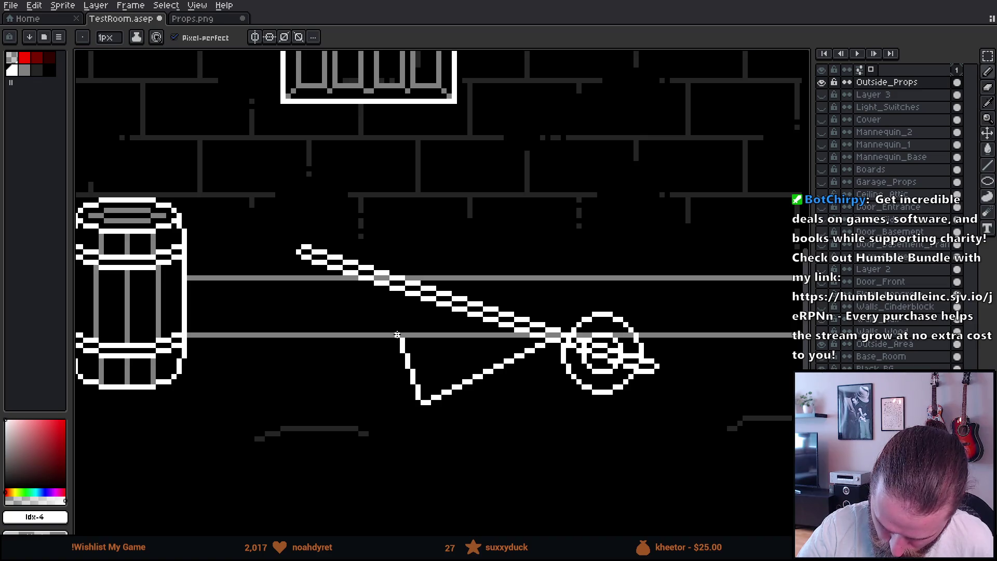
{"action": "left_click_drag", "start_coordinate": [396, 311], "coordinate": [387, 300]}
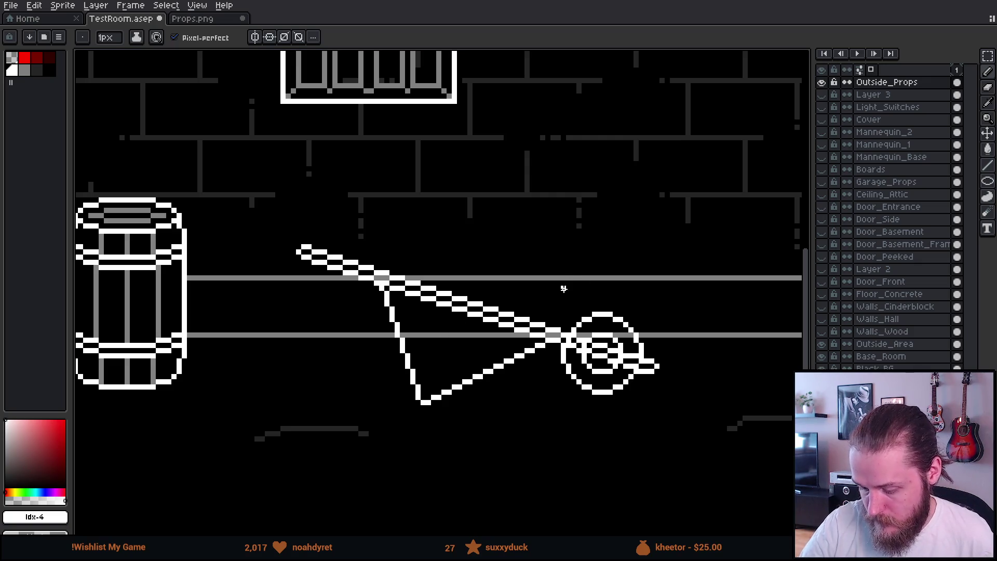
{"action": "key", "text": "e"}
{"action": "left_click_drag", "start_coordinate": [382, 296], "coordinate": [392, 318]}
{"action": "key", "text": "b"}
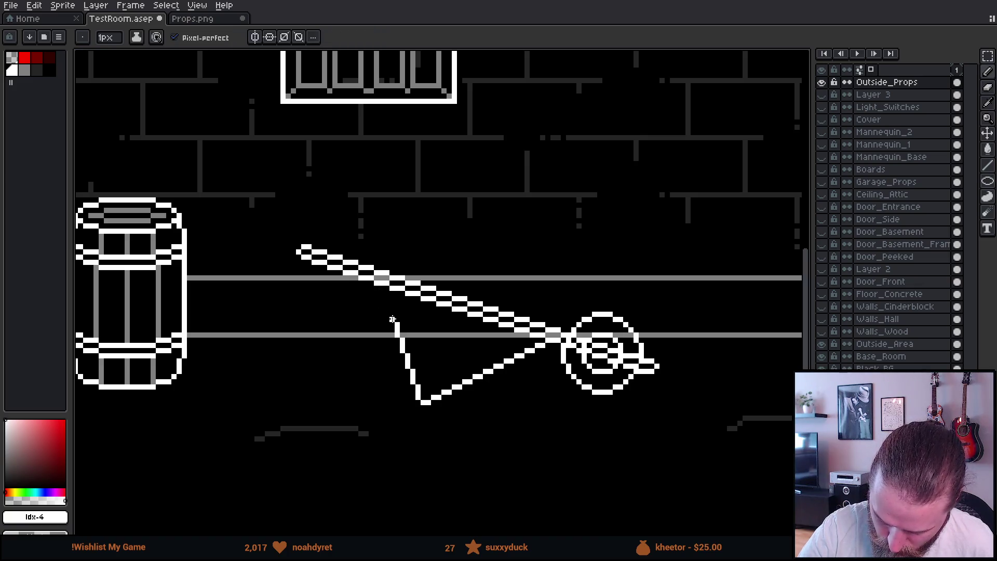
{"action": "key", "text": "e"}
{"action": "key", "text": "b"}
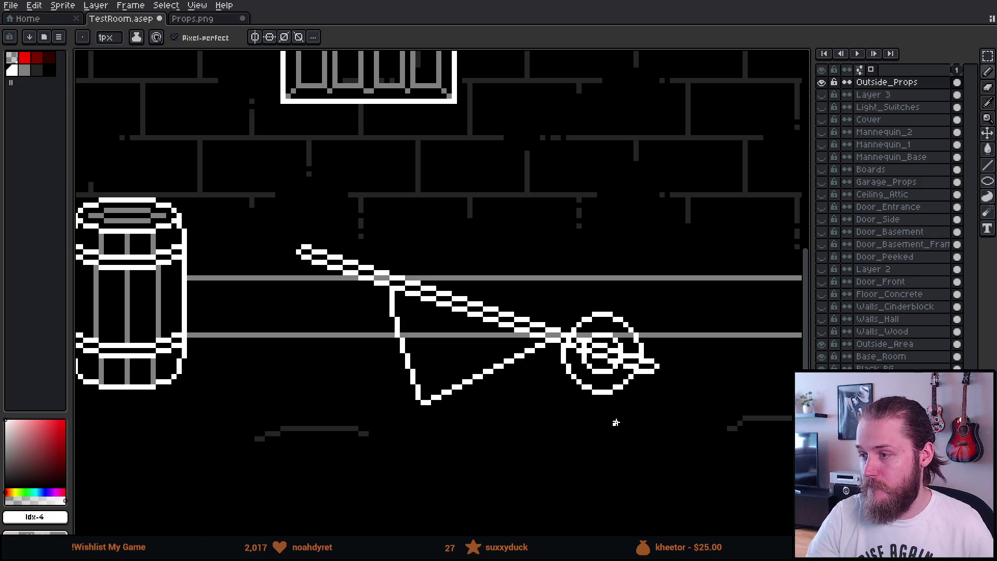
- Redraw the top of the left edge so it reaches the handle
{"action": "key", "text": "ctrl+z"}
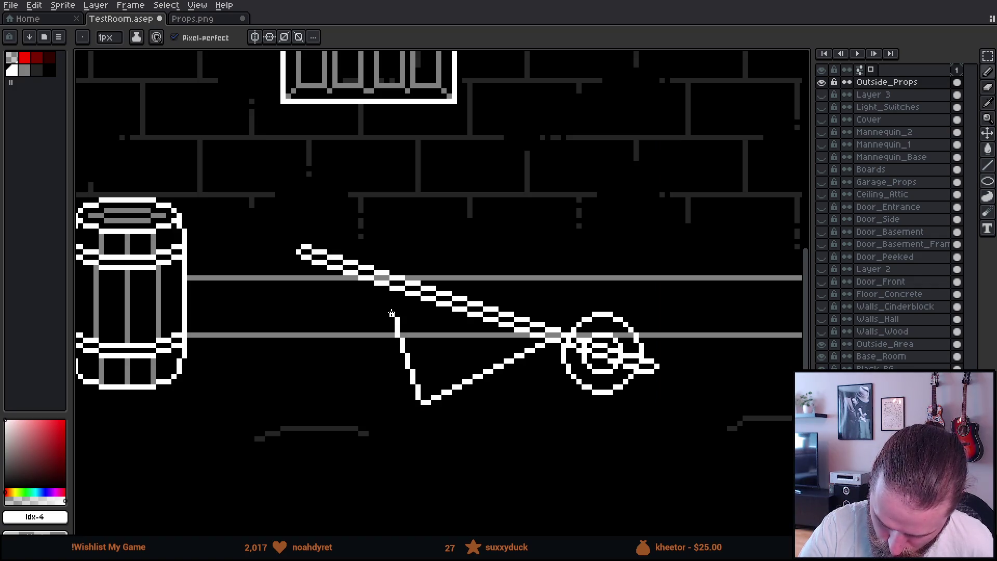
{"action": "left_click_drag", "start_coordinate": [385, 286], "coordinate": [391, 301]}
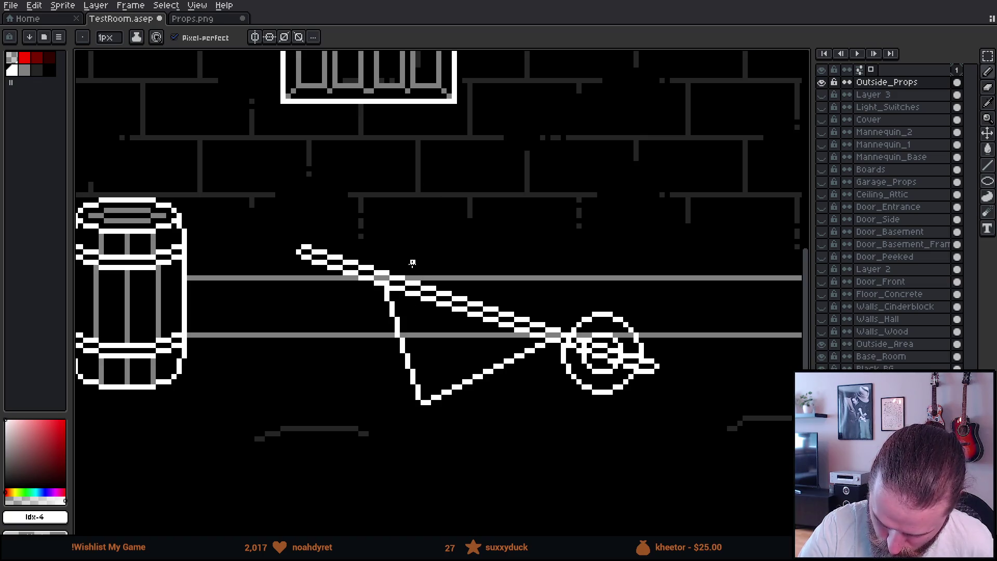
{"action": "left_click_drag", "start_coordinate": [530, 210], "coordinate": [519, 239]}
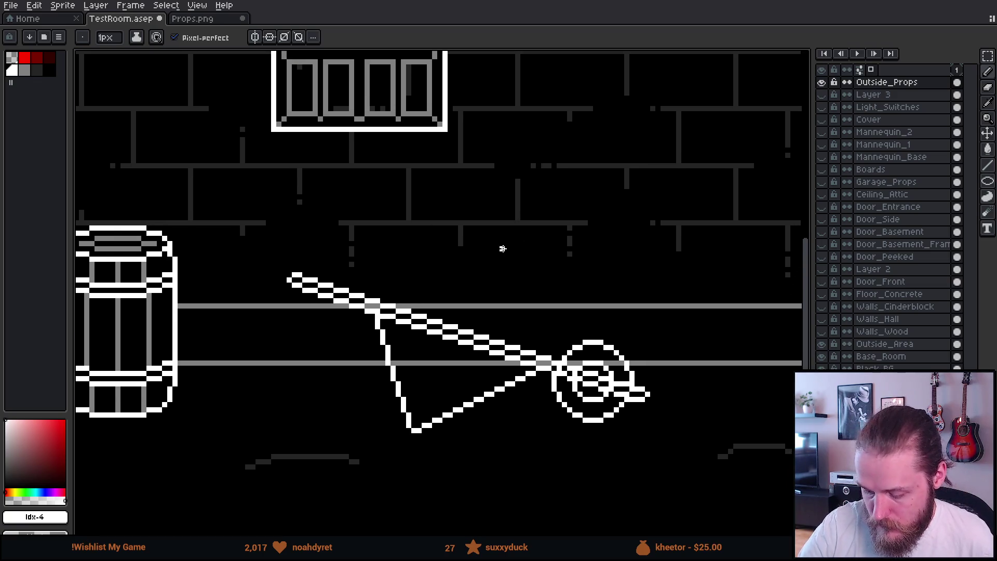
{"action": "key", "text": "ctrl+z"}
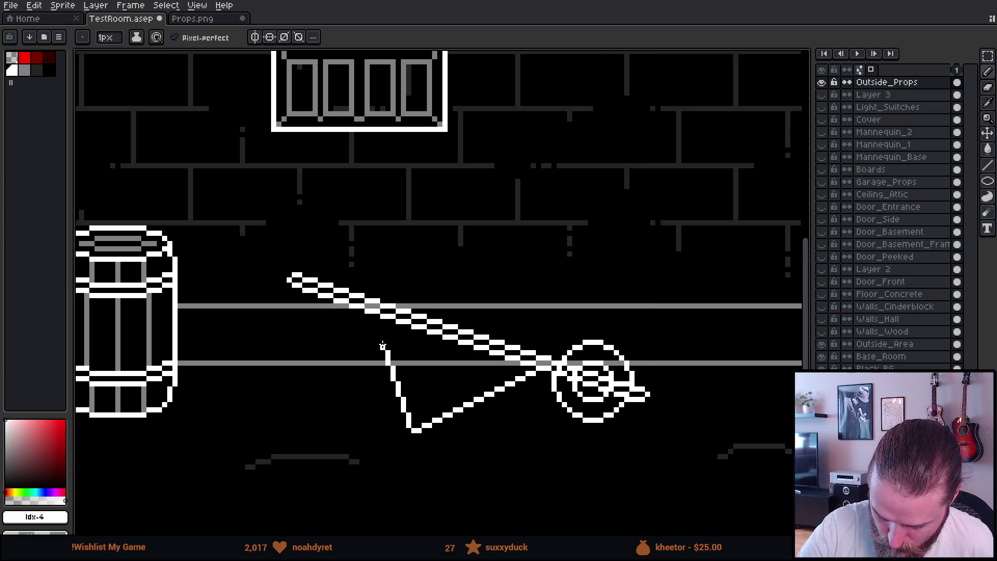
{"action": "left_click_drag", "start_coordinate": [377, 331], "coordinate": [377, 315]}
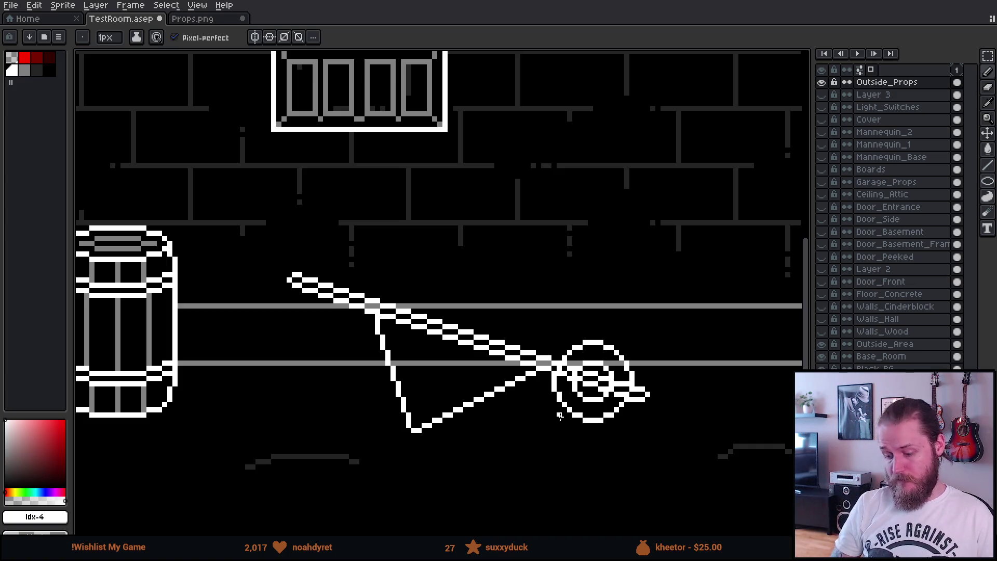
- Shift the triangle's left edge slightly down and right
{"action": "key", "text": "m"}
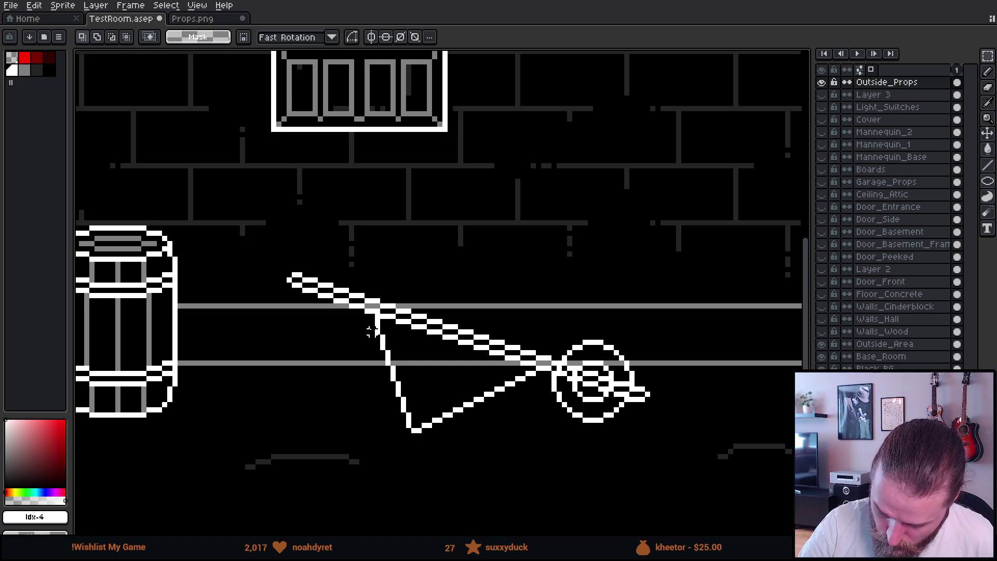
{"action": "left_click_drag", "start_coordinate": [358, 311], "coordinate": [396, 415]}
{"action": "mouse_move", "coordinate": [383, 379]}
{"action": "left_mouse_down"}
{"action": "mouse_move", "coordinate": [382, 340]}
{"action": "mouse_move", "coordinate": [393, 435]}
{"action": "mouse_move", "coordinate": [409, 400]}
{"action": "left_mouse_up"}
{"action": "key", "text": "Return"}
{"action": "key", "text": "b"}
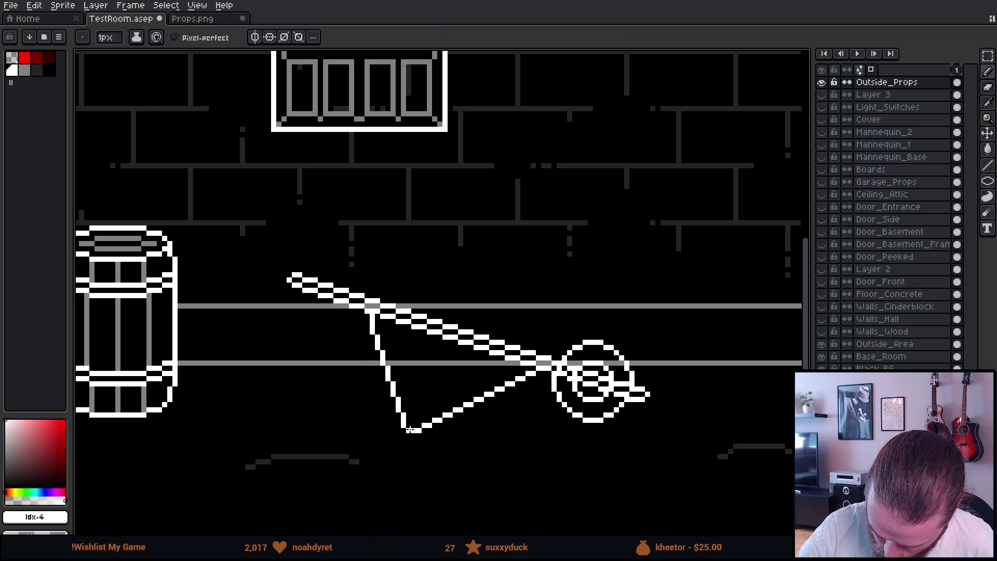
{"action": "key", "text": "e"}
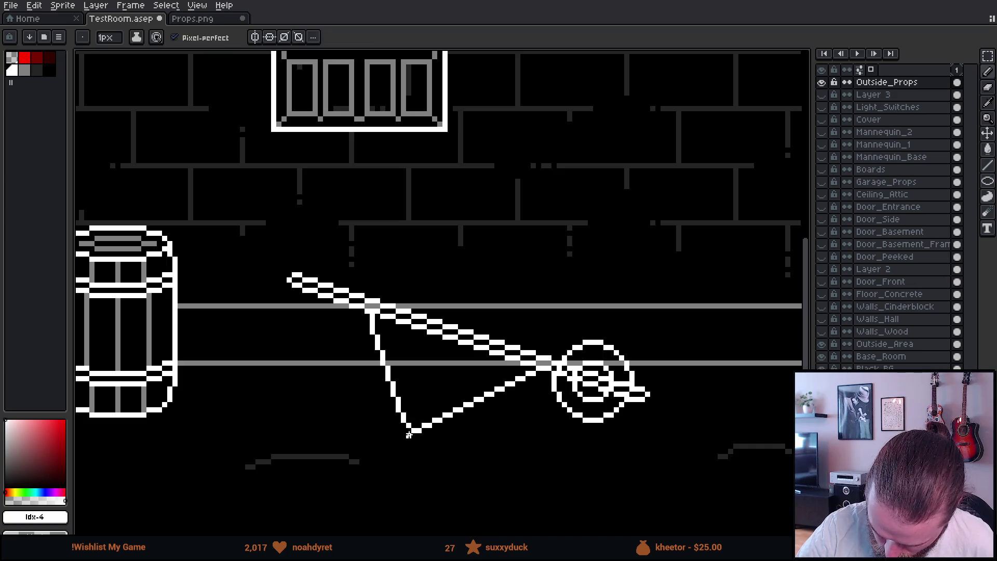
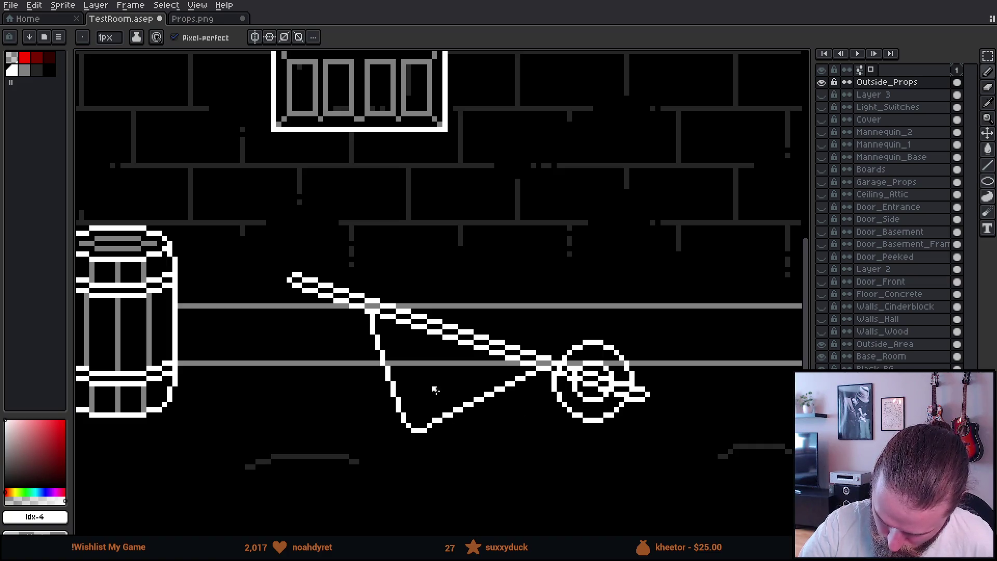
- Move the wheelbarrow's vertical leg piece up so it joins the handle line
{"action": "key", "text": "m"}
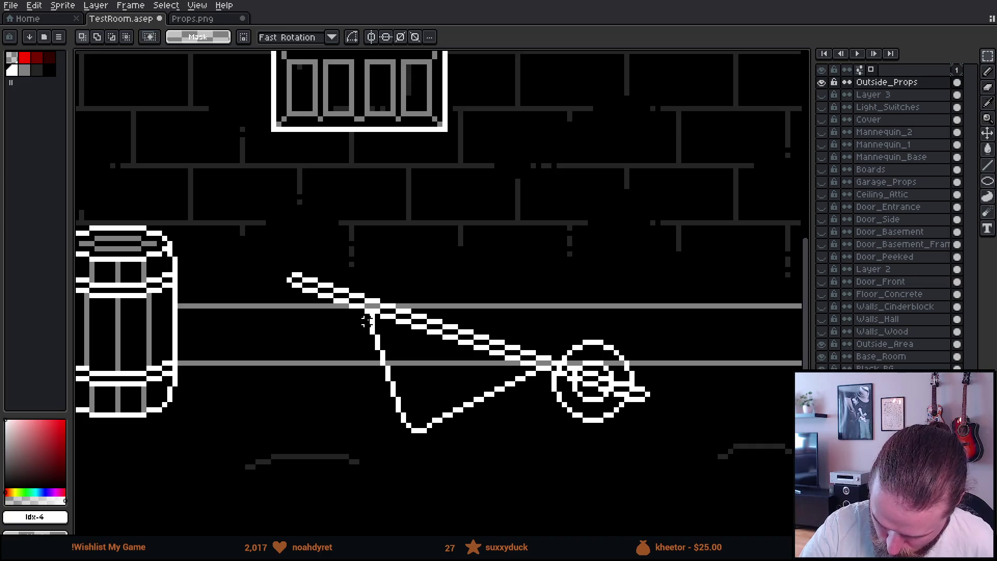
{"action": "left_click_drag", "start_coordinate": [369, 334], "coordinate": [381, 413]}
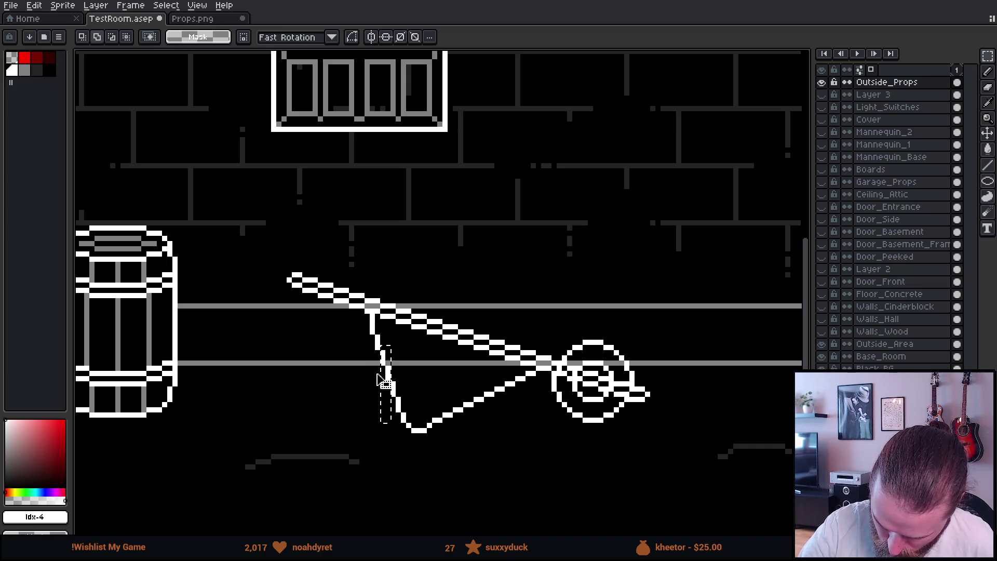
{"action": "mouse_move", "coordinate": [370, 366]}
{"action": "left_mouse_down"}
{"action": "mouse_move", "coordinate": [367, 335]}
{"action": "mouse_move", "coordinate": [399, 445]}
{"action": "mouse_move", "coordinate": [388, 436]}
{"action": "mouse_move", "coordinate": [419, 458]}
{"action": "mouse_move", "coordinate": [421, 449]}
{"action": "left_mouse_up"}
{"action": "key", "text": "ctrl+d"}
{"action": "key", "text": "b"}
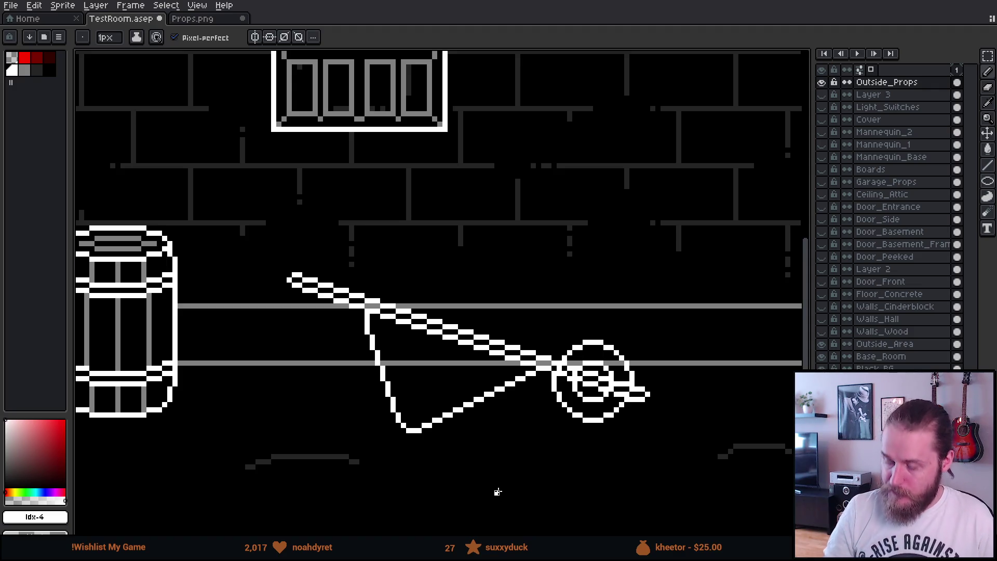
{"action": "scroll", "coordinate": [527, 411], "scroll_direction": "right", "scroll_amount": 3}
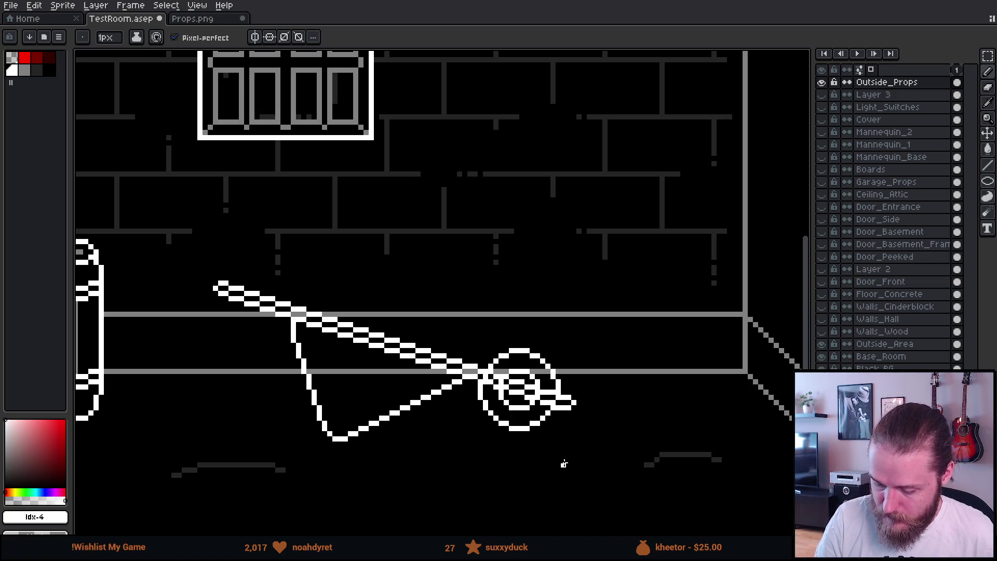
- Draw a straight red diagonal rising from the wheel, replacing a first freehand red stroke
{"action": "left_click", "coordinate": [23, 59]}
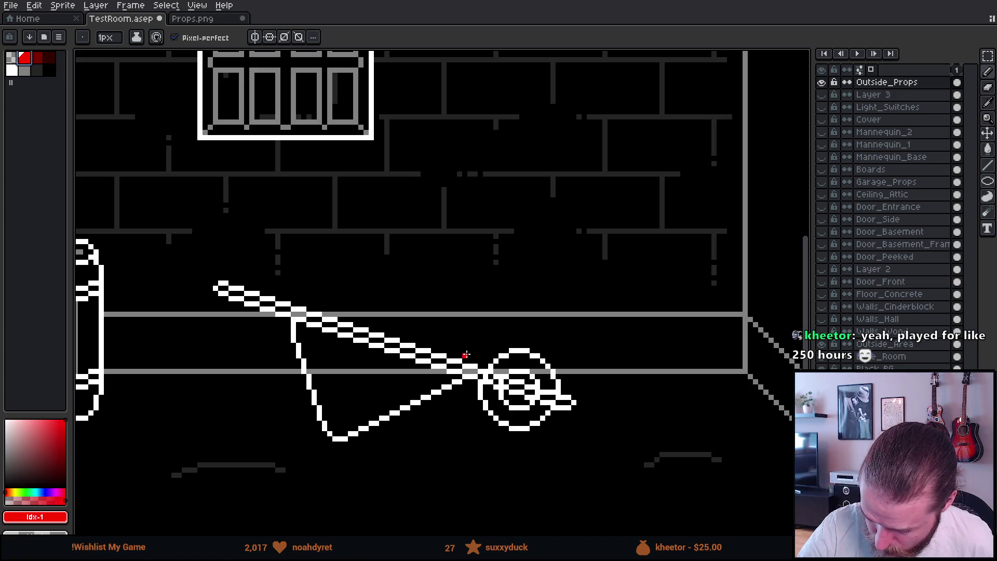
{"action": "mouse_move", "coordinate": [470, 359]}
{"action": "left_mouse_down"}
{"action": "mouse_move", "coordinate": [548, 328]}
{"action": "mouse_move", "coordinate": [537, 329]}
{"action": "left_mouse_up"}
{"action": "key", "text": "ctrl+z"}
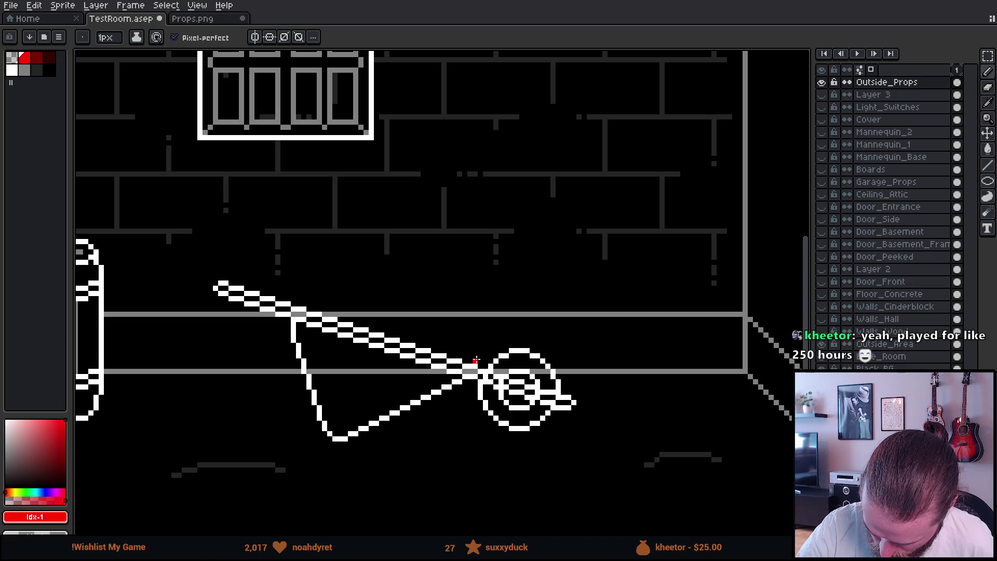
{"action": "left_click_drag", "start_coordinate": [464, 356], "coordinate": [530, 324]}
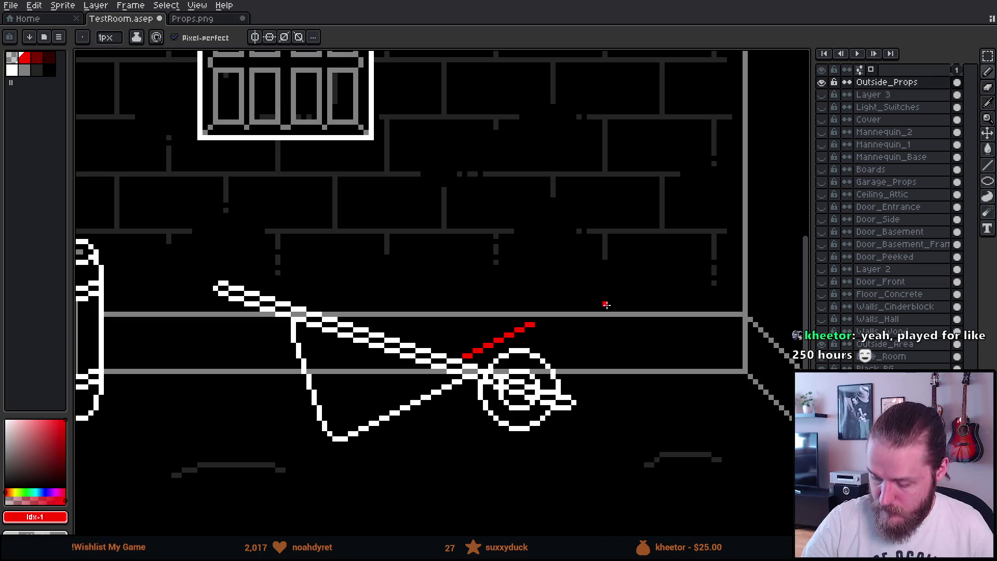
- Extend the red diagonal up-right to form the tub's right side
{"action": "left_click_drag", "start_coordinate": [575, 303], "coordinate": [563, 307]}
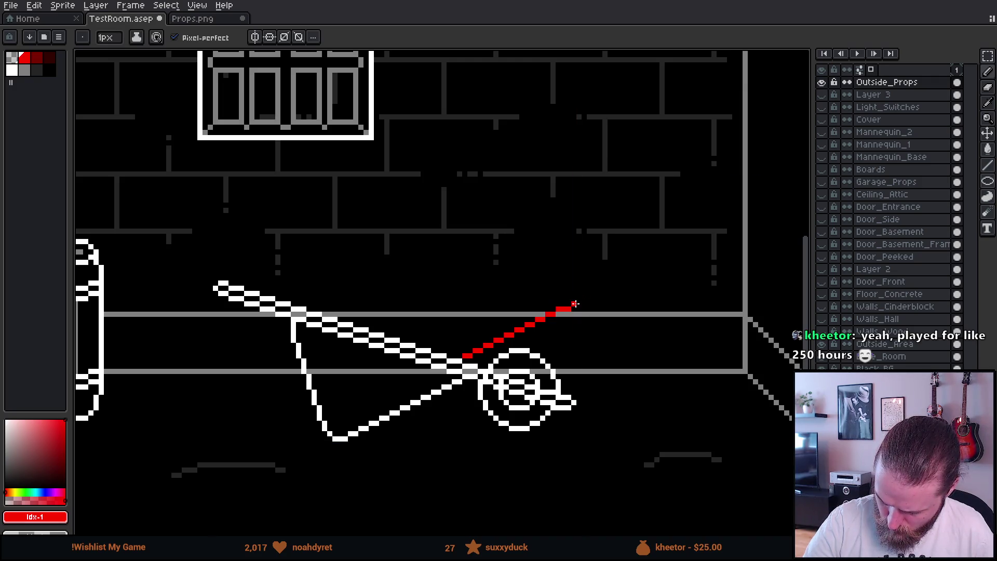
{"action": "left_click_drag", "start_coordinate": [569, 299], "coordinate": [558, 298]}
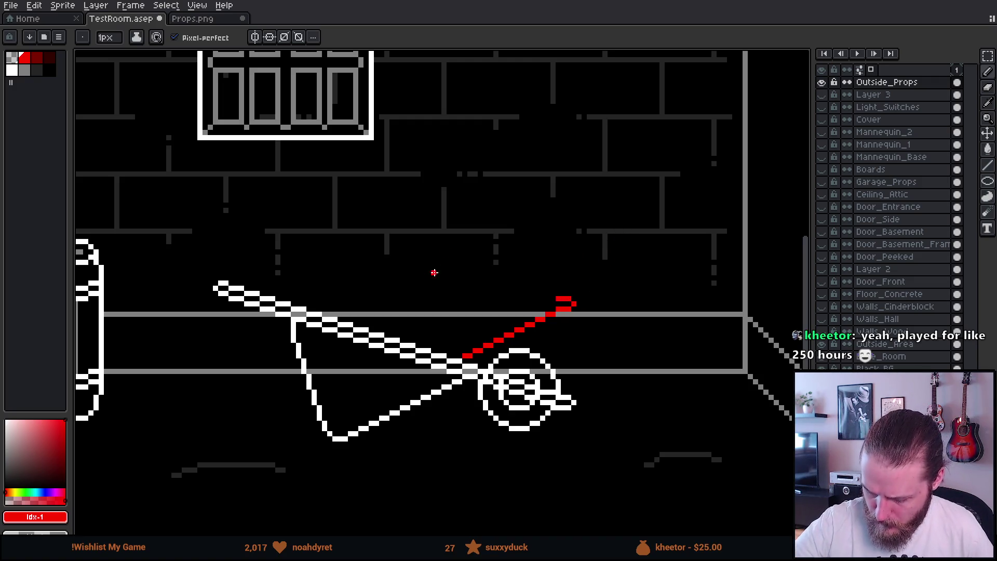
{"action": "left_click", "coordinate": [409, 296], "text": "shift"}
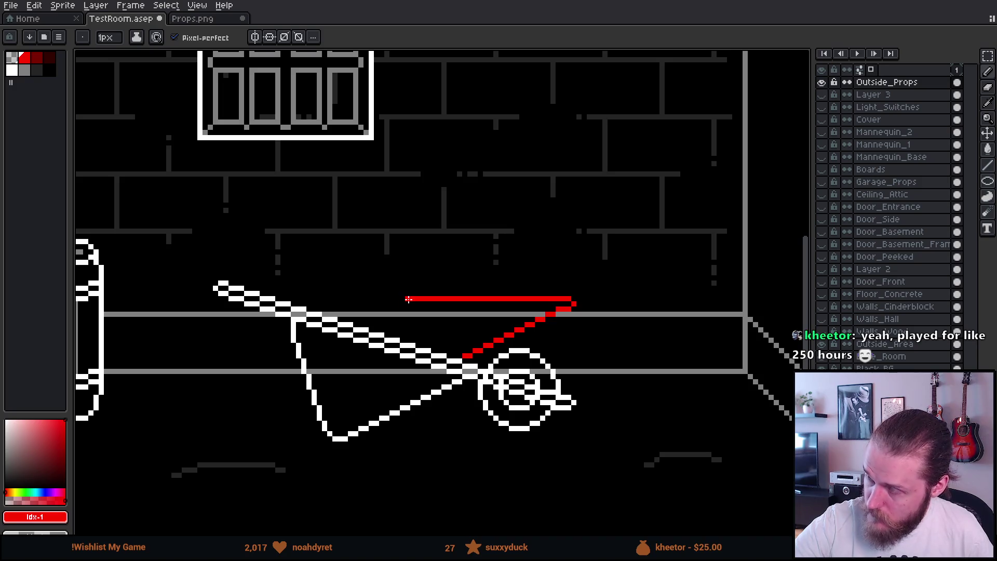
{"action": "key", "text": "ctrl+z"}
{"action": "key", "text": "ctrl+z"}
{"action": "key", "text": "ctrl+z"}
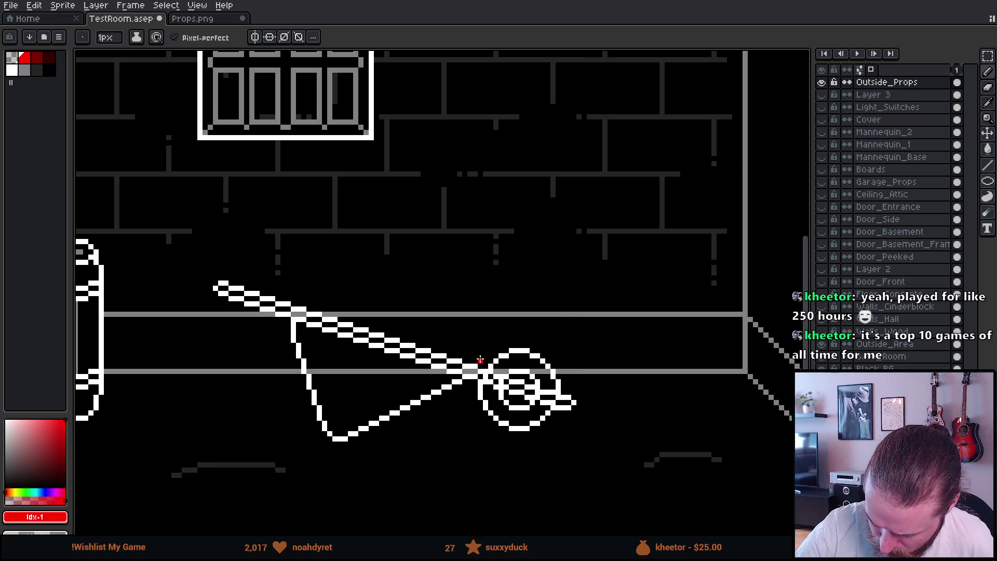
{"action": "left_click", "coordinate": [553, 290], "text": "shift"}
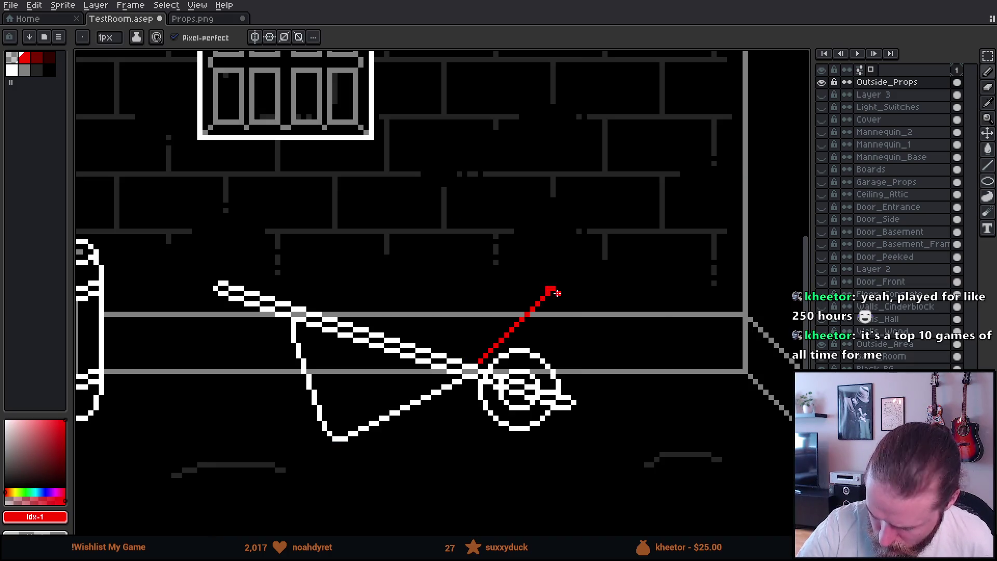
{"action": "key", "text": "shift"}
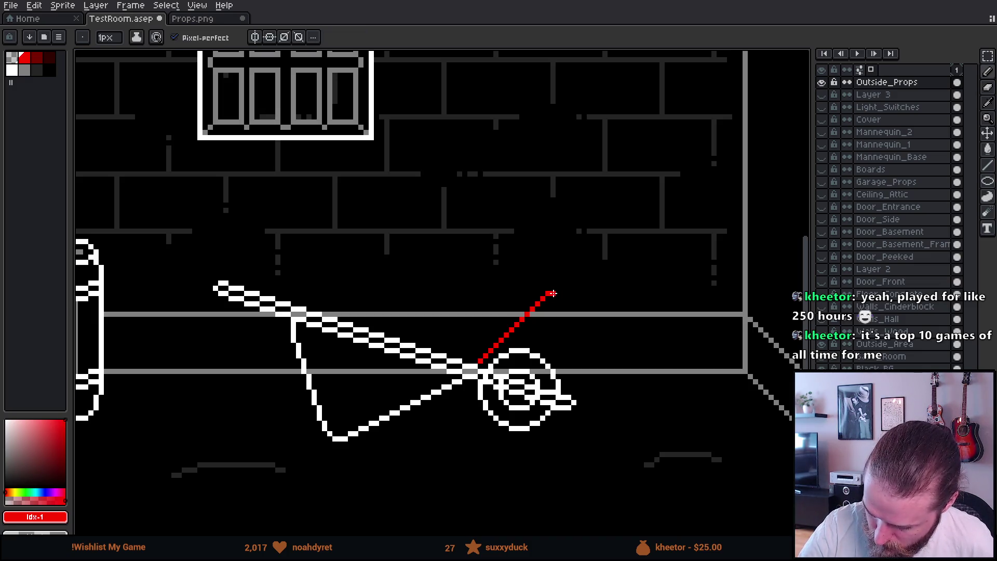
{"action": "mouse_move", "coordinate": [553, 293]}
{"action": "left_mouse_down"}
{"action": "mouse_move", "coordinate": [558, 286]}
{"action": "mouse_move", "coordinate": [541, 283]}
{"action": "left_mouse_up"}
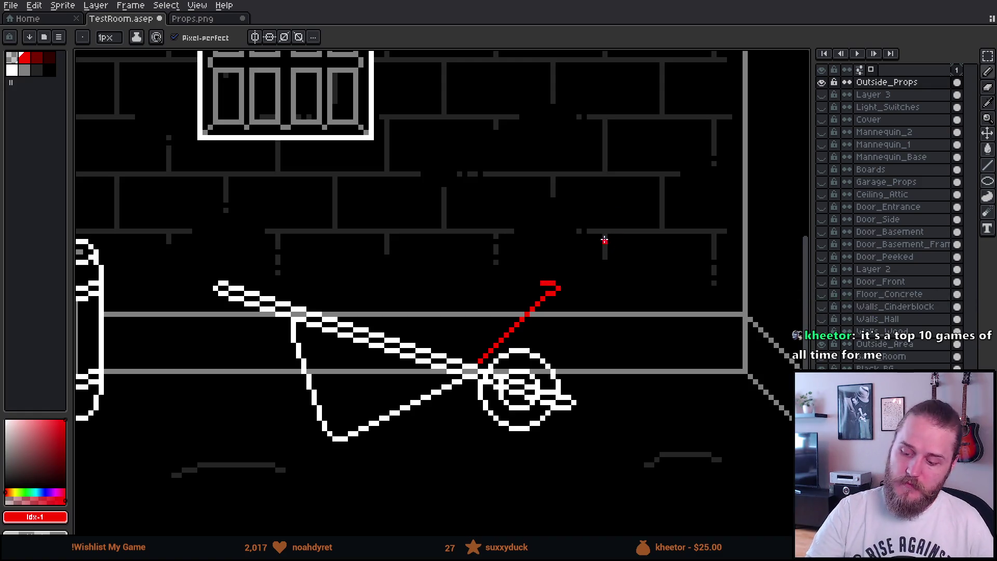
- Draw the red horizontal top rim leftward and a short drop at its left end
{"action": "left_click", "coordinate": [392, 283], "text": "shift"}
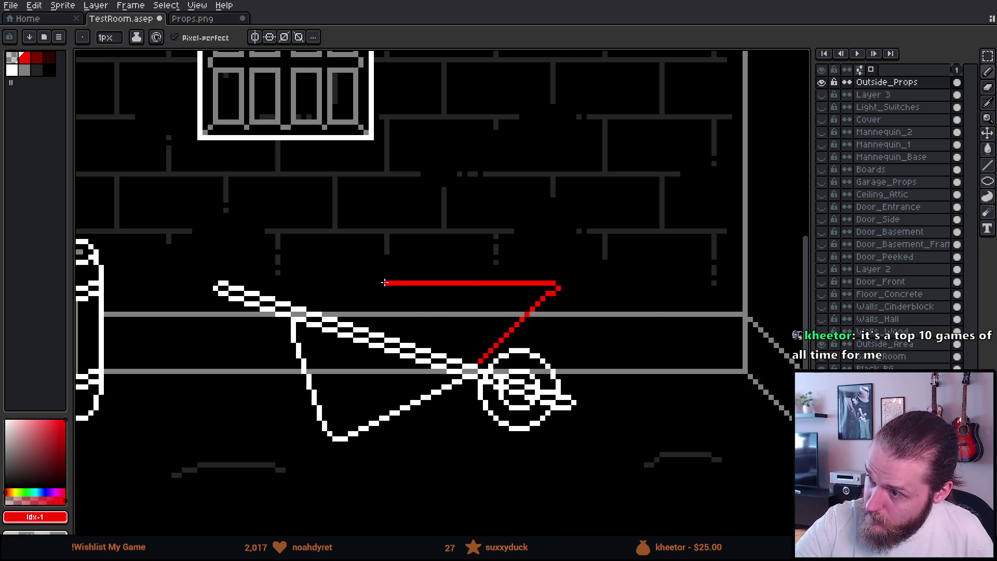
{"action": "left_click", "coordinate": [335, 283], "text": "shift"}
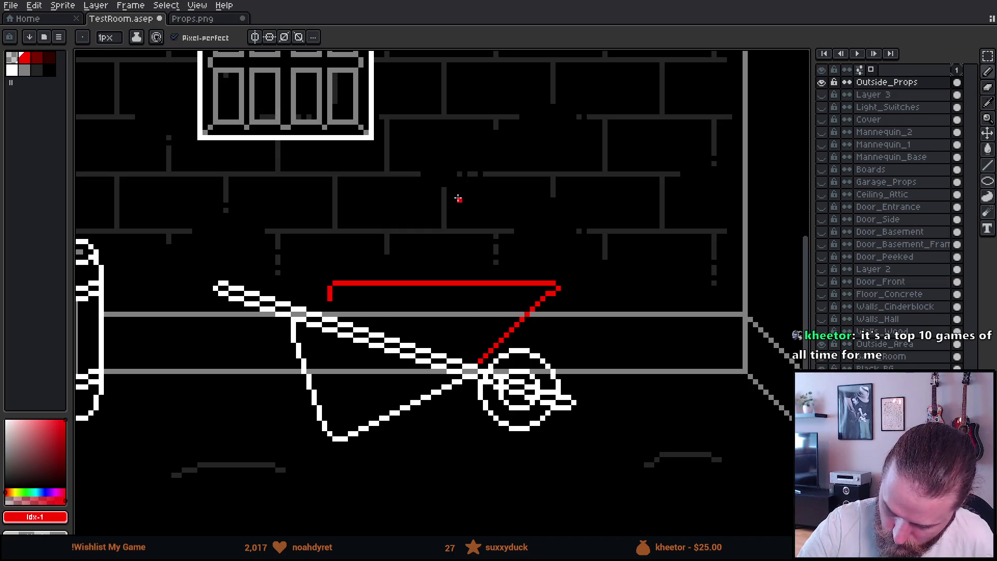
{"action": "left_click_drag", "start_coordinate": [330, 301], "coordinate": [330, 347]}
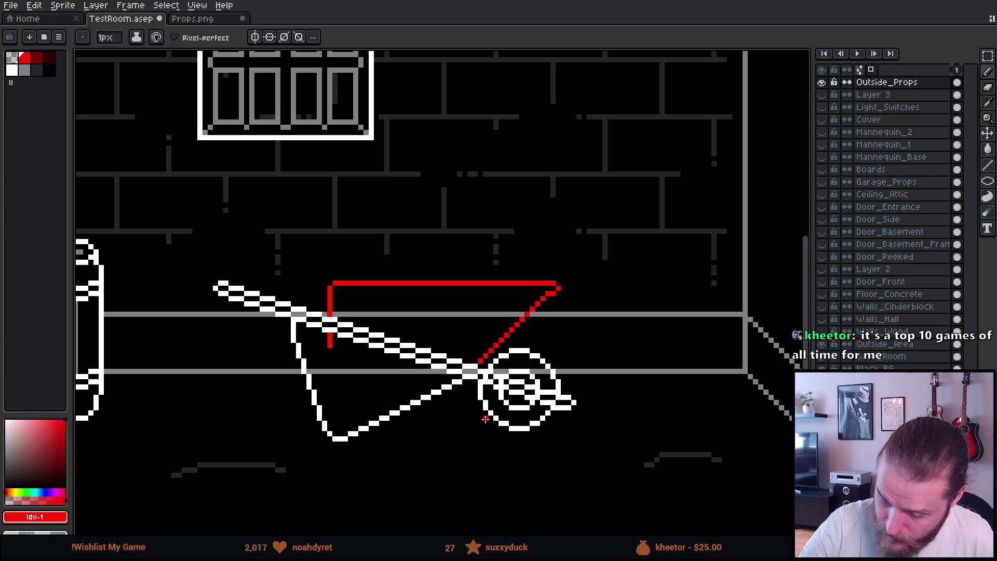
- Continue the red left side down and run the tub bottom toward the wheel, removing a stray pixel
{"action": "key", "text": "e"}
{"action": "key", "text": "b"}
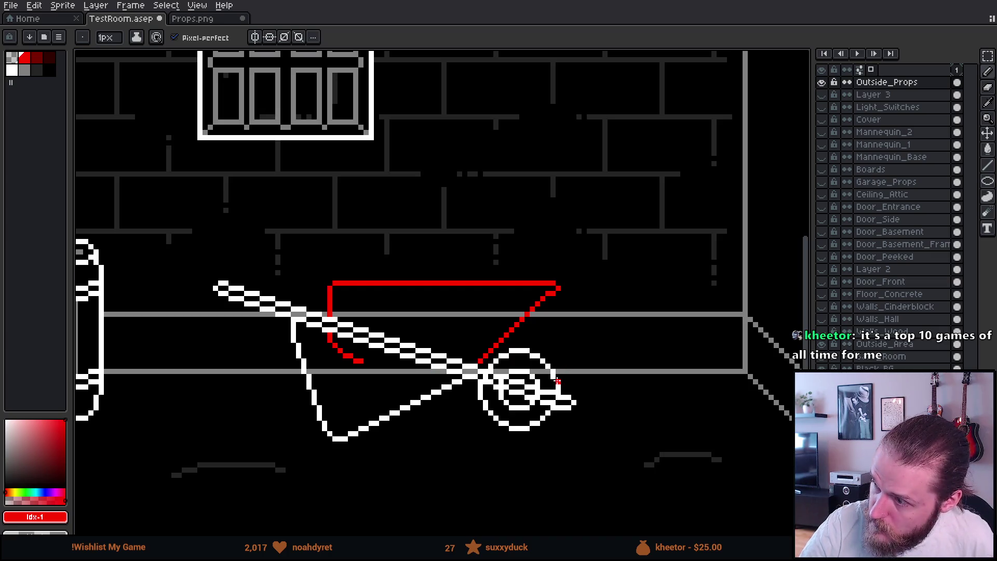
{"action": "key", "text": "e"}
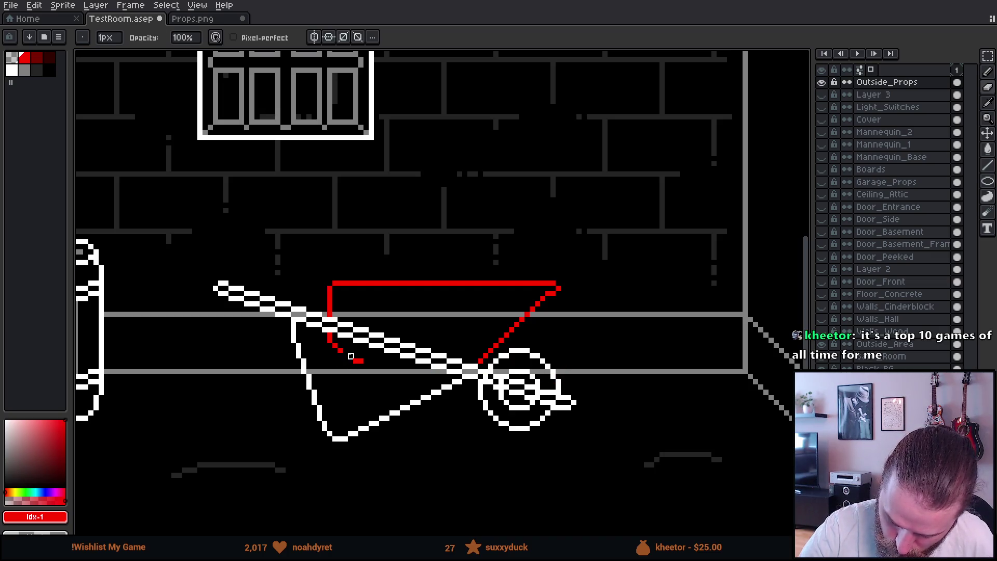
{"action": "left_click_drag", "start_coordinate": [335, 346], "coordinate": [340, 360]}
{"action": "left_click", "coordinate": [361, 361]}
{"action": "key", "text": "b"}
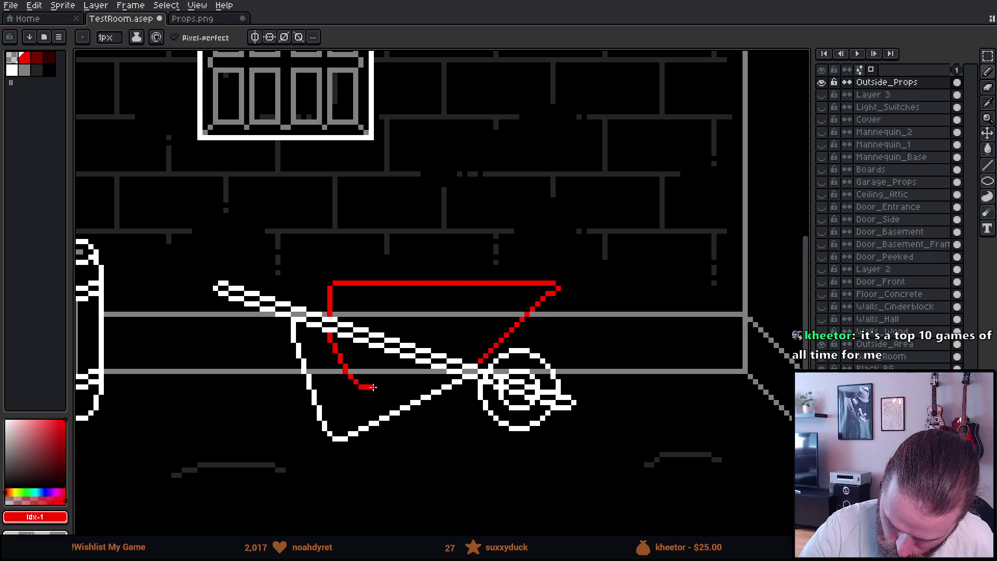
{"action": "key", "text": "ctrl+z"}
{"action": "left_click_drag", "start_coordinate": [365, 386], "coordinate": [373, 392]}
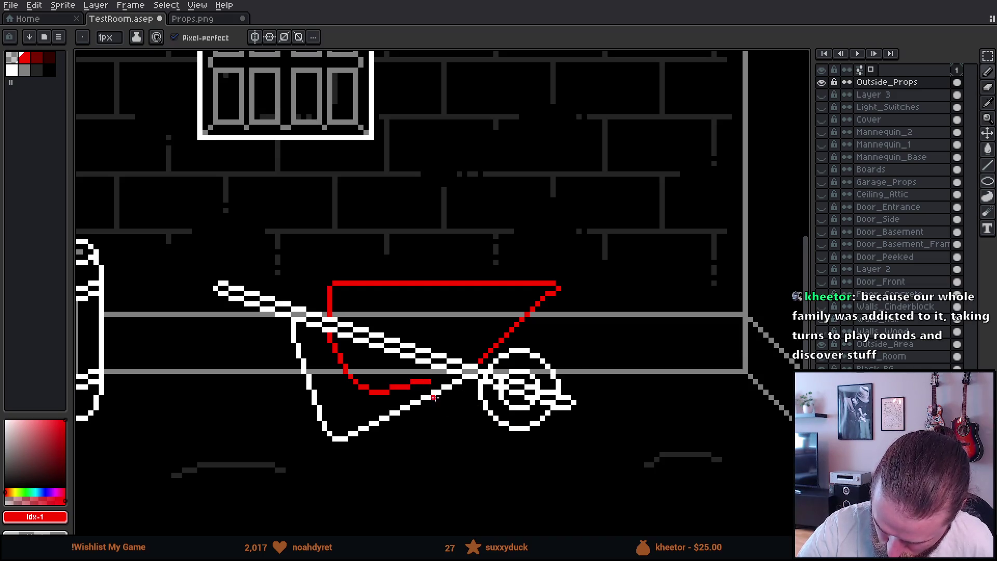
{"action": "left_click_drag", "start_coordinate": [432, 378], "coordinate": [444, 375]}
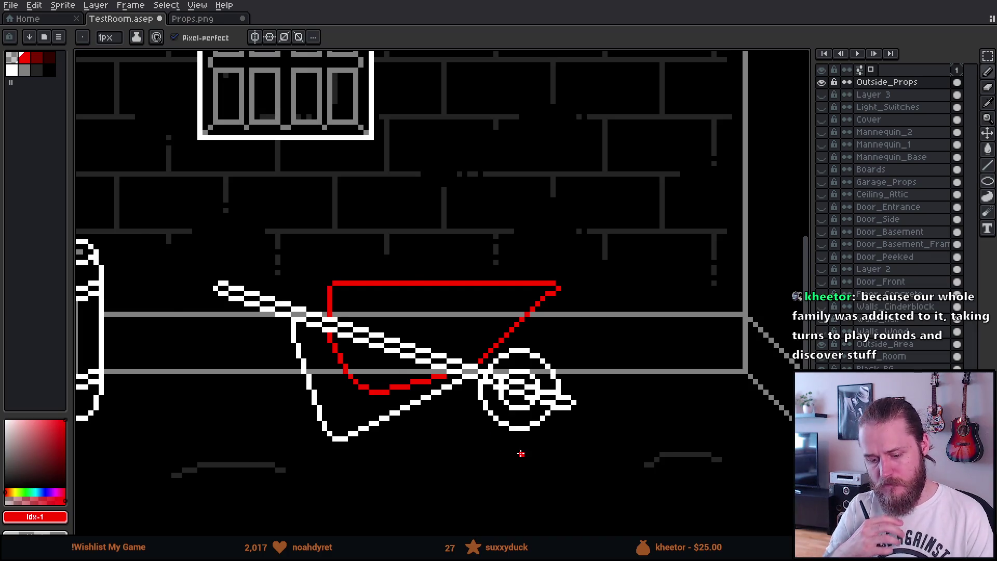
{"action": "scroll", "coordinate": [521, 453], "scroll_direction": "down", "scroll_amount": 5}
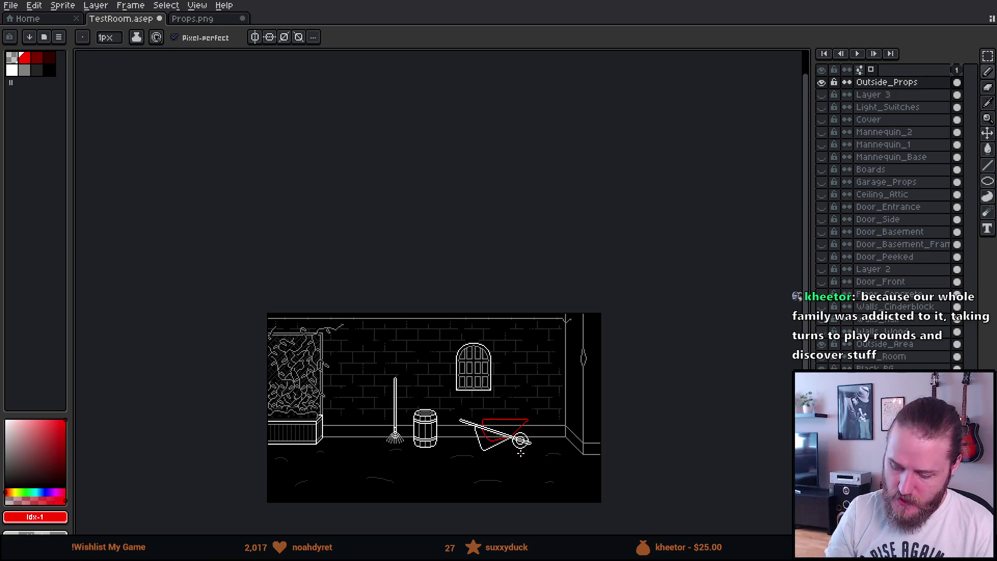
- Select the red top rim and lower it 3 pixels to sit just above the handle
{"action": "scroll", "coordinate": [521, 453], "scroll_direction": "up", "scroll_amount": 2}
{"action": "scroll", "coordinate": [521, 454], "scroll_direction": "up", "scroll_amount": 2}
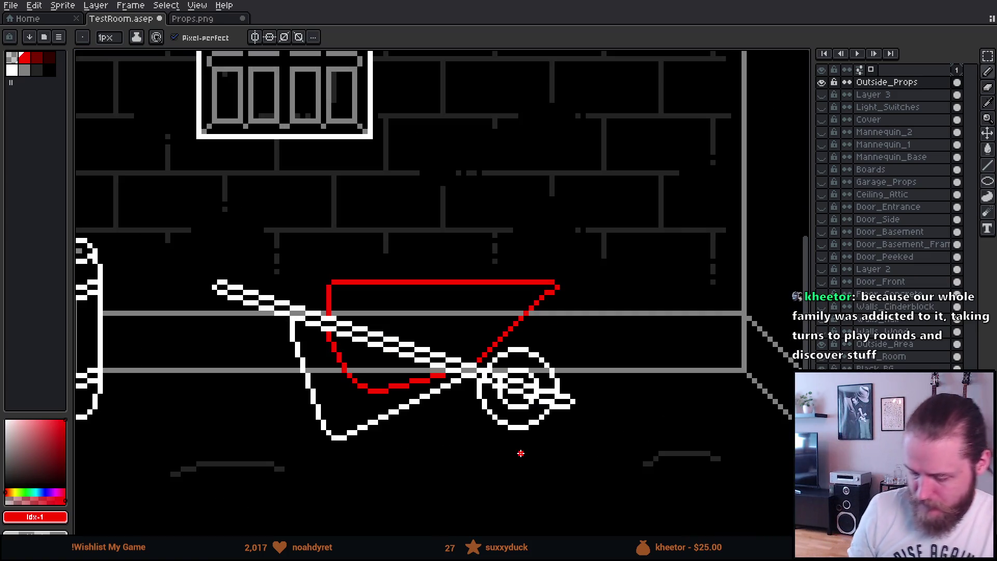
{"action": "left_click_drag", "start_coordinate": [519, 456], "coordinate": [491, 441]}
{"action": "left_click_drag", "start_coordinate": [543, 383], "coordinate": [567, 364]}
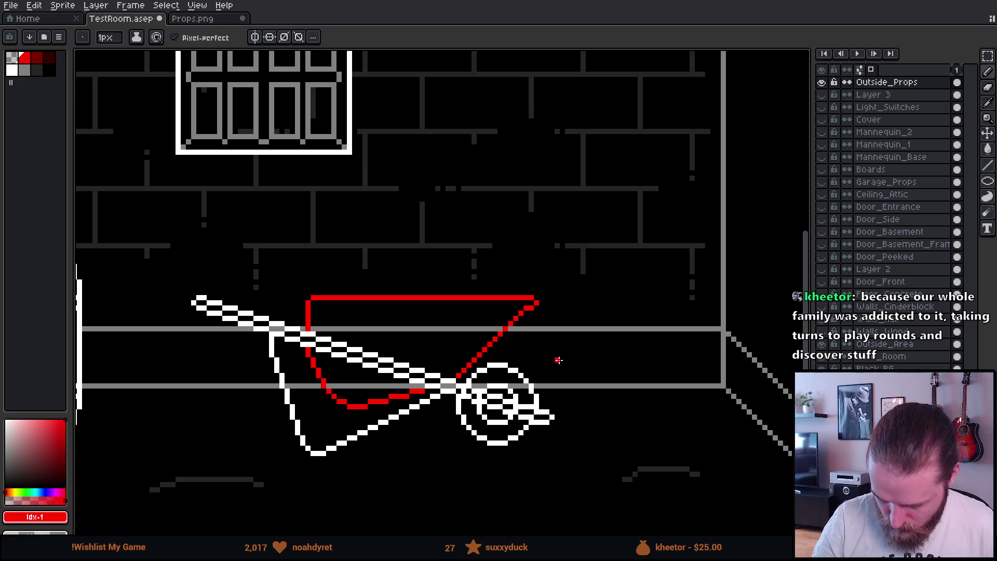
{"action": "key", "text": "m"}
{"action": "mouse_move", "coordinate": [283, 252]}
{"action": "left_mouse_down"}
{"action": "mouse_move", "coordinate": [307, 279]}
{"action": "mouse_move", "coordinate": [561, 322]}
{"action": "mouse_move", "coordinate": [572, 316]}
{"action": "mouse_move", "coordinate": [530, 307]}
{"action": "mouse_move", "coordinate": [538, 320]}
{"action": "left_mouse_up"}
{"action": "key", "text": "ctrl+d"}
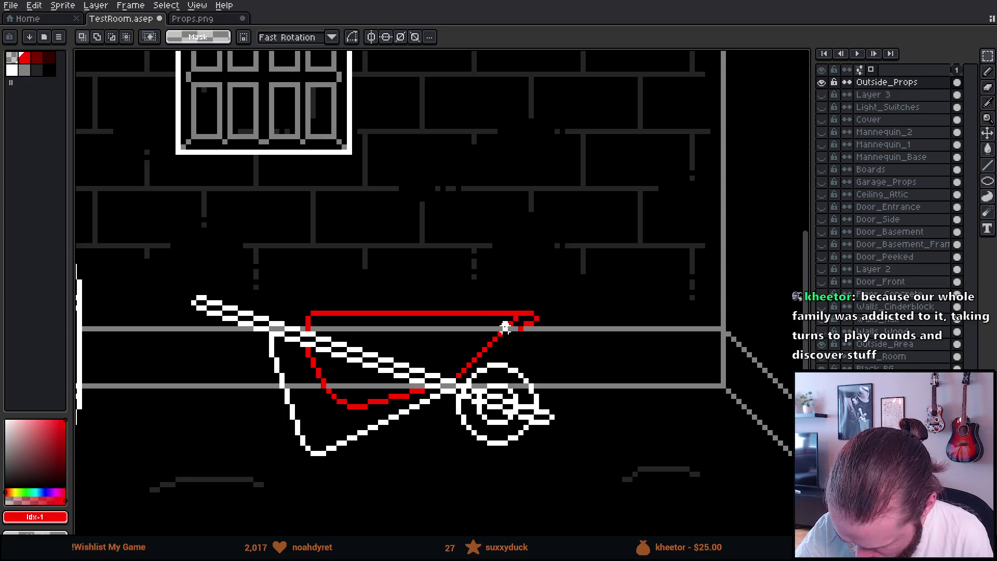
- Shift the rim's right end left and redraw part of the red tub bottom into a smooth curve
{"action": "mouse_move", "coordinate": [495, 292]}
{"action": "left_mouse_down"}
{"action": "mouse_move", "coordinate": [552, 326]}
{"action": "mouse_move", "coordinate": [536, 322]}
{"action": "left_mouse_up"}
{"action": "key", "text": "ctrl+d"}
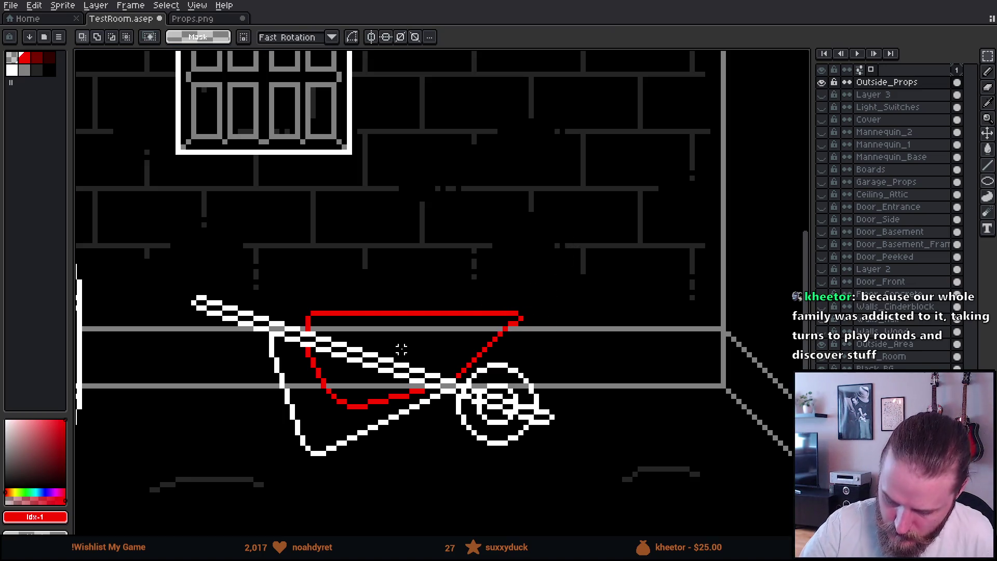
{"action": "key", "text": "e"}
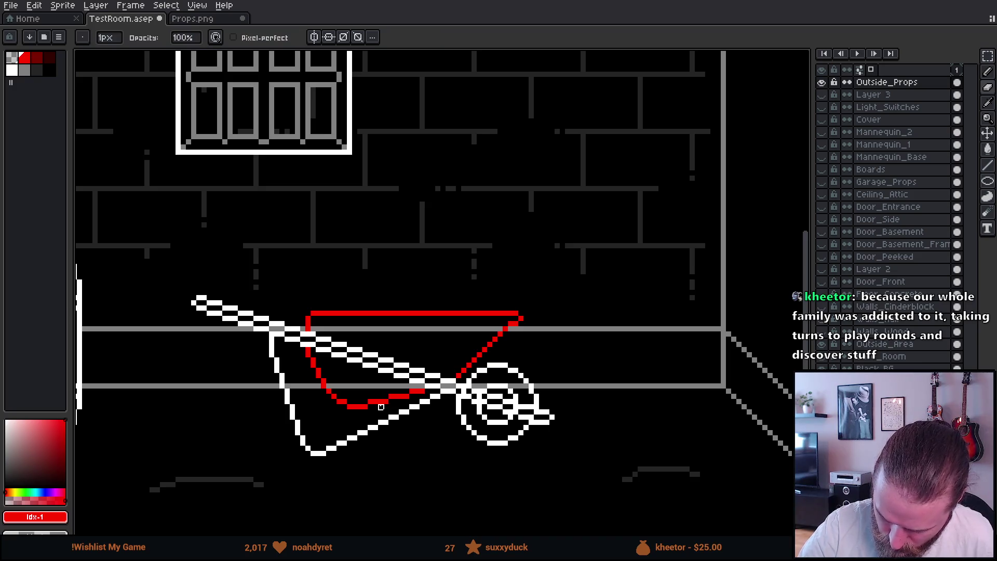
{"action": "mouse_move", "coordinate": [380, 398]}
{"action": "left_mouse_down"}
{"action": "mouse_move", "coordinate": [370, 396]}
{"action": "mouse_move", "coordinate": [418, 397]}
{"action": "left_mouse_up"}
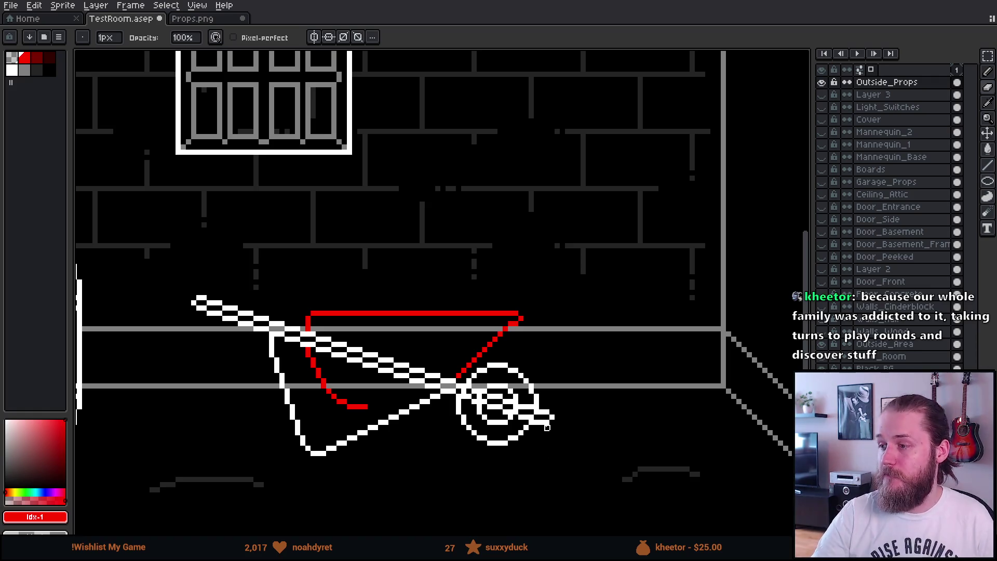
{"action": "key", "text": "b"}
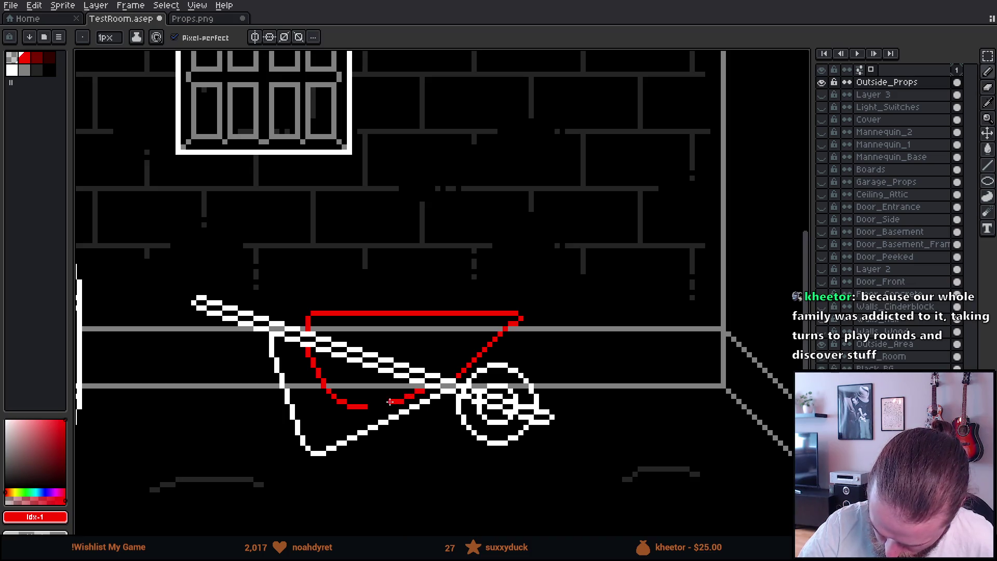
{"action": "left_click_drag", "start_coordinate": [366, 406], "coordinate": [387, 405]}
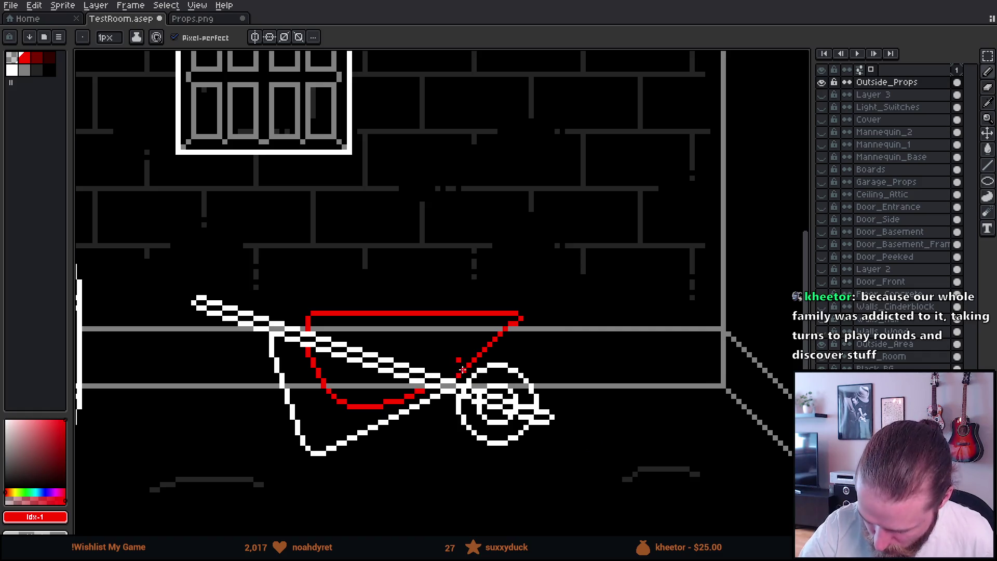
{"action": "key", "text": "e"}
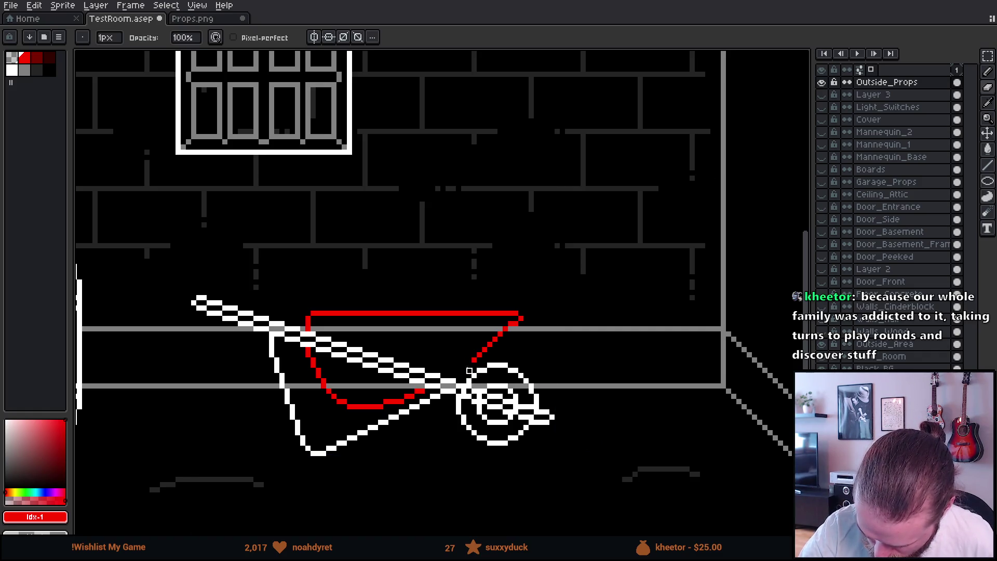
{"action": "key", "text": "b"}
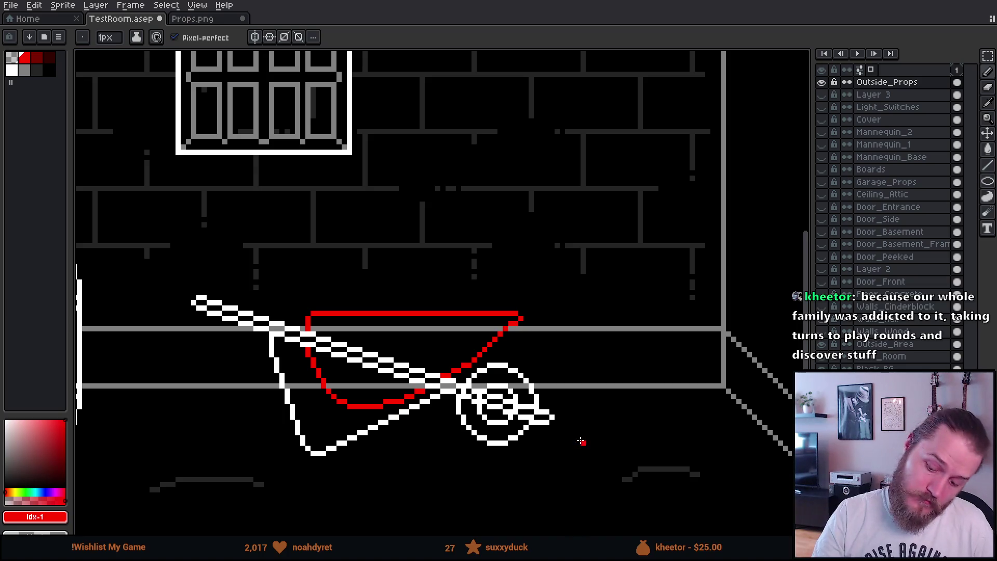
{"action": "scroll", "coordinate": [572, 444], "scroll_direction": "down", "scroll_amount": 5}
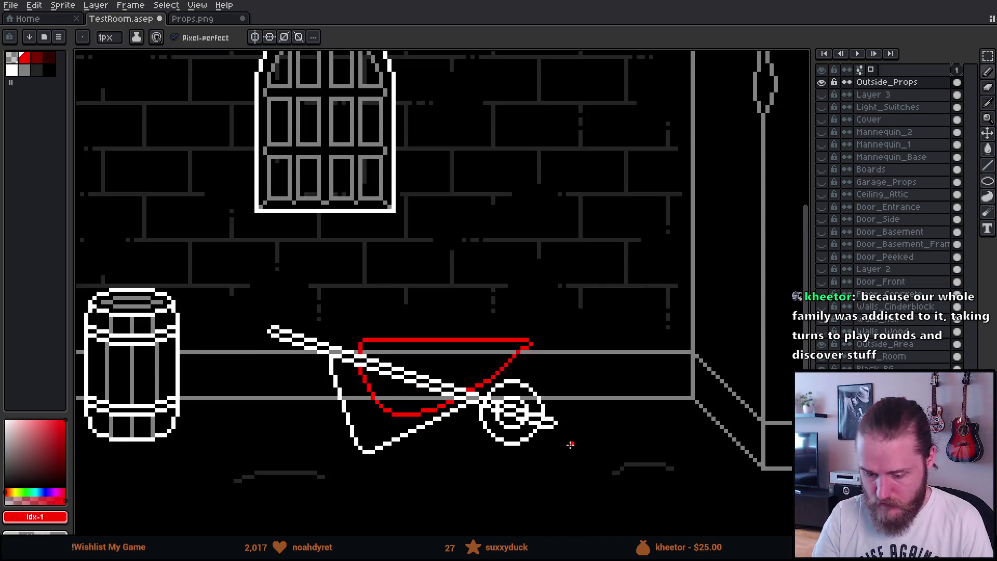
- Erase the whole red top edge of the tub, from its corner pixel across both halves
{"action": "scroll", "coordinate": [598, 443], "scroll_direction": "up", "scroll_amount": 5}
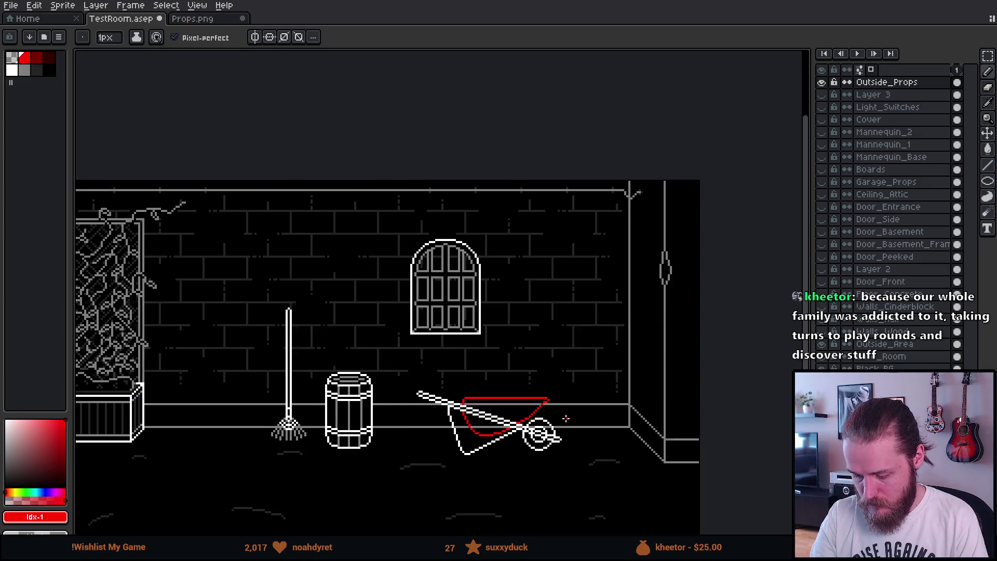
{"action": "key", "text": "e"}
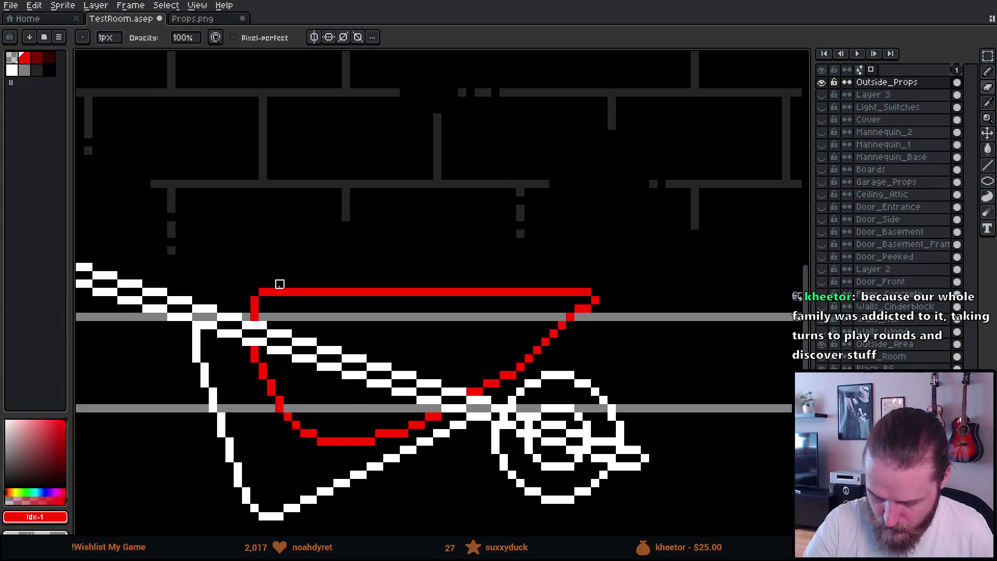
{"action": "left_click", "coordinate": [271, 292]}
{"action": "left_click_drag", "start_coordinate": [584, 292], "coordinate": [424, 292]}
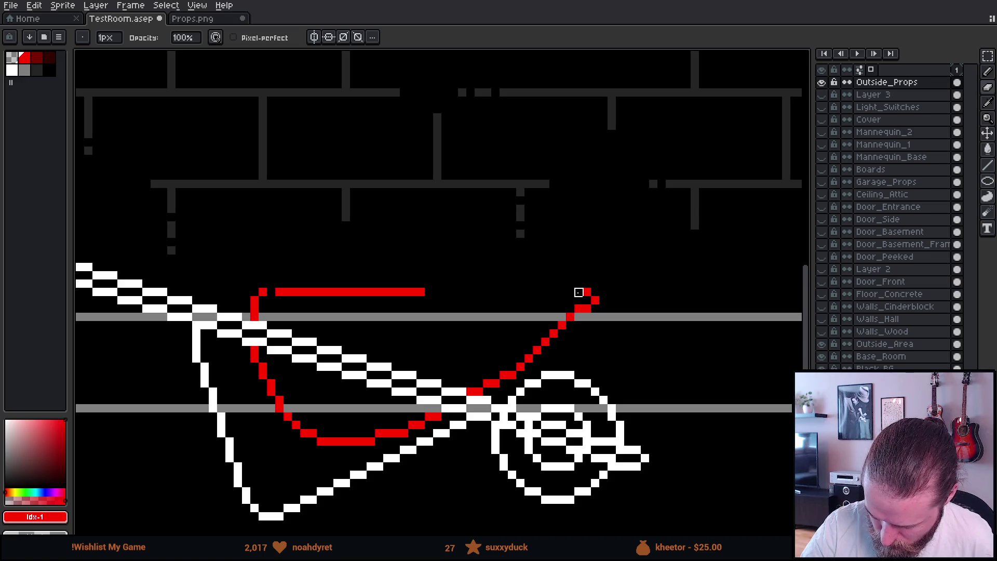
{"action": "left_click_drag", "start_coordinate": [280, 292], "coordinate": [426, 292]}
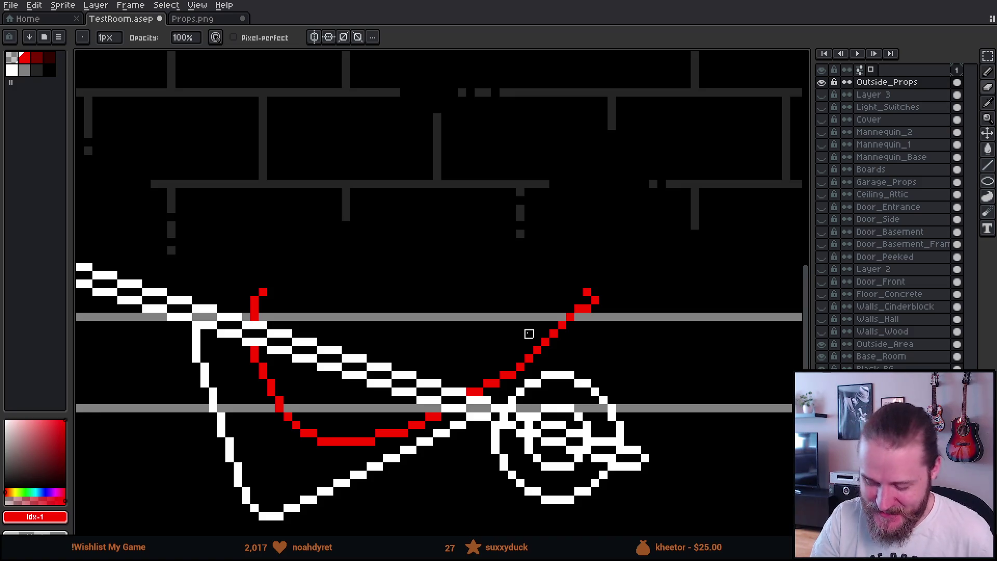
{"action": "left_click_drag", "start_coordinate": [602, 340], "coordinate": [573, 309]}
{"action": "key", "text": "e"}
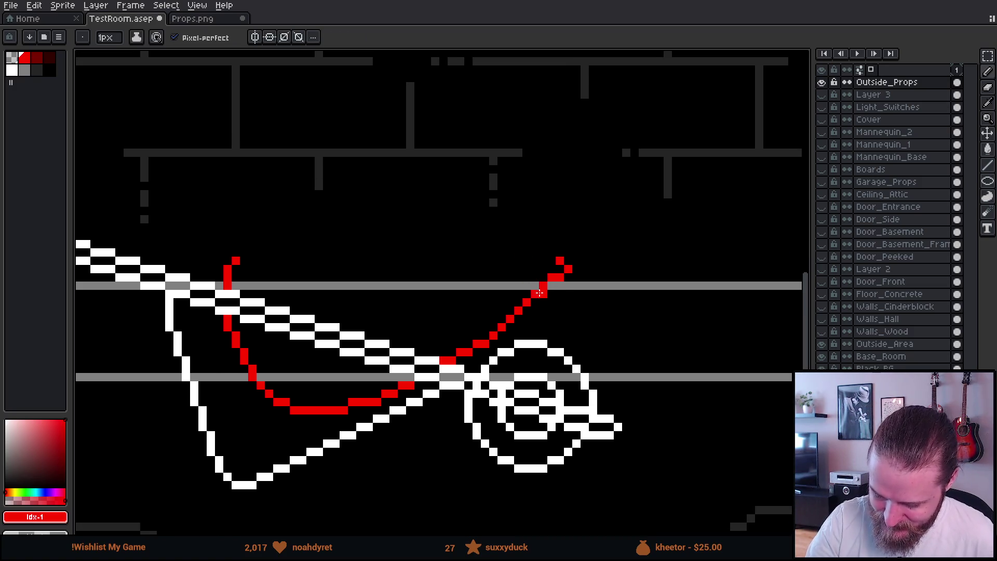
- Try a red lip and rim line at the tub's top-right, then undo those strokes
{"action": "left_click", "coordinate": [527, 286]}
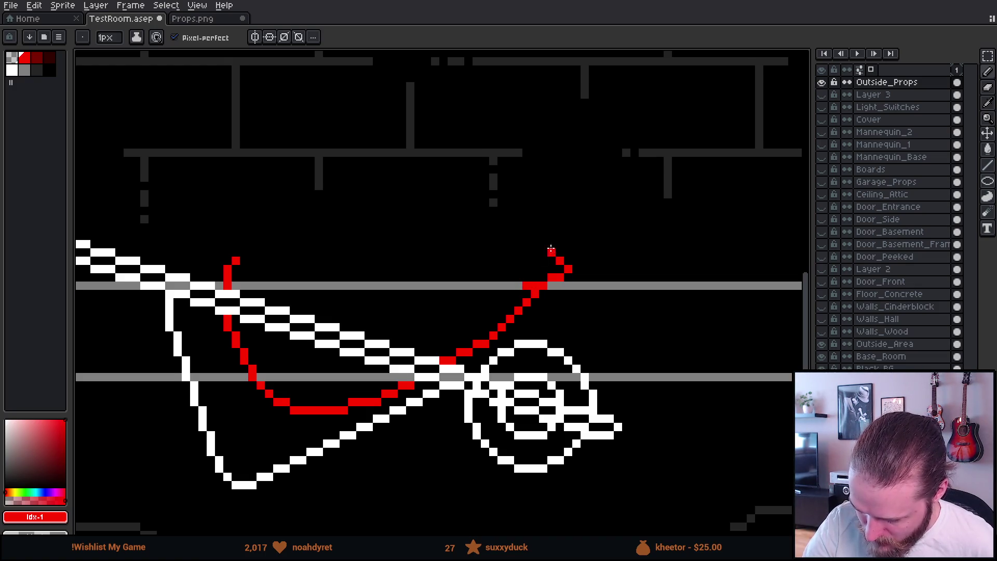
{"action": "left_click_drag", "start_coordinate": [554, 260], "coordinate": [535, 252]}
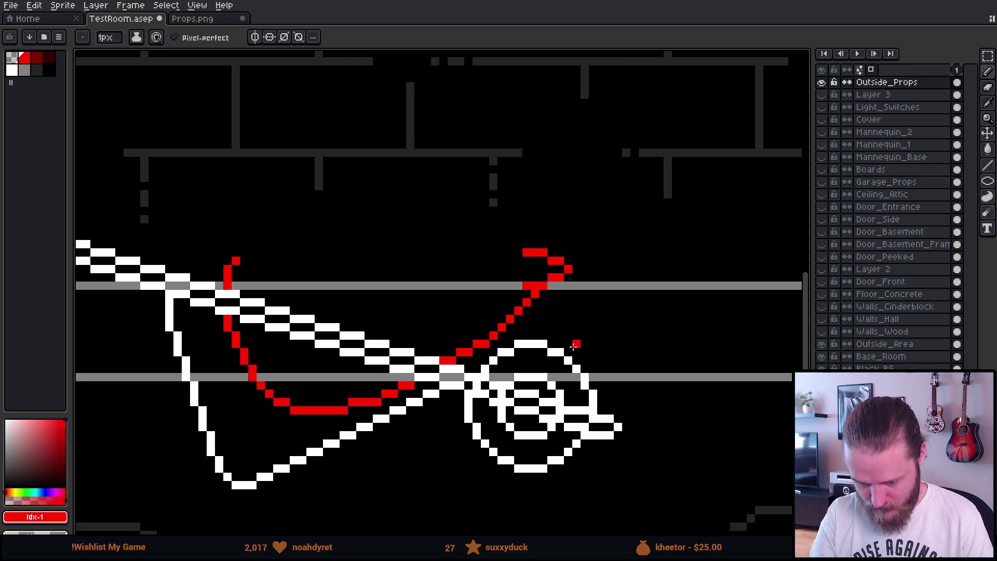
{"action": "scroll", "coordinate": [618, 379], "scroll_direction": "down", "scroll_amount": 4}
{"action": "scroll", "coordinate": [623, 389], "scroll_direction": "up", "scroll_amount": 5}
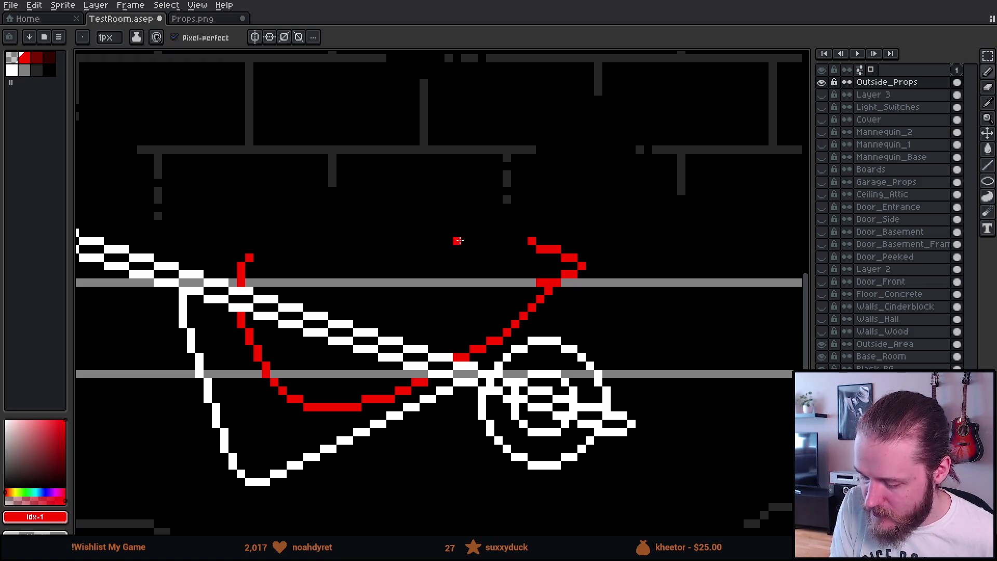
{"action": "left_click", "coordinate": [464, 240], "text": "shift"}
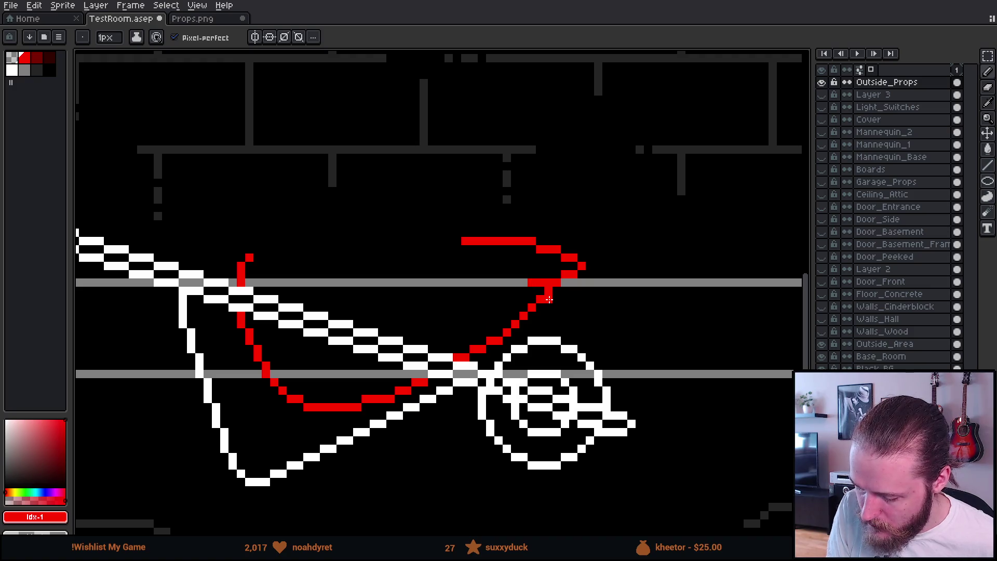
{"action": "left_click", "coordinate": [524, 291]}
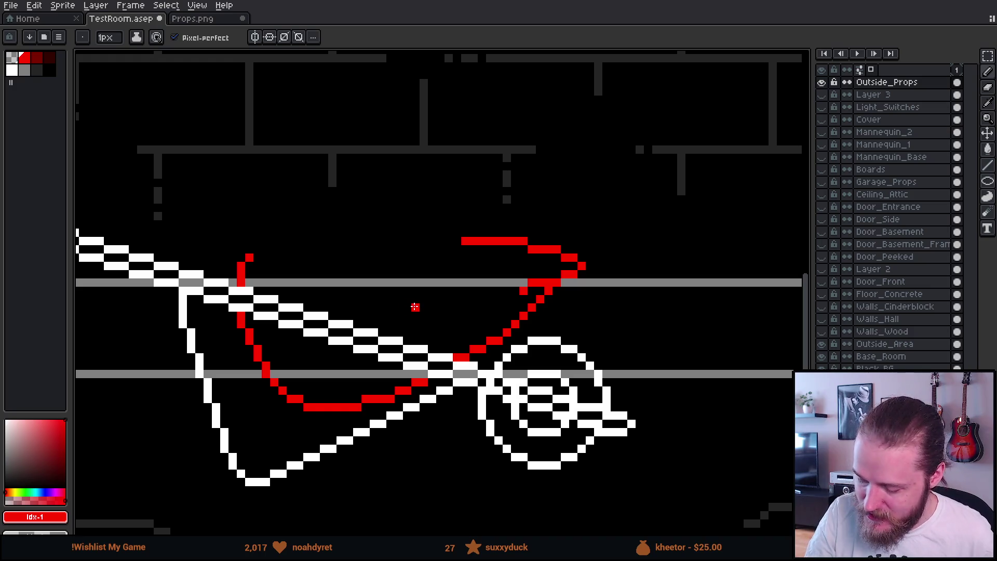
{"action": "key", "text": "v"}
{"action": "key", "text": "ctrl+z"}
{"action": "key", "text": "ctrl+z"}
{"action": "key", "text": "ctrl+z"}
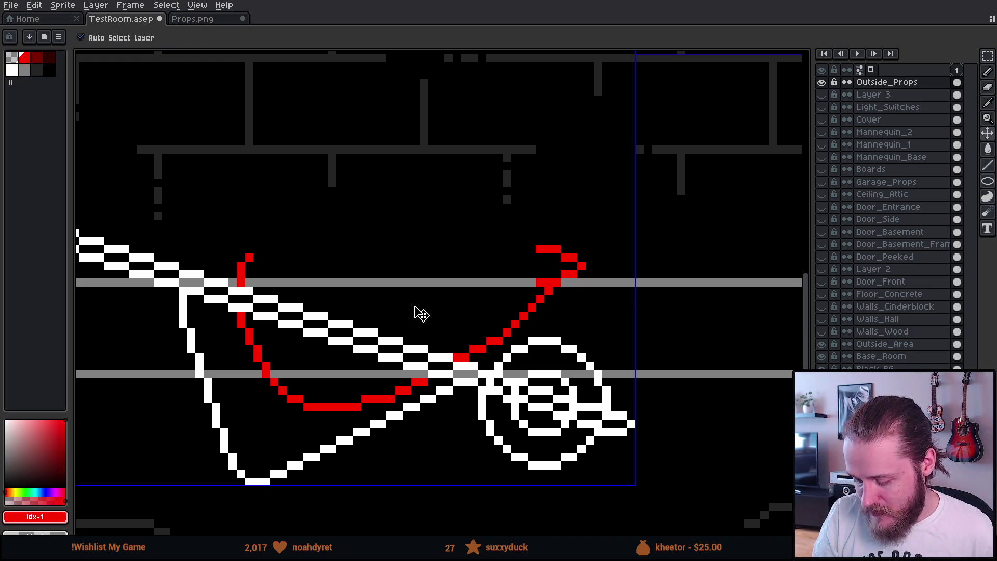
{"action": "key", "text": "ctrl+z"}
{"action": "key", "text": "b"}
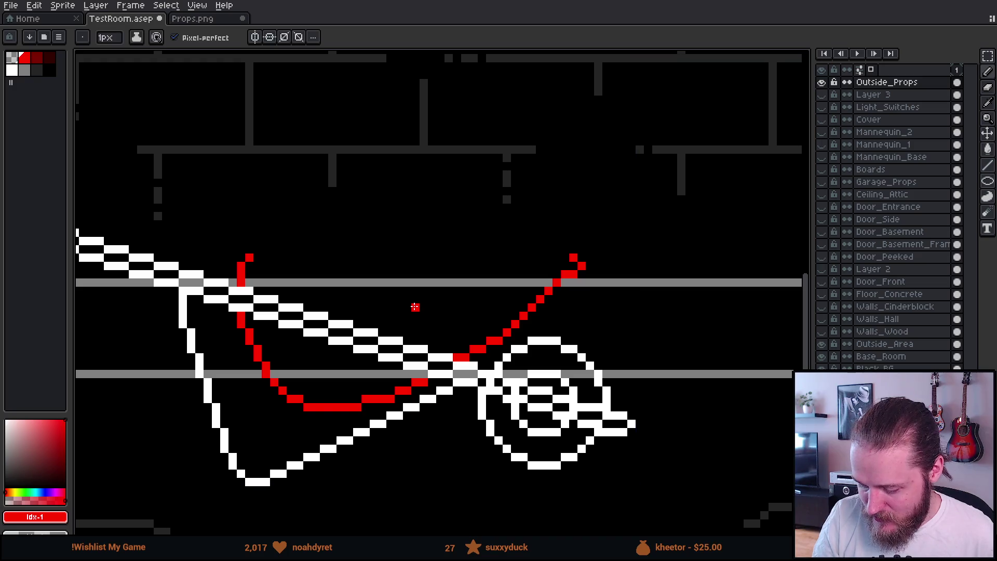
- Draw the curled top-right lip and two parallel red rim lines leftward, erasing stray pixels
{"action": "left_click", "coordinate": [566, 258]}
{"action": "mouse_move", "coordinate": [565, 258]}
{"action": "left_mouse_down"}
{"action": "mouse_move", "coordinate": [545, 258]}
{"action": "mouse_move", "coordinate": [548, 275]}
{"action": "mouse_move", "coordinate": [517, 285]}
{"action": "left_mouse_up"}
{"action": "left_click_drag", "start_coordinate": [542, 250], "coordinate": [516, 252]}
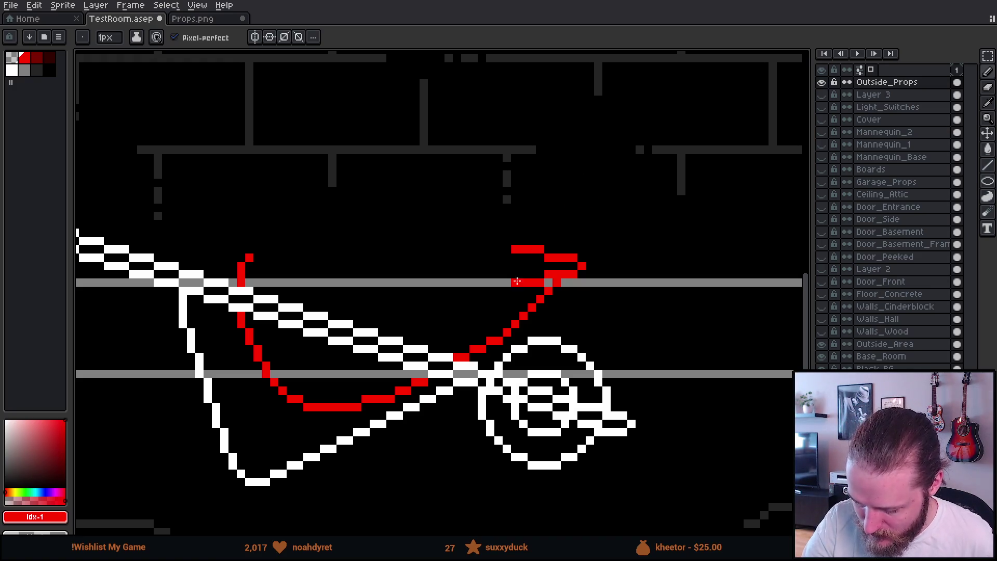
{"action": "left_click_drag", "start_coordinate": [509, 283], "coordinate": [489, 283]}
{"action": "left_click_drag", "start_coordinate": [512, 250], "coordinate": [495, 250]}
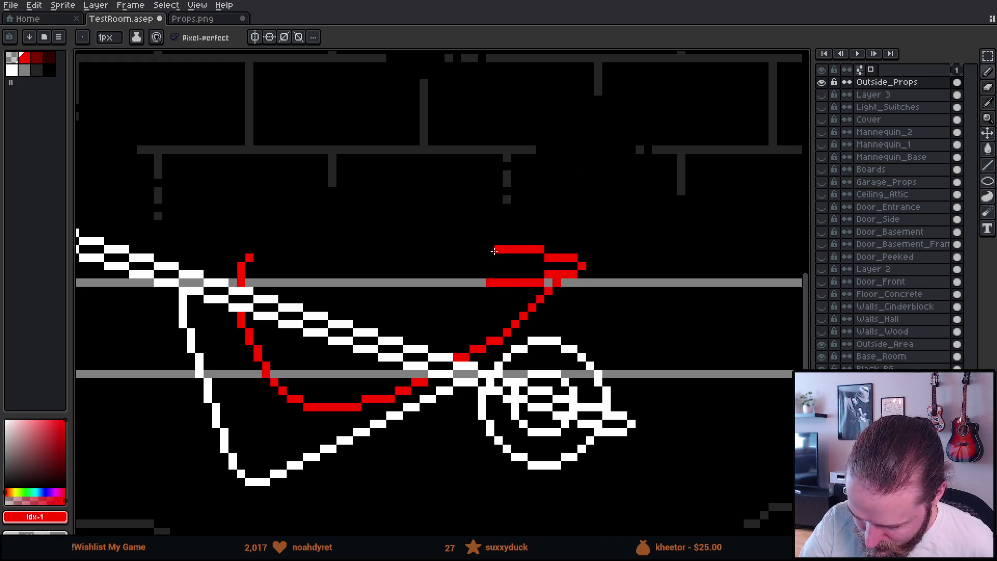
{"action": "left_click", "coordinate": [490, 249]}
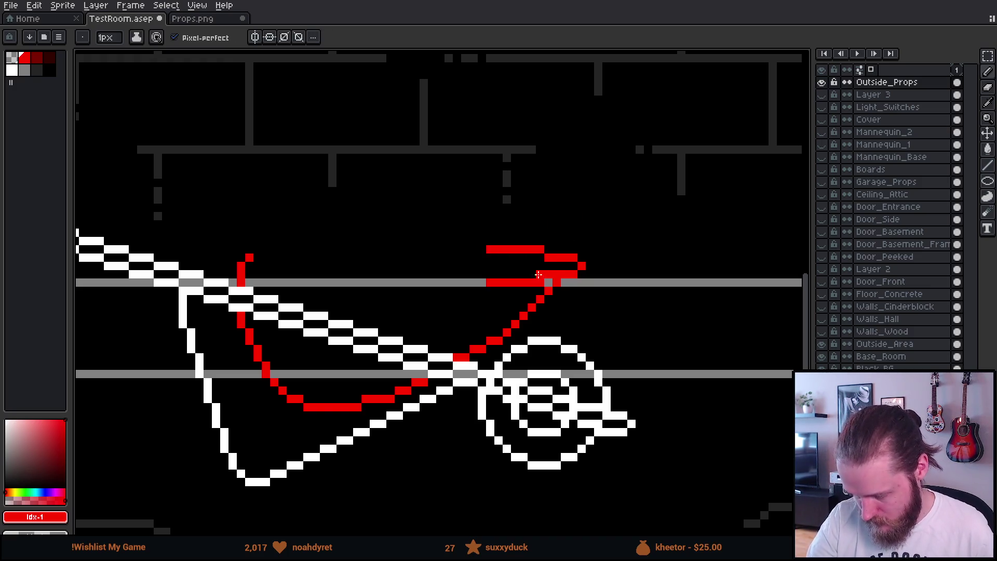
{"action": "left_click", "coordinate": [540, 257]}
{"action": "key", "text": "e"}
{"action": "left_click", "coordinate": [540, 249]}
{"action": "left_click", "coordinate": [541, 282]}
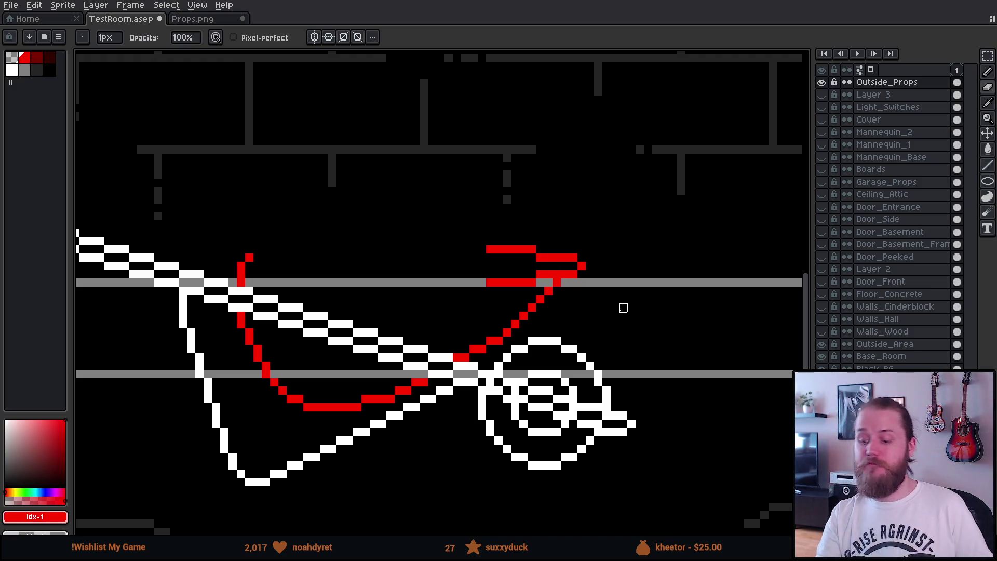
- Run the lower rim to the tub's left side, curl it upward, and complete the upper rim line
{"action": "mouse_move", "coordinate": [623, 351]}
{"action": "left_mouse_down"}
{"action": "mouse_move", "coordinate": [729, 354]}
{"action": "mouse_move", "coordinate": [696, 371]}
{"action": "left_mouse_up"}
{"action": "key", "text": "b"}
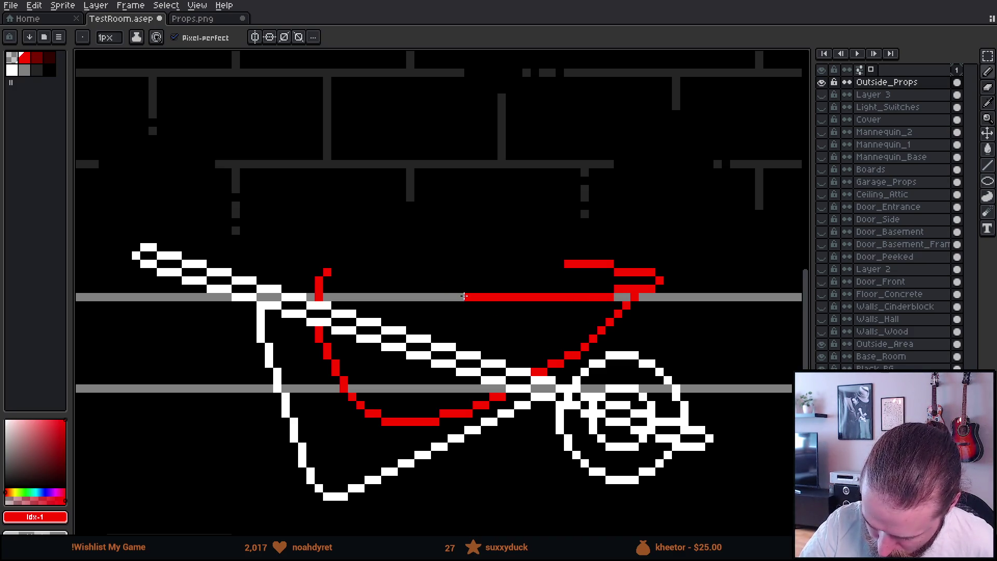
{"action": "left_click", "coordinate": [466, 297]}
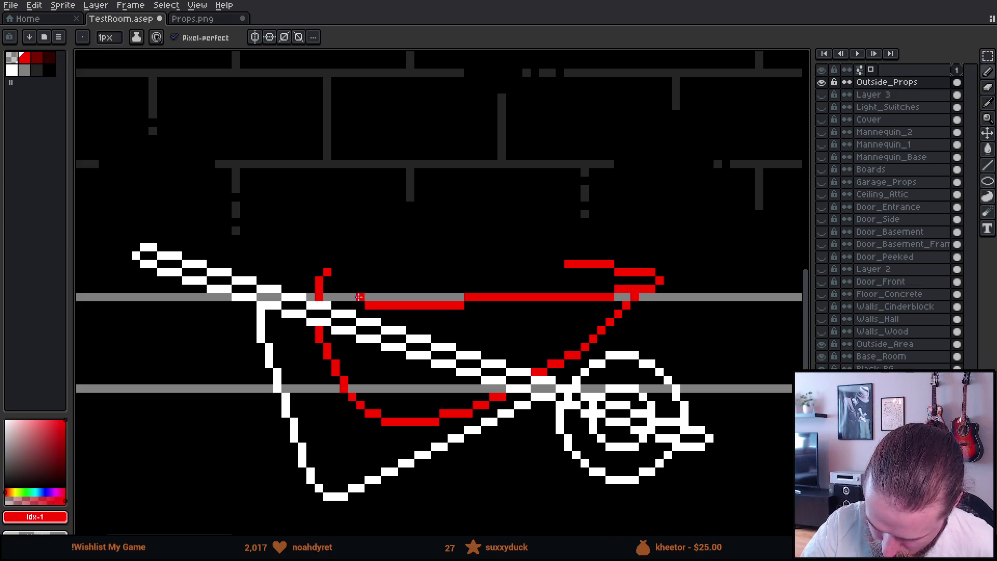
{"action": "left_click", "coordinate": [327, 287], "text": "shift"}
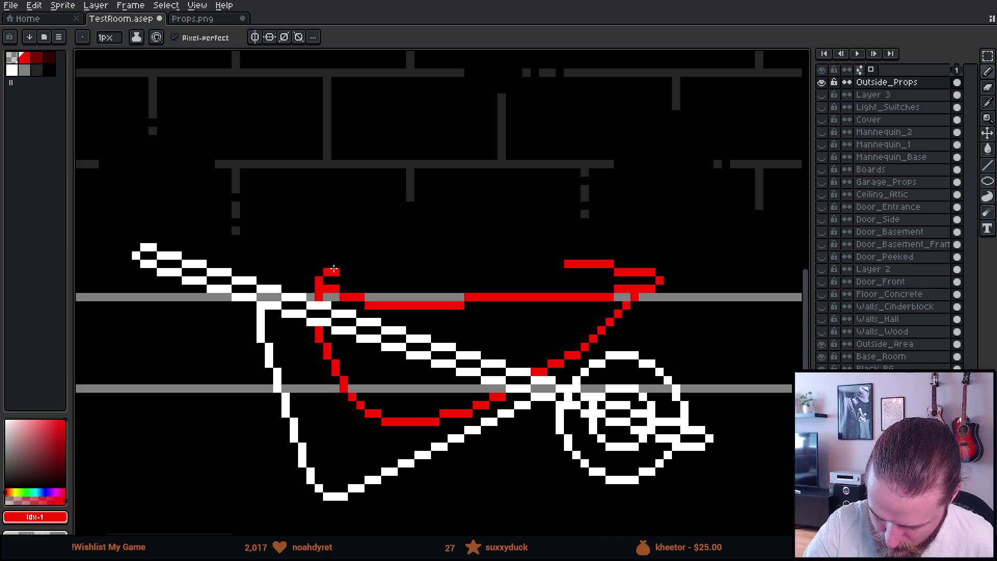
{"action": "left_click", "coordinate": [343, 263], "text": "shift"}
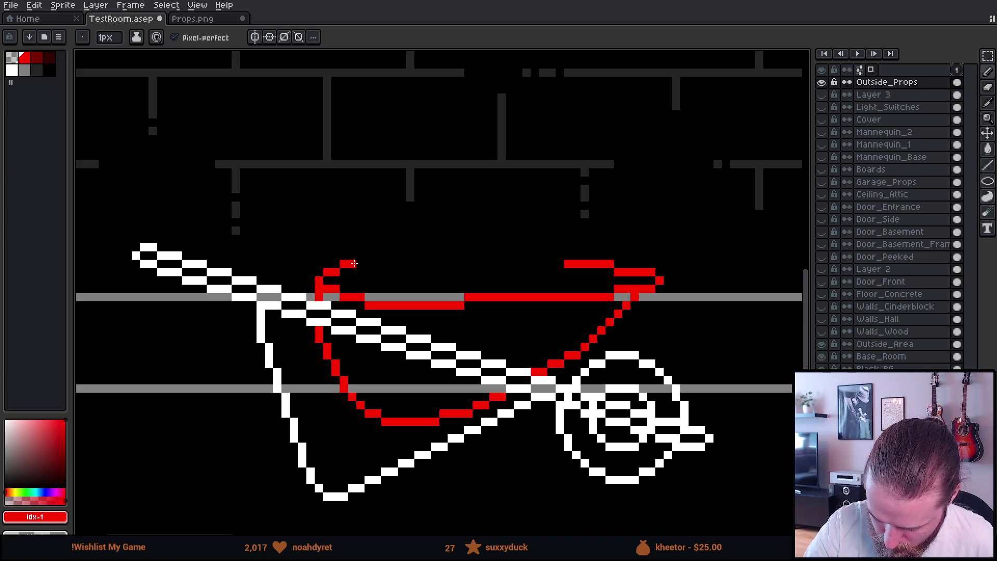
{"action": "left_click", "coordinate": [369, 255], "text": "shift"}
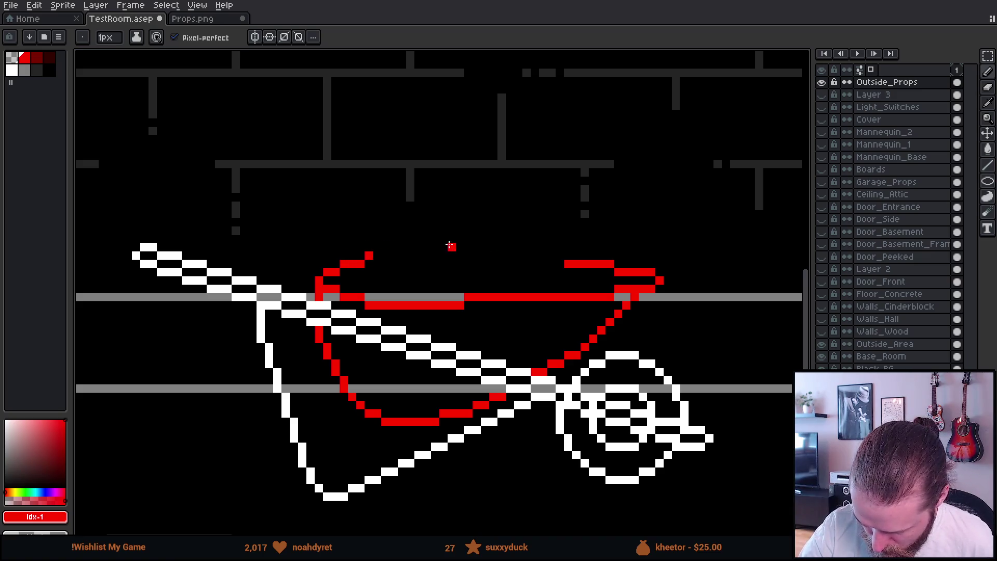
{"action": "left_click", "coordinate": [564, 265], "text": "shift"}
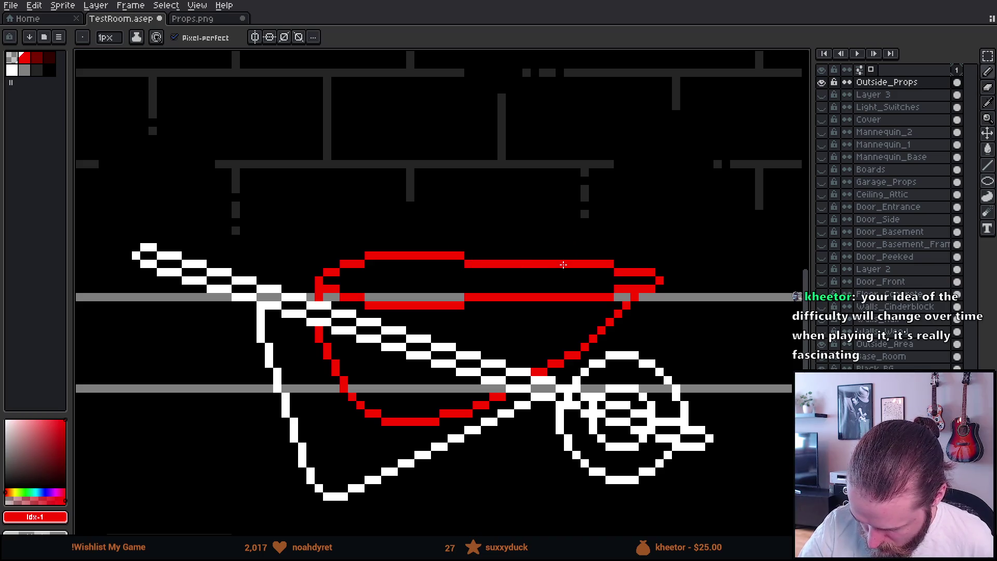
{"action": "scroll", "coordinate": [709, 428], "scroll_direction": "down", "scroll_amount": 7}
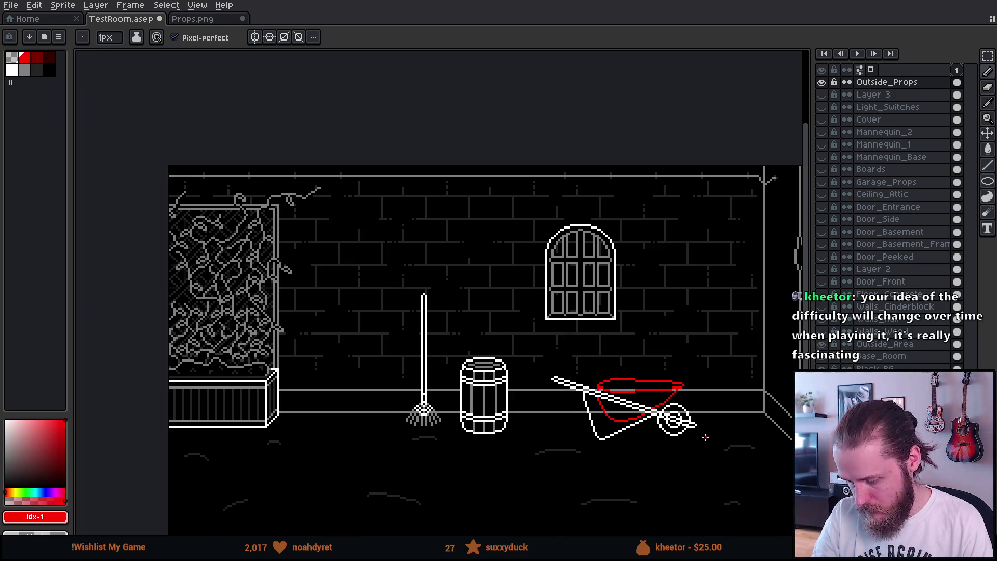
- Switch to dark red and start the far handle line above the white handle
{"action": "left_click_drag", "start_coordinate": [620, 417], "coordinate": [599, 408]}
{"action": "scroll", "coordinate": [625, 418], "scroll_direction": "up", "scroll_amount": 2}
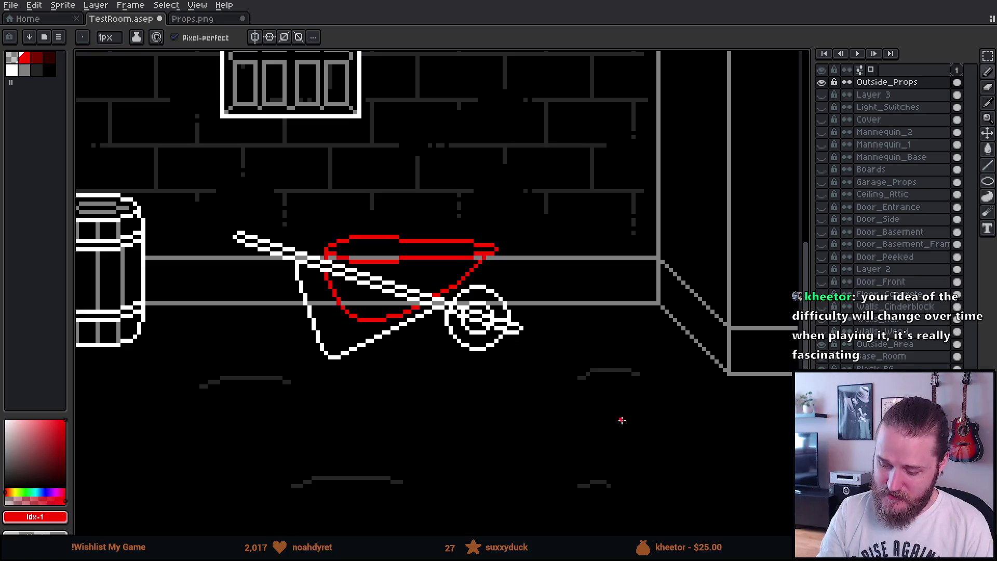
{"action": "scroll", "coordinate": [552, 441], "scroll_direction": "left", "scroll_amount": 4}
{"action": "scroll", "coordinate": [589, 396], "scroll_direction": "up", "scroll_amount": 2}
{"action": "scroll", "coordinate": [582, 410], "scroll_direction": "up", "scroll_amount": 3}
{"action": "scroll", "coordinate": [582, 410], "scroll_direction": "left", "scroll_amount": 2}
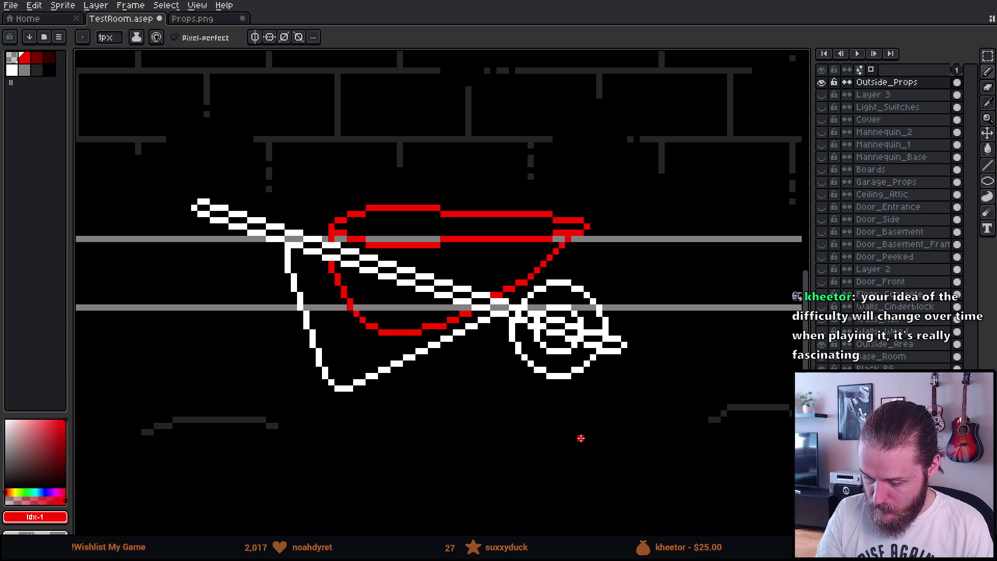
{"action": "scroll", "coordinate": [581, 438], "scroll_direction": "down", "scroll_amount": 4}
{"action": "mouse_move", "coordinate": [597, 441]}
{"action": "left_mouse_down"}
{"action": "mouse_move", "coordinate": [587, 416]}
{"action": "mouse_move", "coordinate": [595, 458]}
{"action": "left_mouse_up"}
{"action": "scroll", "coordinate": [604, 424], "scroll_direction": "up", "scroll_amount": 2}
{"action": "scroll", "coordinate": [563, 420], "scroll_direction": "up", "scroll_amount": 2}
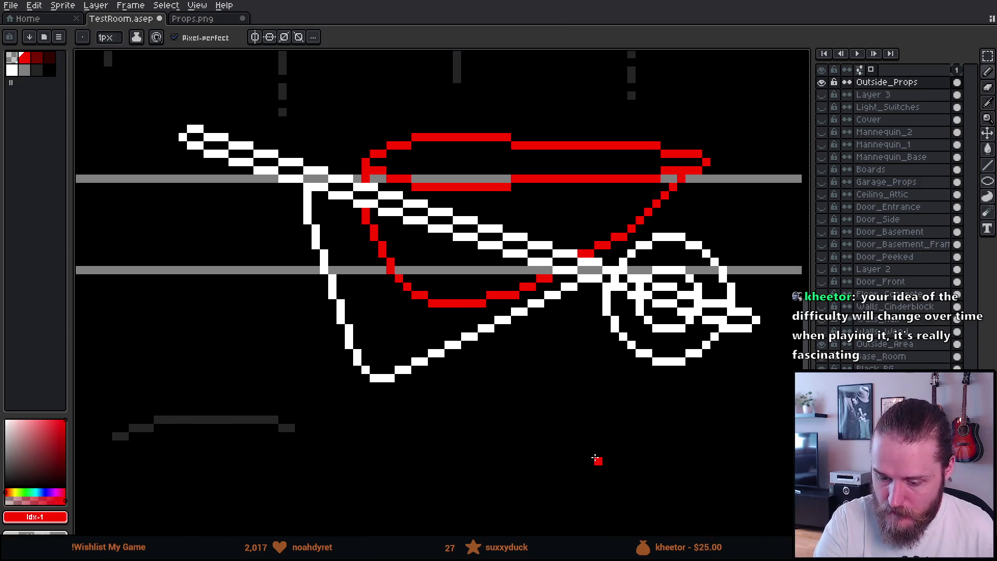
{"action": "left_click", "coordinate": [37, 57]}
{"action": "left_click_drag", "start_coordinate": [365, 238], "coordinate": [378, 330]}
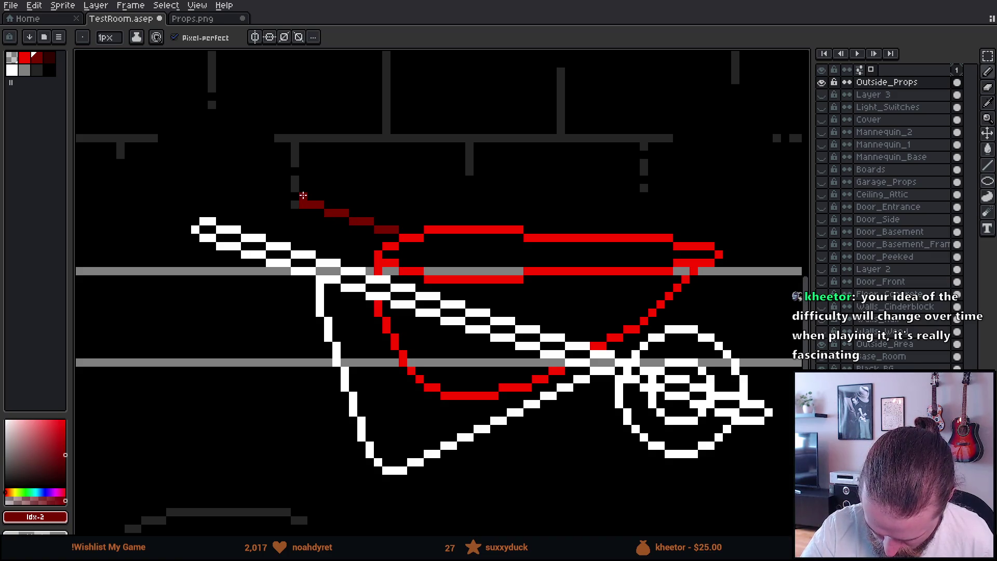
{"action": "left_click_drag", "start_coordinate": [267, 187], "coordinate": [253, 187]}
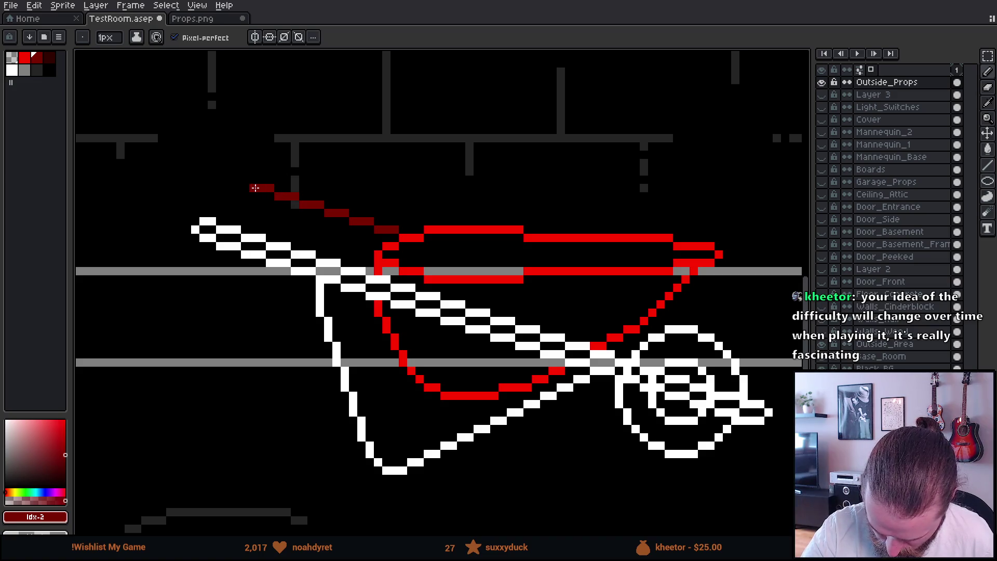
{"action": "left_click", "coordinate": [245, 195]}
- Correct a misplaced pixel and continue the dark-red handle down to the tray corner
{"action": "key", "text": "ctrl+z"}
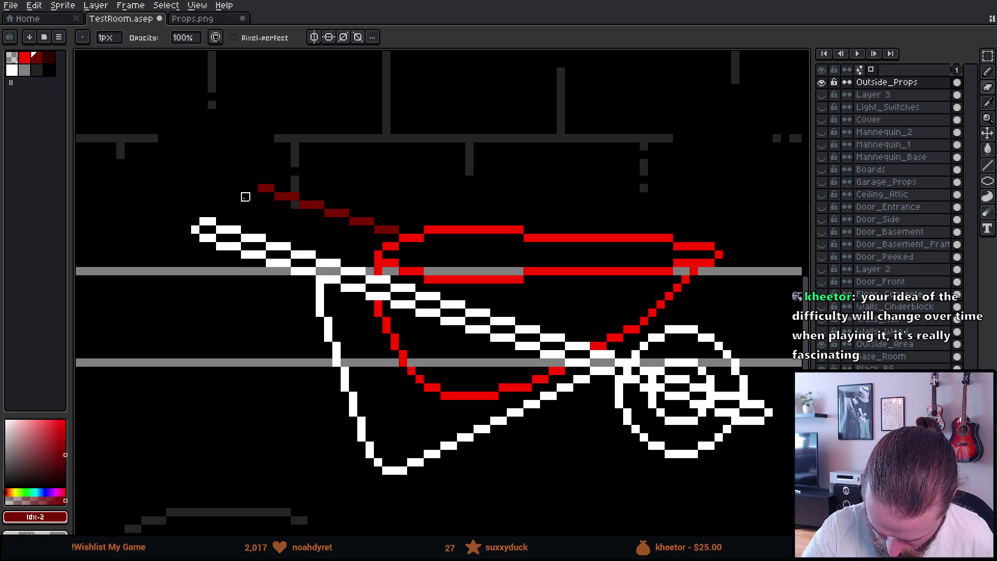
{"action": "left_click", "coordinate": [253, 196]}
{"action": "left_click_drag", "start_coordinate": [266, 205], "coordinate": [372, 238]}
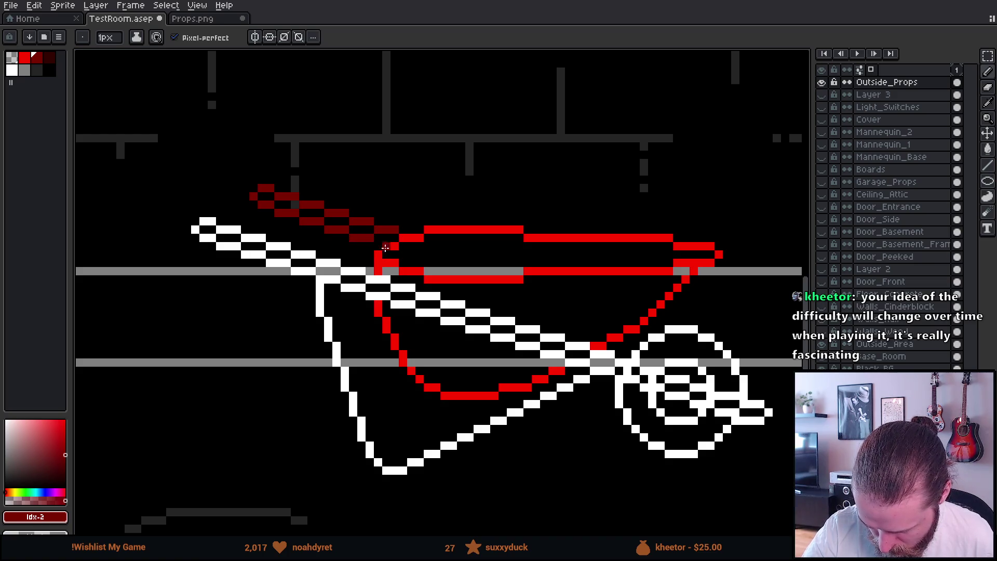
{"action": "left_click", "coordinate": [382, 245]}
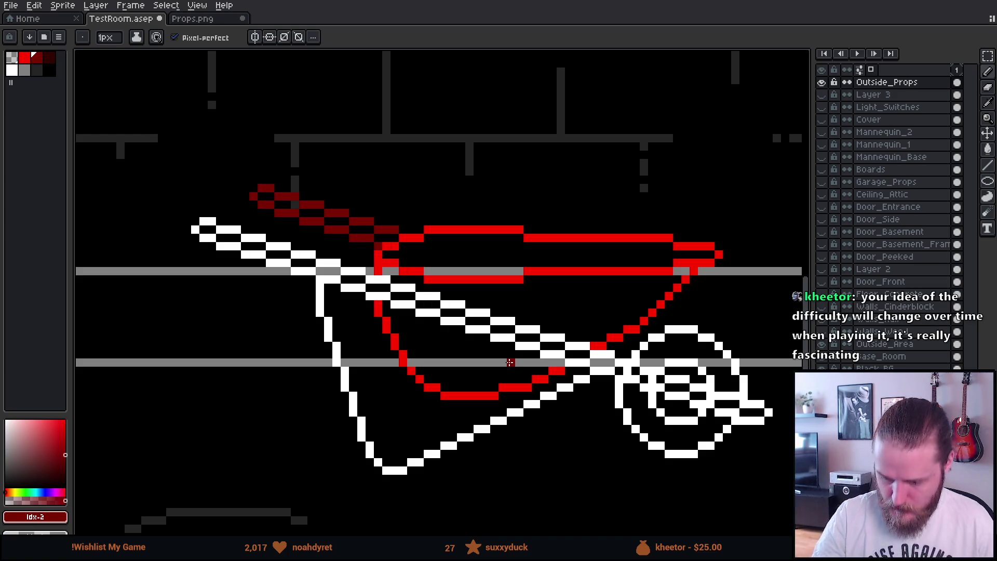
{"action": "scroll", "coordinate": [510, 362], "scroll_direction": "down", "scroll_amount": 3}
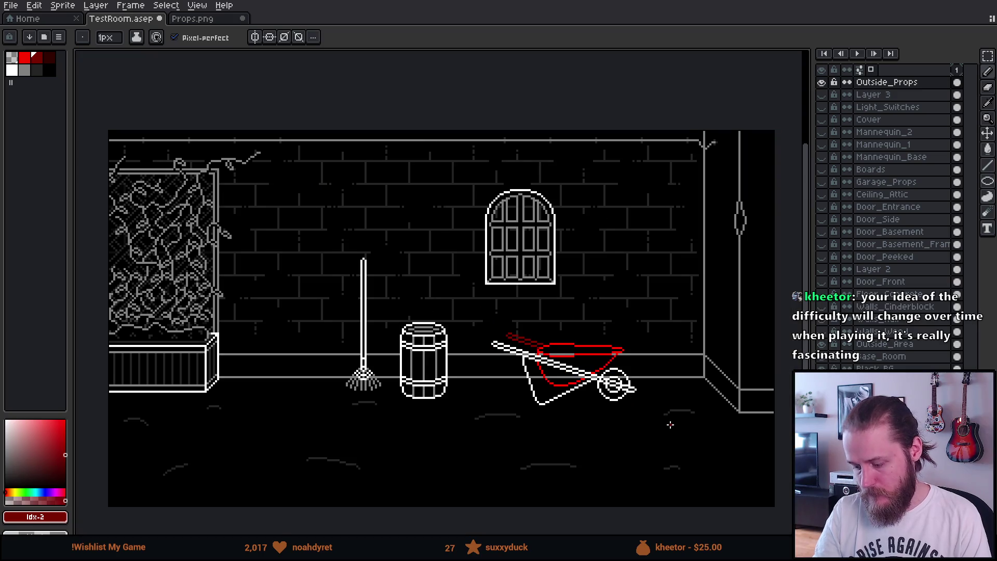
- Select the whole wheelbarrow and move it left beside the rake, trying horizontal flips
{"action": "scroll", "coordinate": [668, 422], "scroll_direction": "down", "scroll_amount": 1}
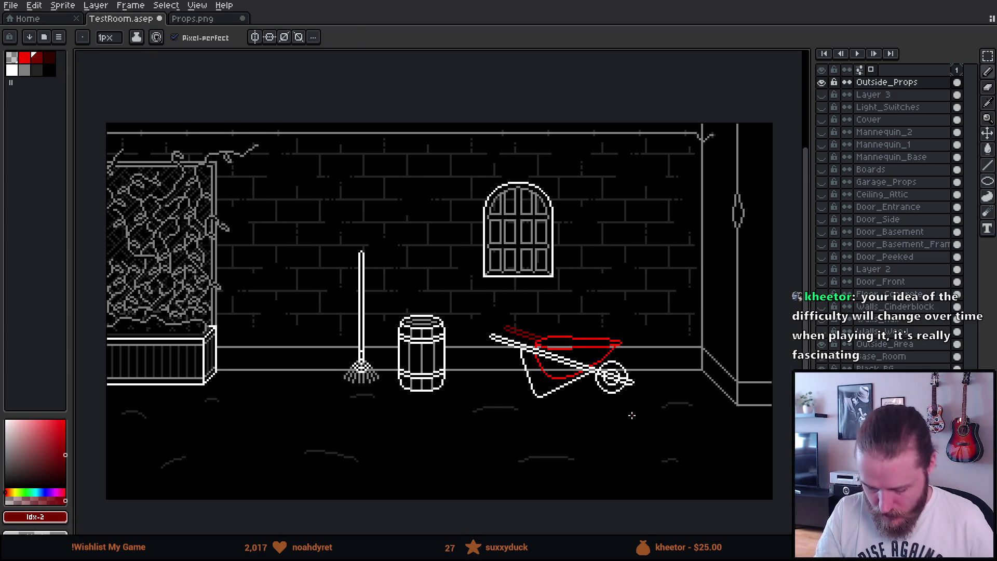
{"action": "key", "text": "m"}
{"action": "mouse_move", "coordinate": [480, 315]}
{"action": "left_mouse_down"}
{"action": "mouse_move", "coordinate": [560, 396]}
{"action": "mouse_move", "coordinate": [671, 423]}
{"action": "left_mouse_up"}
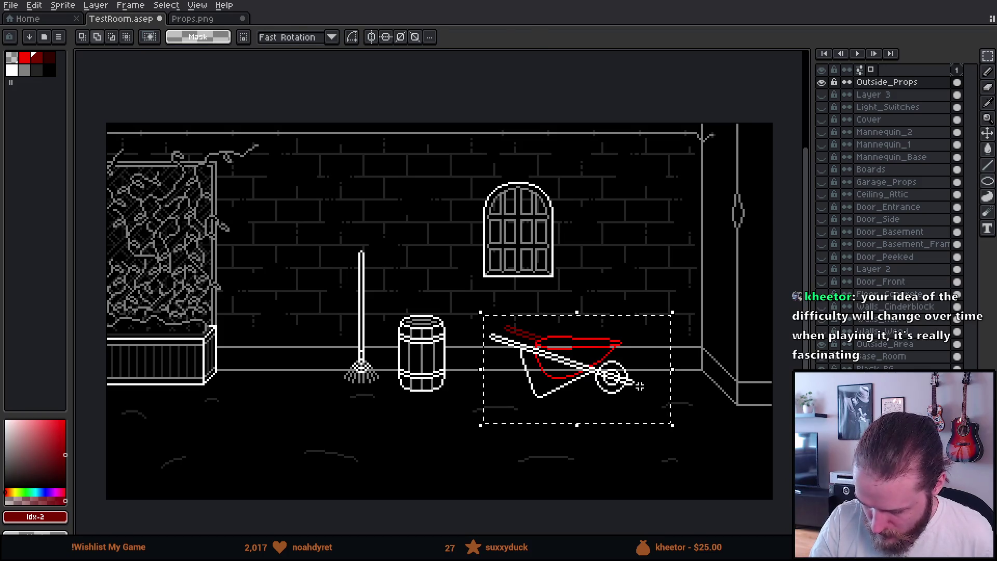
{"action": "key", "text": "shift+h"}
{"action": "mouse_move", "coordinate": [652, 397]}
{"action": "left_mouse_down"}
{"action": "mouse_move", "coordinate": [690, 403]}
{"action": "mouse_move", "coordinate": [696, 436]}
{"action": "left_mouse_up"}
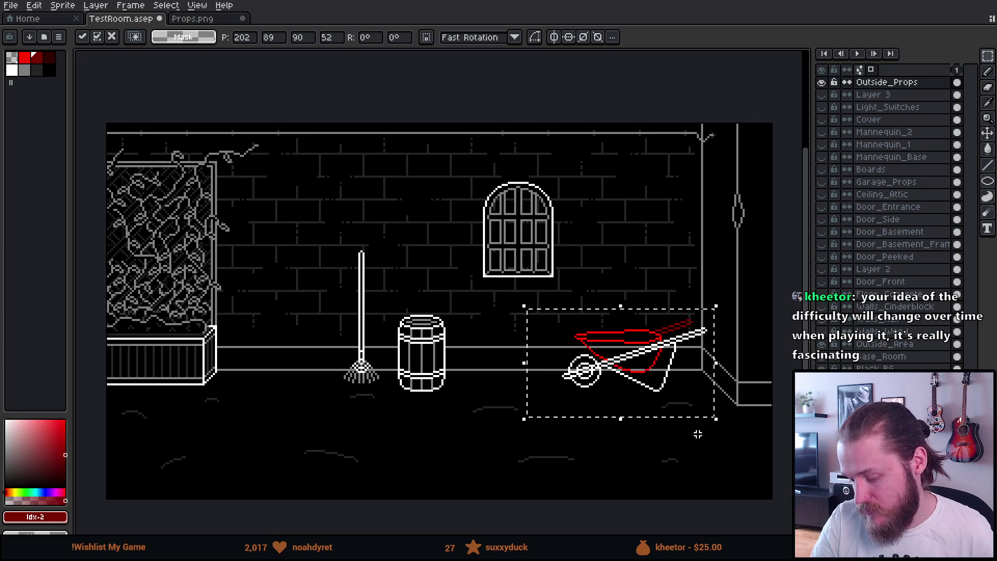
{"action": "key", "text": "shift+h"}
{"action": "mouse_move", "coordinate": [670, 389]}
{"action": "left_mouse_down"}
{"action": "mouse_move", "coordinate": [353, 397]}
{"action": "mouse_move", "coordinate": [349, 382]}
{"action": "mouse_move", "coordinate": [349, 390]}
{"action": "mouse_move", "coordinate": [359, 379]}
{"action": "mouse_move", "coordinate": [338, 383]}
{"action": "left_mouse_up"}
{"action": "key", "text": "shift+h"}
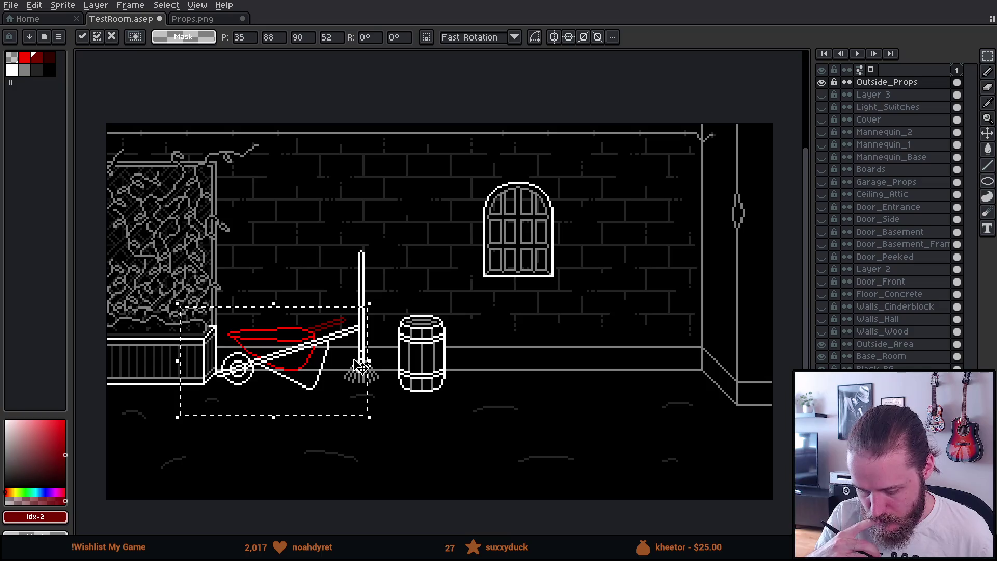
{"action": "key", "text": "shift+h"}
- Nudge the wheelbarrow up against the barrel, drop it there, and tidy leftover selections
{"action": "key", "text": "Left"}
{"action": "mouse_move", "coordinate": [335, 389]}
{"action": "left_mouse_down"}
{"action": "mouse_move", "coordinate": [355, 395]}
{"action": "mouse_move", "coordinate": [354, 404]}
{"action": "left_mouse_up"}
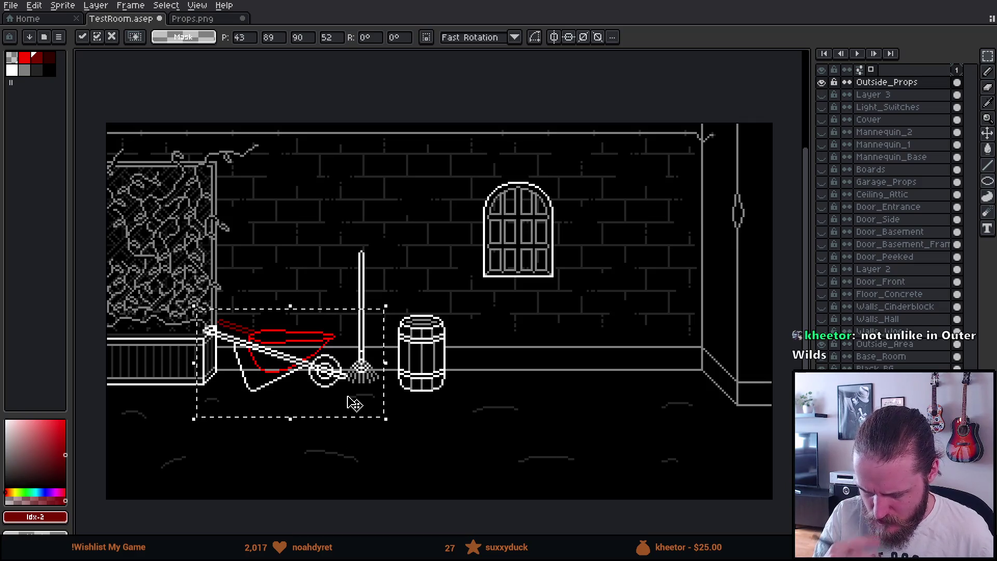
{"action": "left_click_drag", "start_coordinate": [354, 404], "coordinate": [403, 391]}
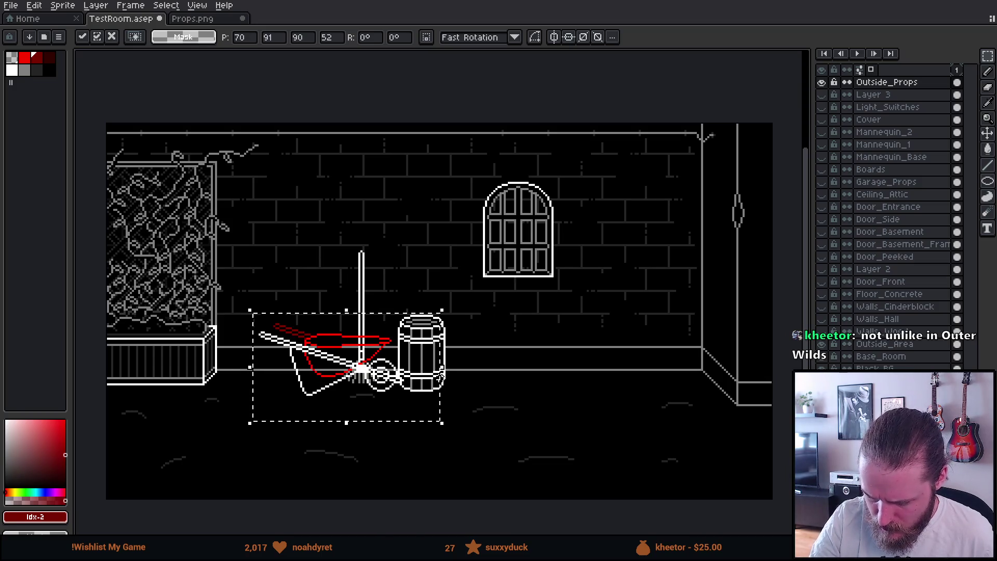
{"action": "left_click", "coordinate": [663, 327]}
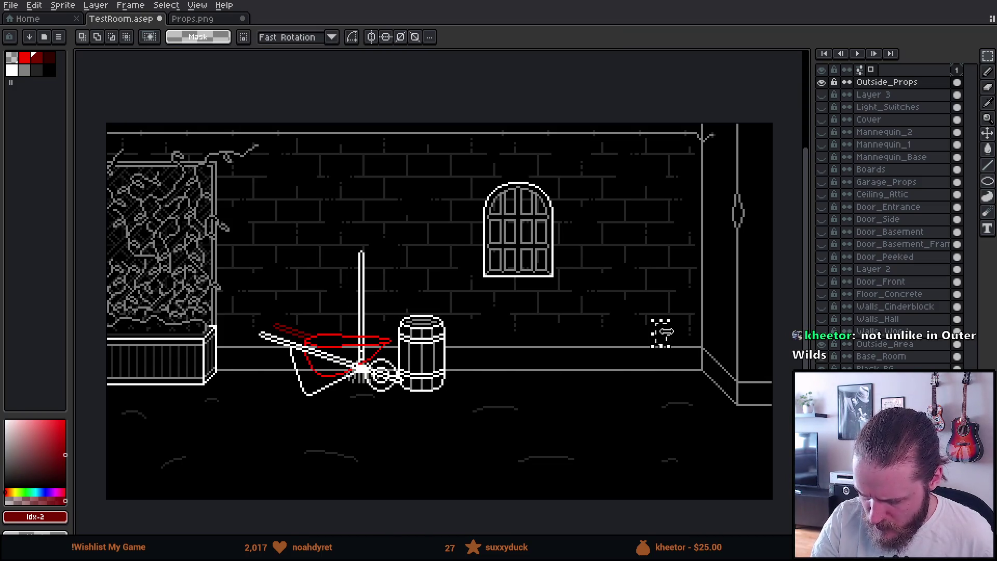
{"action": "mouse_move", "coordinate": [468, 290]}
{"action": "left_mouse_down"}
{"action": "mouse_move", "coordinate": [494, 327]}
{"action": "mouse_move", "coordinate": [573, 390]}
{"action": "left_mouse_up"}
{"action": "left_click", "coordinate": [563, 441]}
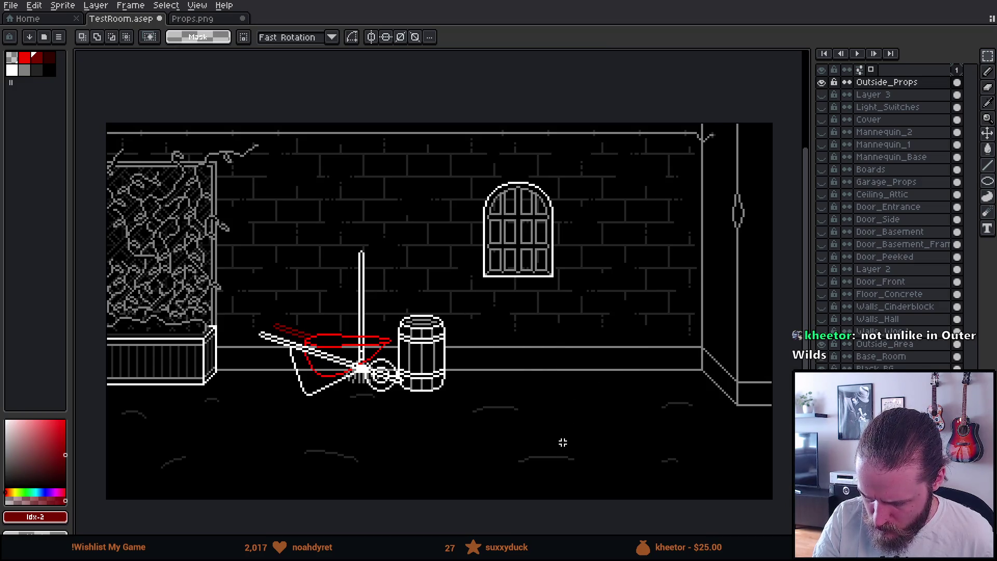
{"action": "left_click_drag", "start_coordinate": [408, 275], "coordinate": [528, 403]}
{"action": "left_click", "coordinate": [538, 402]}
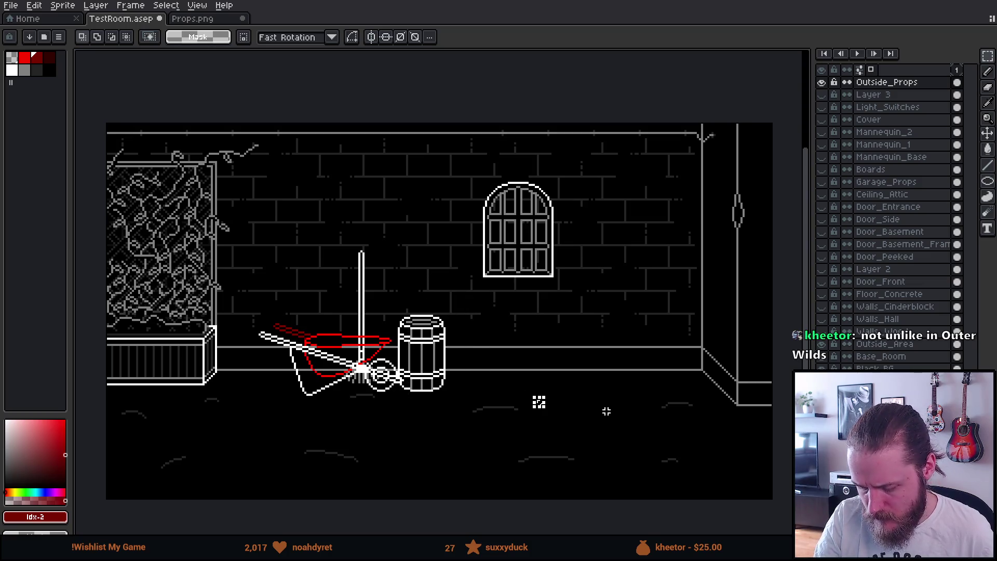
{"action": "left_click", "coordinate": [605, 405]}
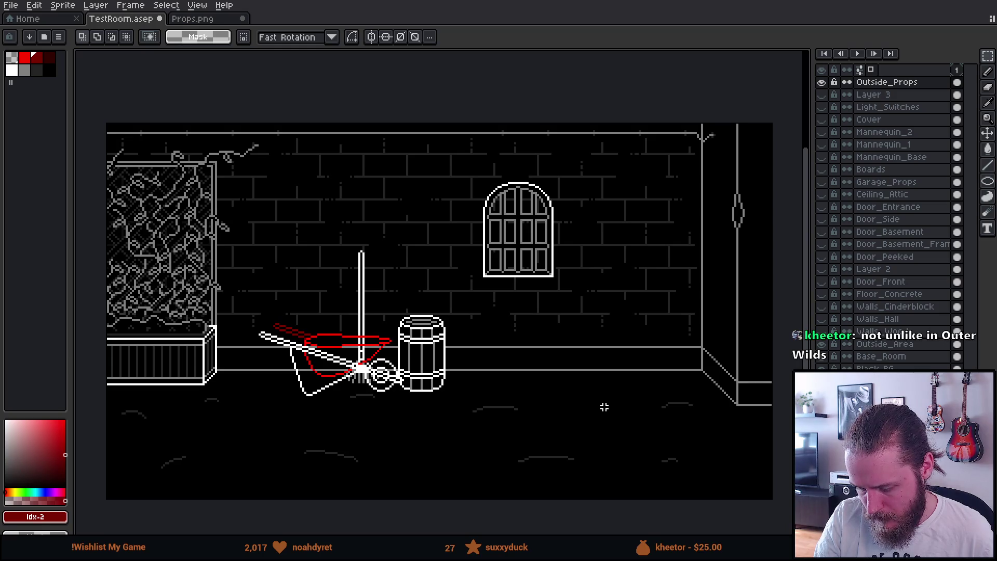
{"action": "key", "text": "ctrl+z"}
{"action": "key", "text": "ctrl+z"}
{"action": "key", "text": "ctrl+z"}
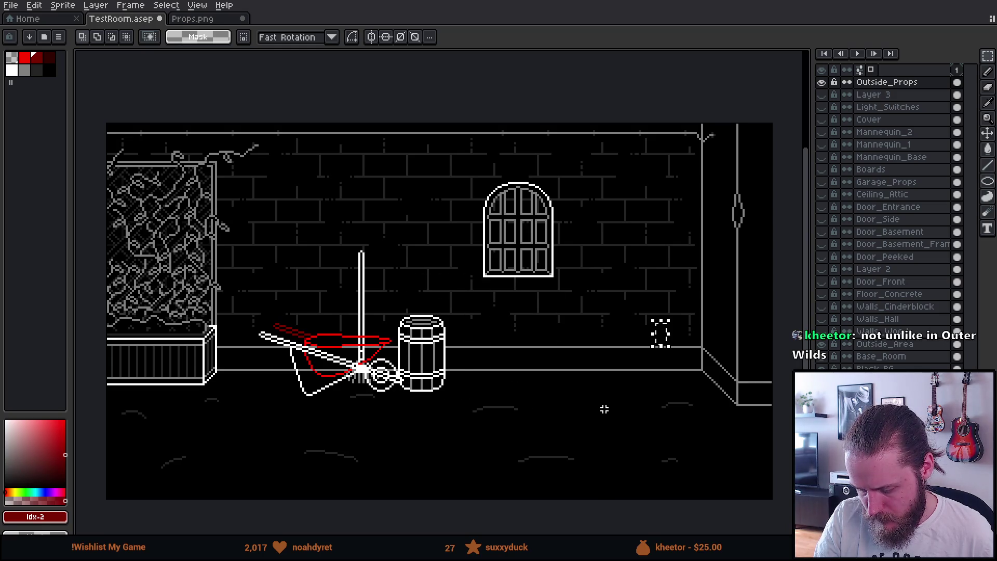
- Restore the earlier wheelbarrow position, try flipping it, and move it to the lower-left floor
{"action": "key", "text": "ctrl+y"}
{"action": "key", "text": "shift+h"}
{"action": "key", "text": "shift+h"}
{"action": "mouse_move", "coordinate": [636, 396]}
{"action": "left_mouse_down"}
{"action": "mouse_move", "coordinate": [699, 405]}
{"action": "mouse_move", "coordinate": [347, 429]}
{"action": "mouse_move", "coordinate": [326, 448]}
{"action": "mouse_move", "coordinate": [601, 378]}
{"action": "mouse_move", "coordinate": [645, 388]}
{"action": "left_mouse_up"}
{"action": "key", "text": "shift+h"}
{"action": "key", "text": "shift+h"}
{"action": "key", "text": "shift+h"}
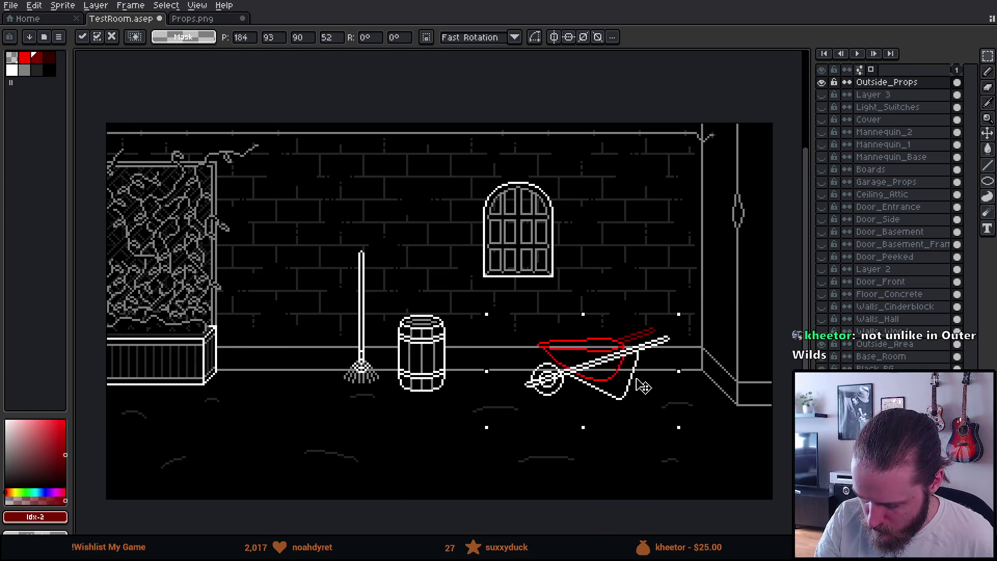
{"action": "key", "text": "shift+h"}
{"action": "key", "text": "Up"}
{"action": "key", "text": "Up"}
{"action": "mouse_move", "coordinate": [621, 383]}
{"action": "left_mouse_down"}
{"action": "mouse_move", "coordinate": [592, 439]}
{"action": "mouse_move", "coordinate": [358, 456]}
{"action": "left_mouse_up"}
- Select the rake and barrel together and shift them to the right
{"action": "mouse_move", "coordinate": [303, 222]}
{"action": "left_mouse_down"}
{"action": "mouse_move", "coordinate": [445, 327]}
{"action": "mouse_move", "coordinate": [455, 389]}
{"action": "left_mouse_up"}
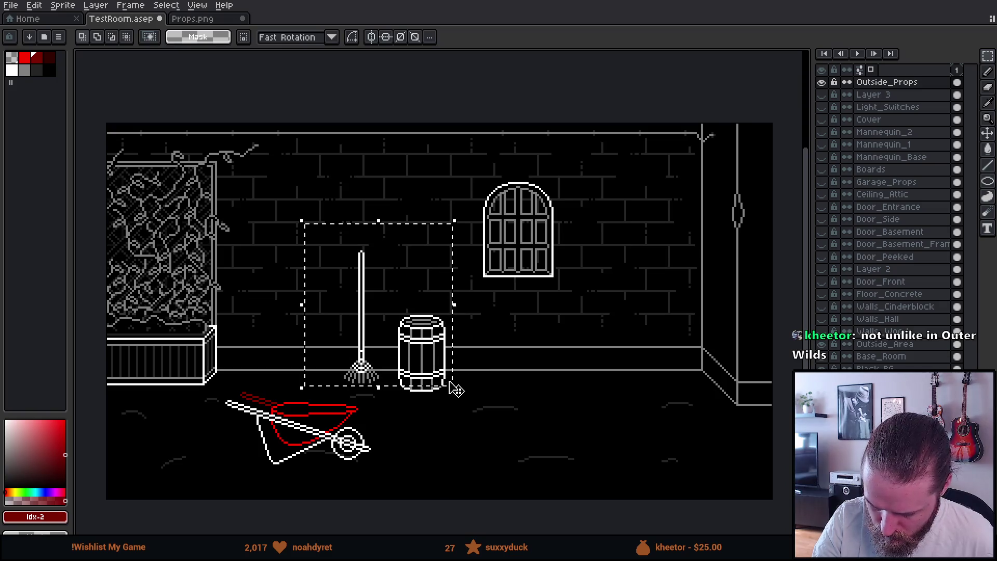
{"action": "left_click_drag", "start_coordinate": [384, 317], "coordinate": [471, 317]}
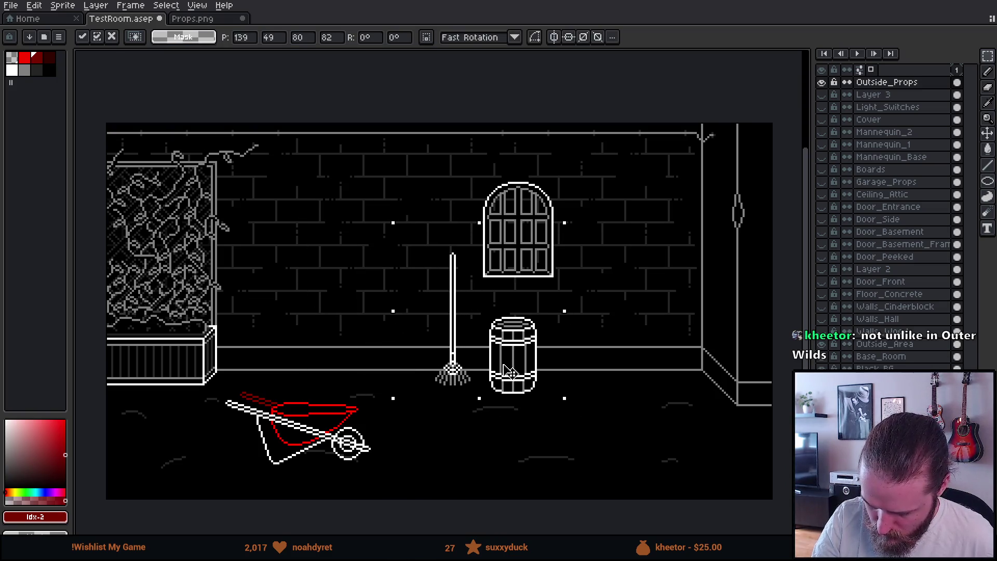
{"action": "left_click", "coordinate": [531, 449]}
- Raise the wheelbarrow up beside the planter box and drop it there
{"action": "mouse_move", "coordinate": [213, 380]}
{"action": "left_mouse_down"}
{"action": "mouse_move", "coordinate": [234, 410]}
{"action": "mouse_move", "coordinate": [410, 476]}
{"action": "mouse_move", "coordinate": [375, 387]}
{"action": "left_mouse_up"}
{"action": "left_click", "coordinate": [426, 461]}
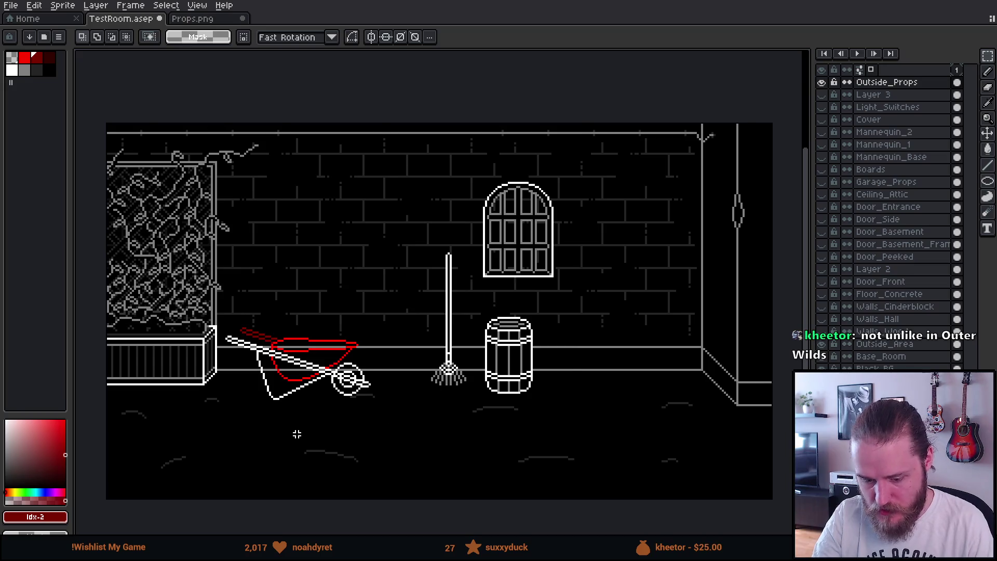
{"action": "scroll", "coordinate": [296, 437], "scroll_direction": "up", "scroll_amount": 3}
{"action": "mouse_move", "coordinate": [296, 414]}
{"action": "left_mouse_down"}
{"action": "mouse_move", "coordinate": [467, 467]}
{"action": "mouse_move", "coordinate": [505, 446]}
{"action": "left_mouse_up"}
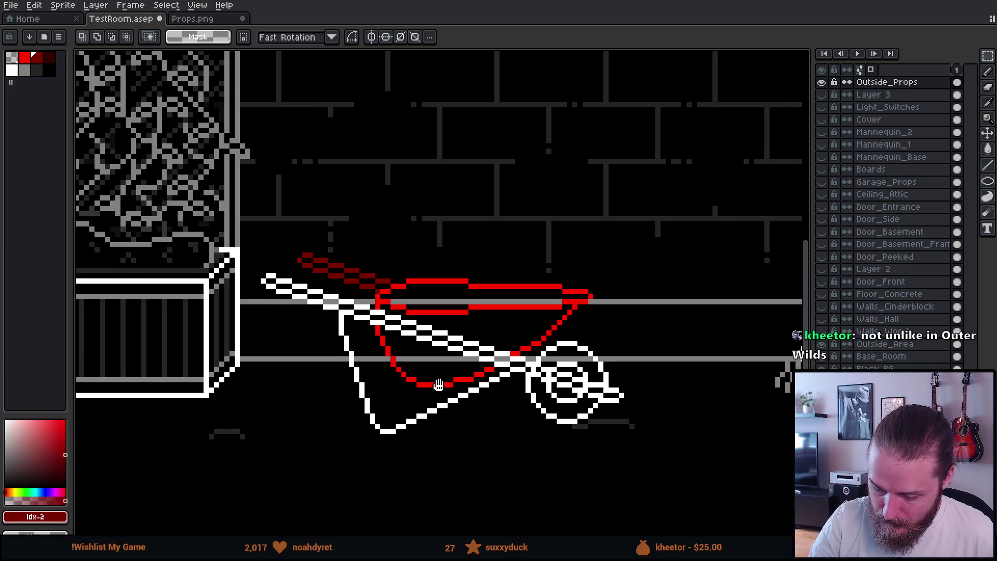
- Pencil dark-red shading below the rim and along the tray's bottom and lower edge
{"action": "scroll", "coordinate": [440, 353], "scroll_direction": "up", "scroll_amount": 2}
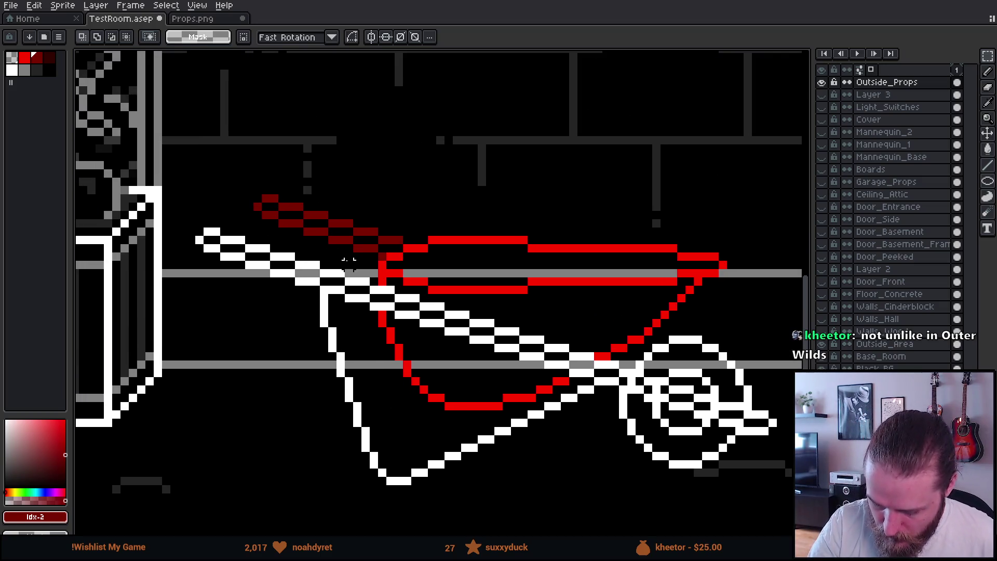
{"action": "key", "text": "b"}
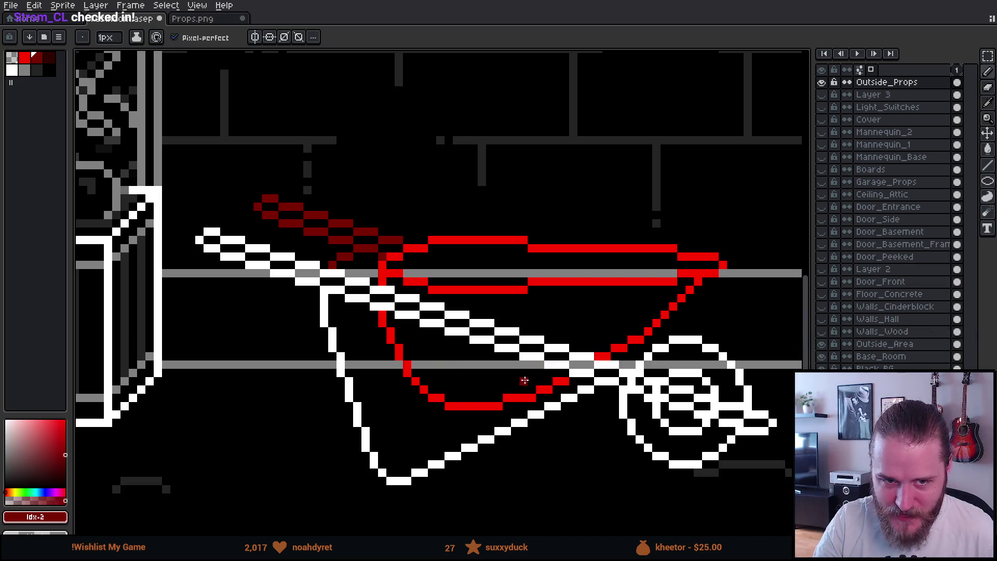
{"action": "scroll", "coordinate": [524, 395], "scroll_direction": "up", "scroll_amount": 1}
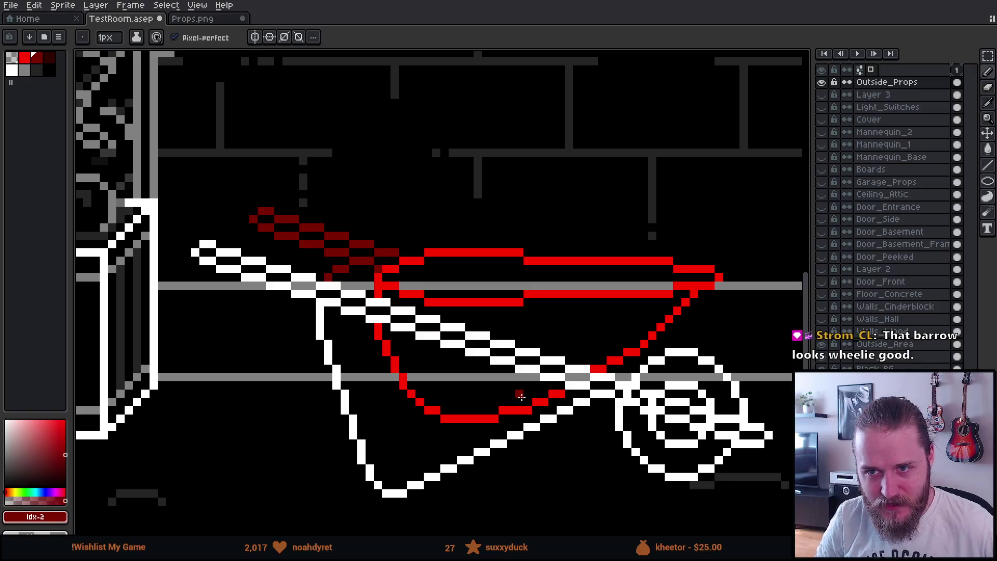
{"action": "mouse_move", "coordinate": [619, 395]}
{"action": "left_mouse_down"}
{"action": "mouse_move", "coordinate": [588, 406]}
{"action": "mouse_move", "coordinate": [551, 353]}
{"action": "mouse_move", "coordinate": [580, 339]}
{"action": "left_mouse_up"}
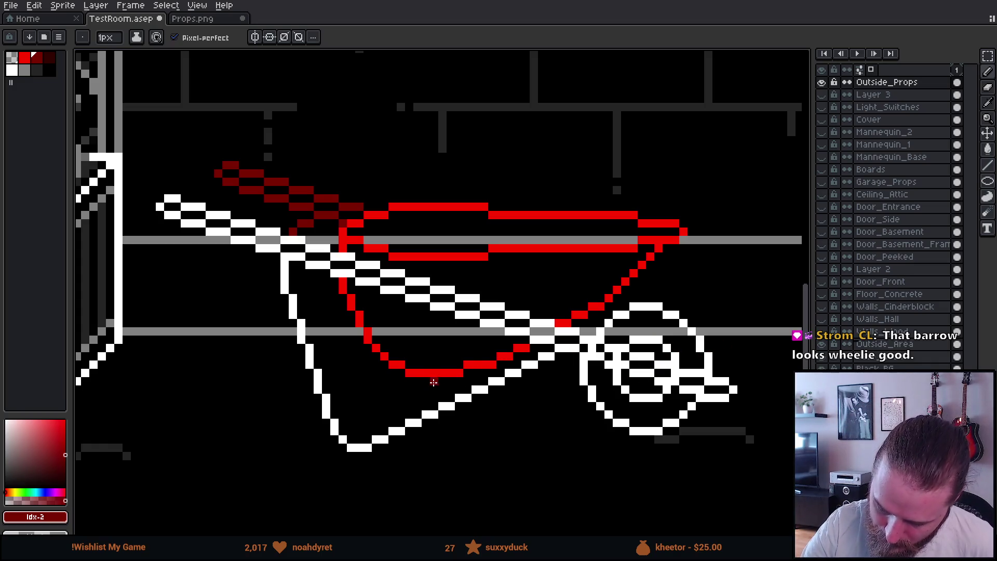
{"action": "left_click", "coordinate": [434, 382]}
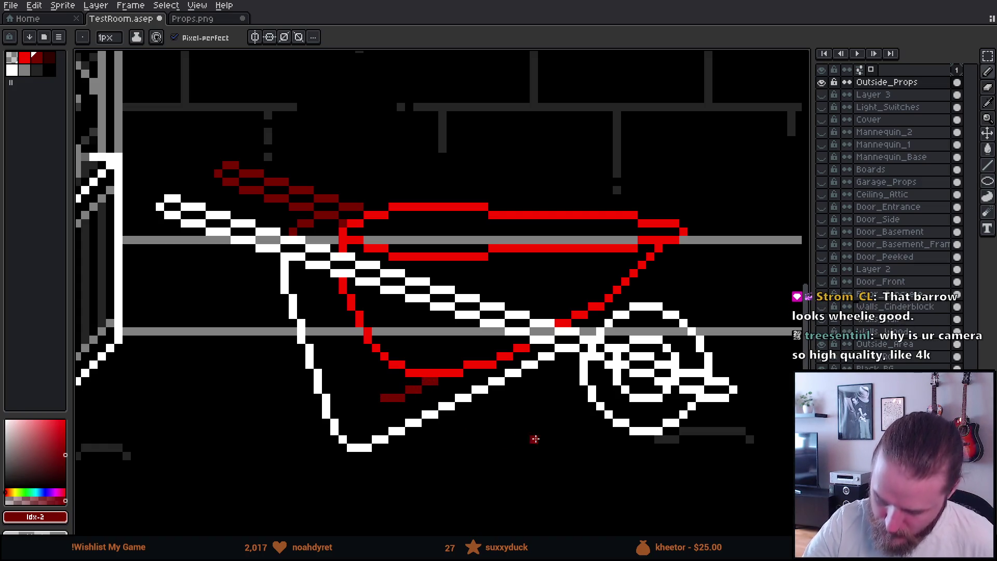
{"action": "left_click_drag", "start_coordinate": [375, 387], "coordinate": [367, 372]}
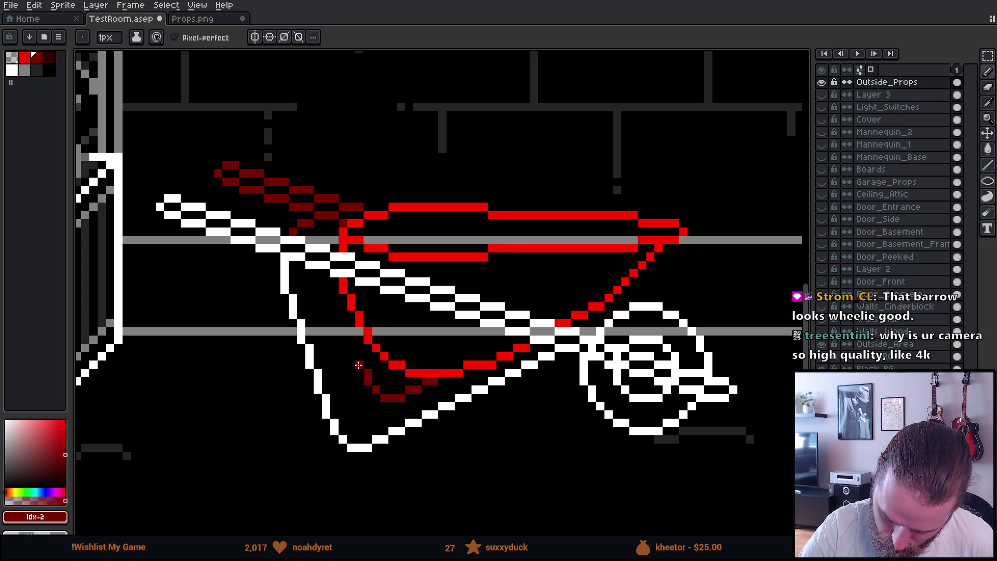
{"action": "left_click_drag", "start_coordinate": [352, 338], "coordinate": [352, 323]}
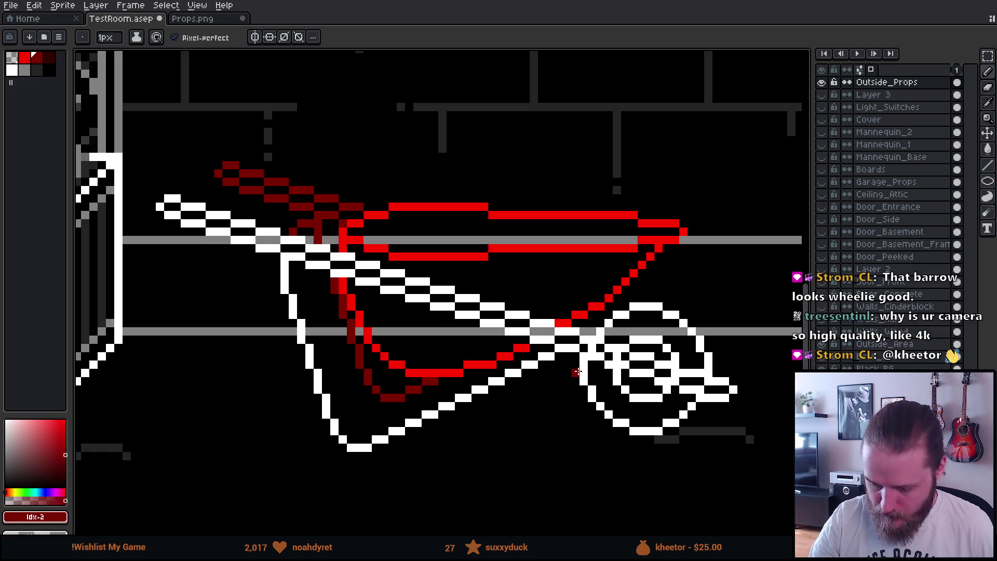
- Add a short dark-red stroke inside the wheelbarrow tray
{"action": "scroll", "coordinate": [578, 372], "scroll_direction": "down", "scroll_amount": 5}
{"action": "left_click_drag", "start_coordinate": [665, 448], "coordinate": [601, 457]}
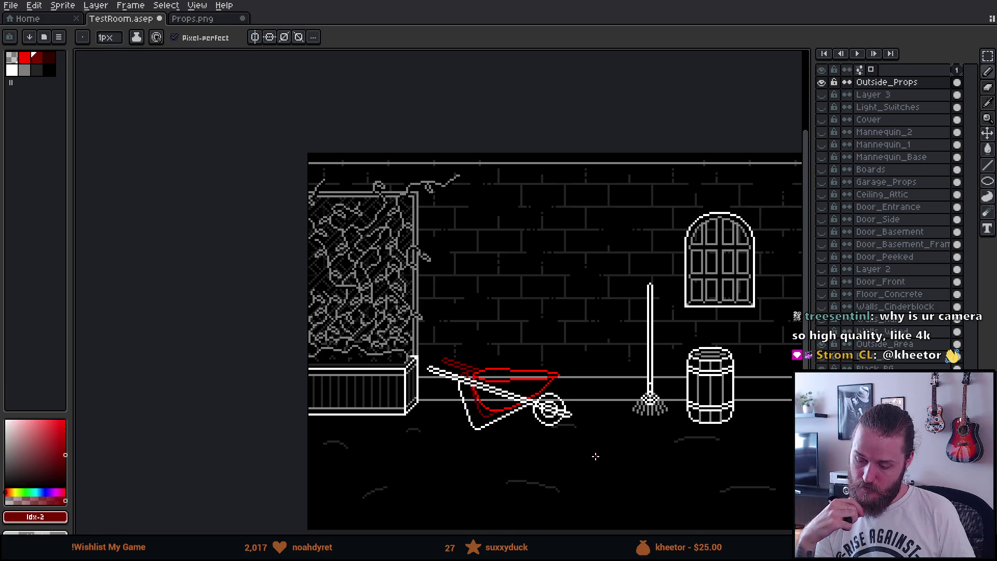
{"action": "scroll", "coordinate": [482, 431], "scroll_direction": "up", "scroll_amount": 4}
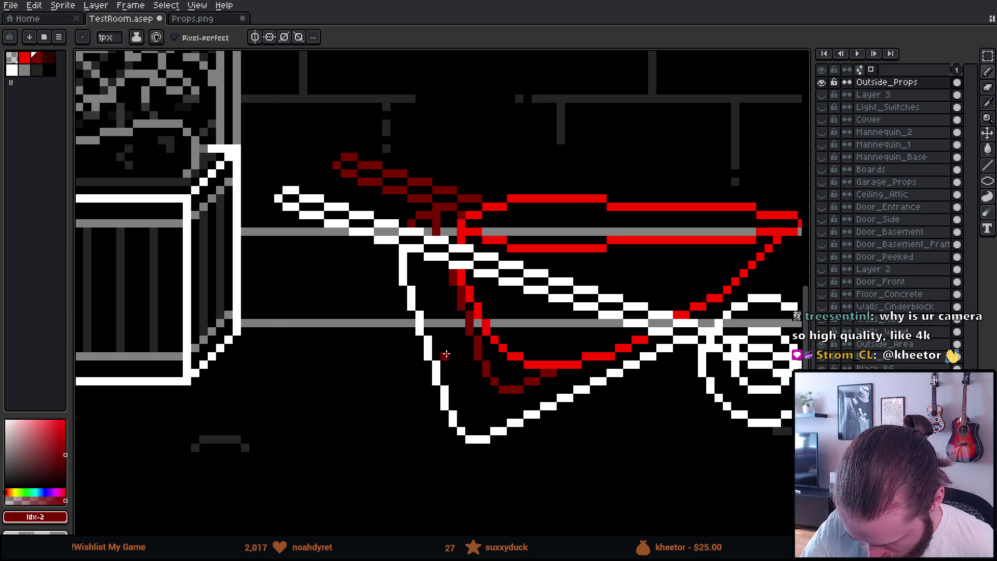
{"action": "mouse_move", "coordinate": [453, 348]}
{"action": "left_mouse_down"}
{"action": "mouse_move", "coordinate": [460, 340]}
{"action": "mouse_move", "coordinate": [441, 325]}
{"action": "left_mouse_up"}
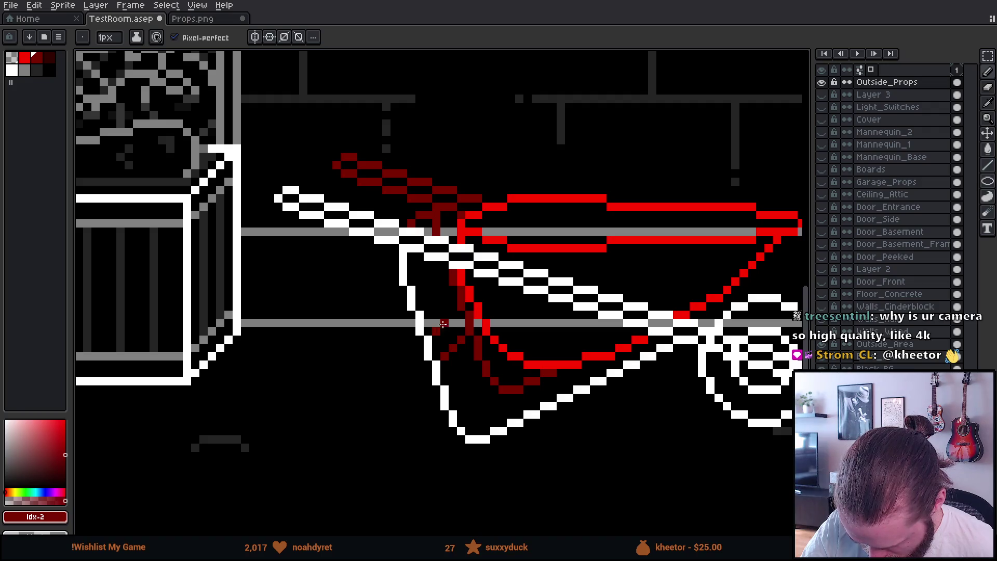
- Zoom in on the wheelbarrow, pick black as the colour and switch to the Rectangular Marquee
{"action": "scroll", "coordinate": [612, 440], "scroll_direction": "down", "scroll_amount": 3}
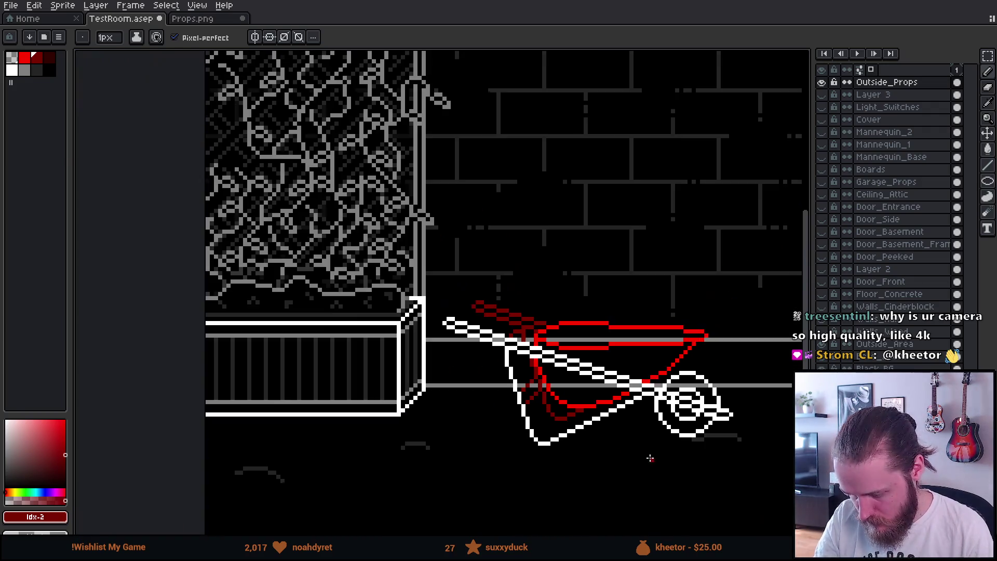
{"action": "scroll", "coordinate": [538, 448], "scroll_direction": "down", "scroll_amount": 1}
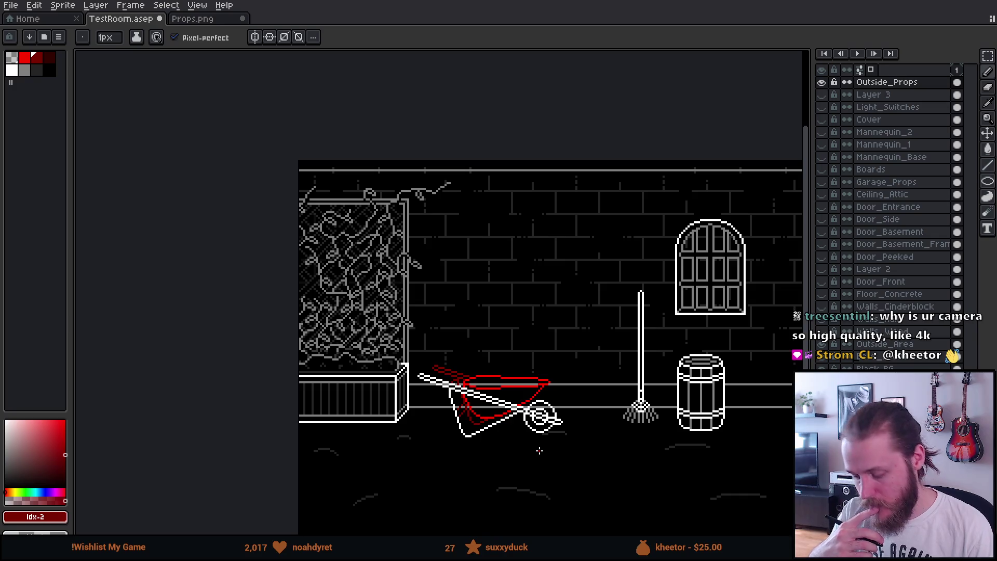
{"action": "scroll", "coordinate": [539, 450], "scroll_direction": "right", "scroll_amount": 2}
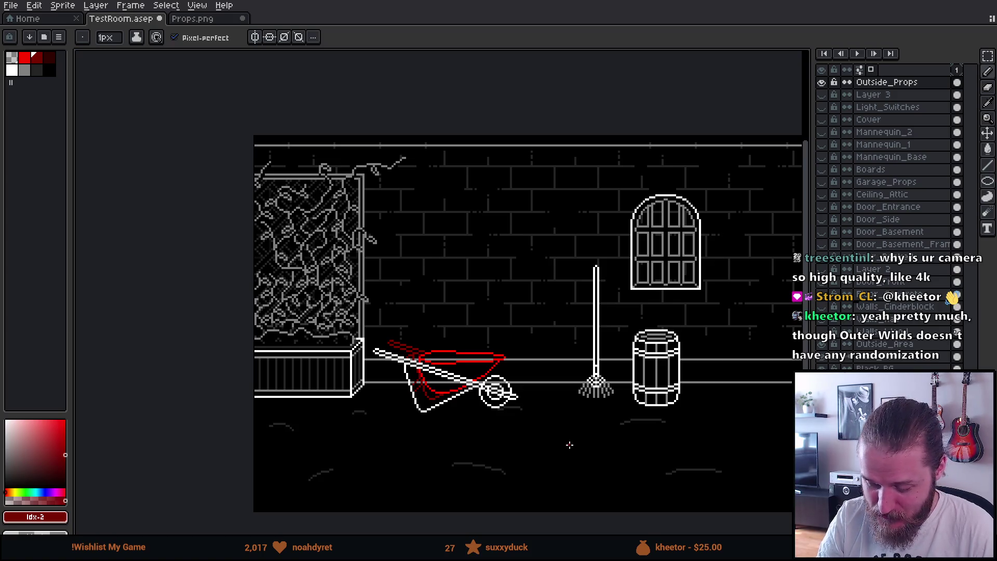
{"action": "mouse_move", "coordinate": [570, 404]}
{"action": "left_mouse_down"}
{"action": "mouse_move", "coordinate": [535, 358]}
{"action": "mouse_move", "coordinate": [521, 378]}
{"action": "left_mouse_up"}
{"action": "scroll", "coordinate": [493, 362], "scroll_direction": "up", "scroll_amount": 1}
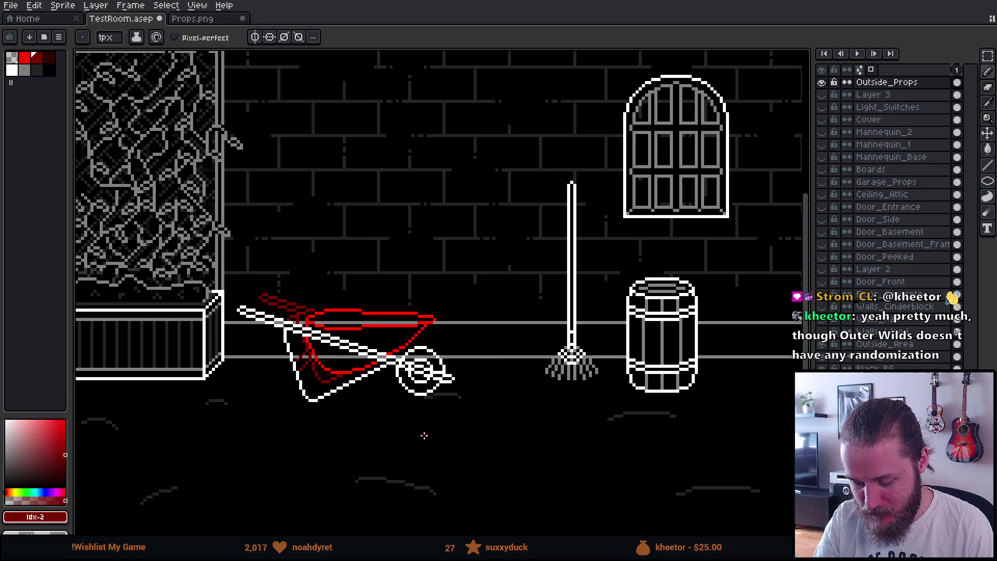
{"action": "scroll", "coordinate": [416, 429], "scroll_direction": "up", "scroll_amount": 1}
{"action": "mouse_move", "coordinate": [416, 430]}
{"action": "left_mouse_down"}
{"action": "mouse_move", "coordinate": [509, 445]}
{"action": "mouse_move", "coordinate": [499, 463]}
{"action": "left_mouse_up"}
{"action": "scroll", "coordinate": [466, 440], "scroll_direction": "up", "scroll_amount": 1}
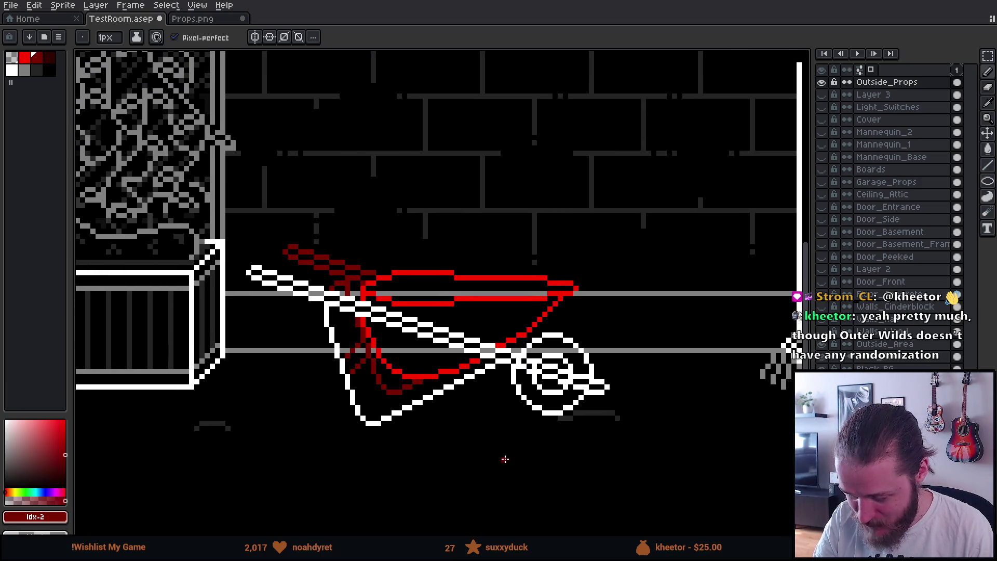
{"action": "left_click", "coordinate": [50, 72]}
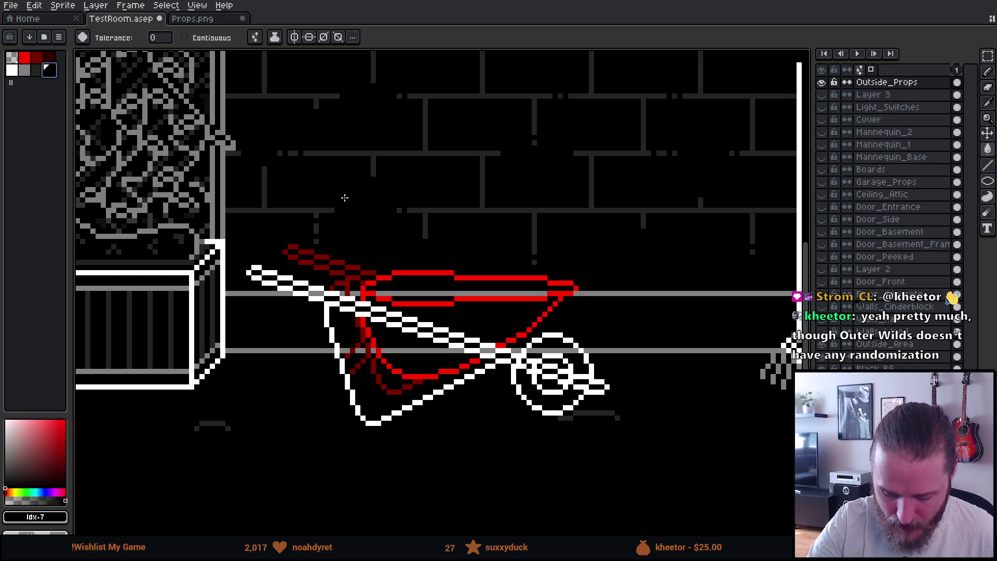
{"action": "key", "text": "g"}
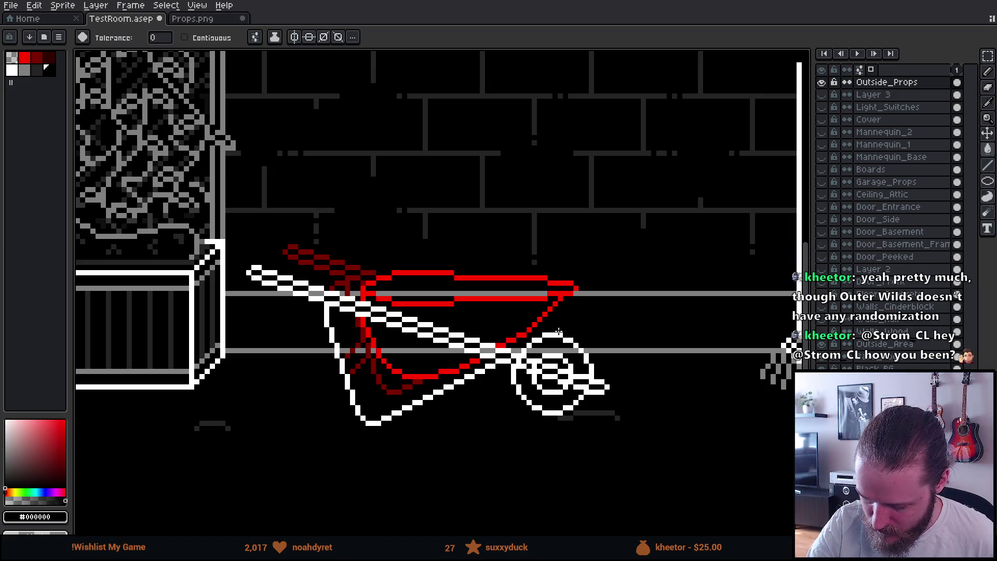
{"action": "key", "text": "b"}
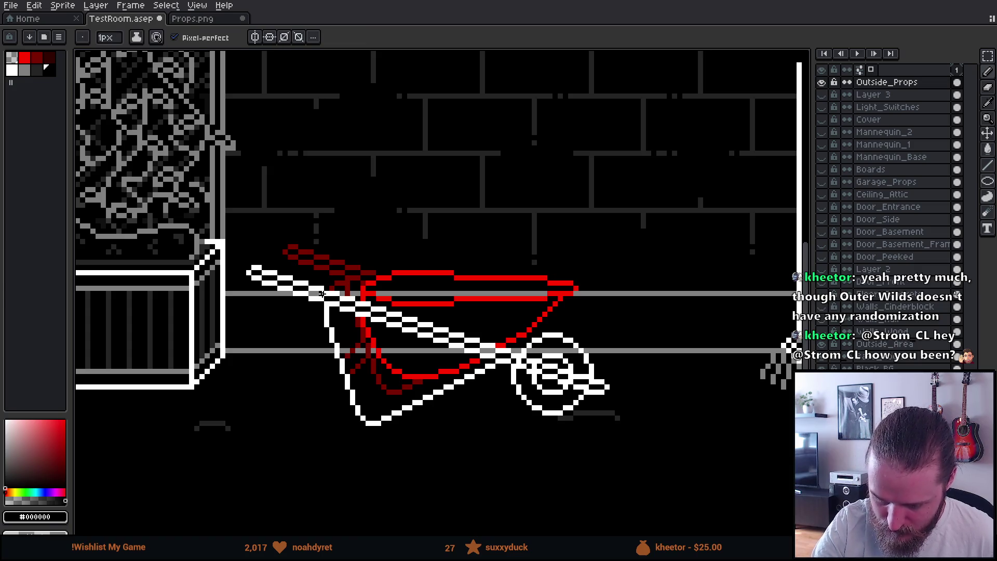
{"action": "key", "text": "g"}
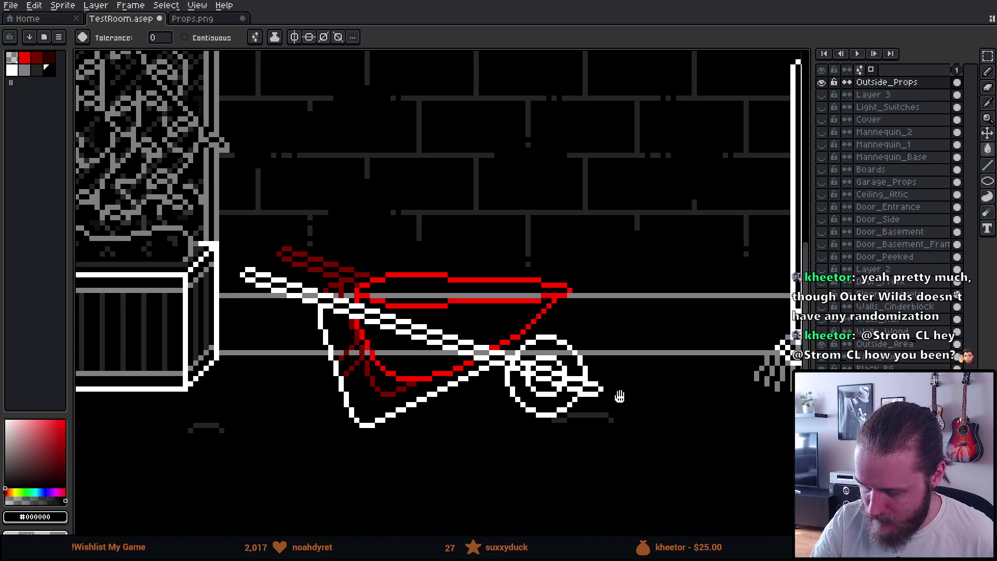
{"action": "scroll", "coordinate": [623, 405], "scroll_direction": "down", "scroll_amount": 3}
{"action": "scroll", "coordinate": [627, 428], "scroll_direction": "down", "scroll_amount": 1}
{"action": "scroll", "coordinate": [602, 436], "scroll_direction": "up", "scroll_amount": 3}
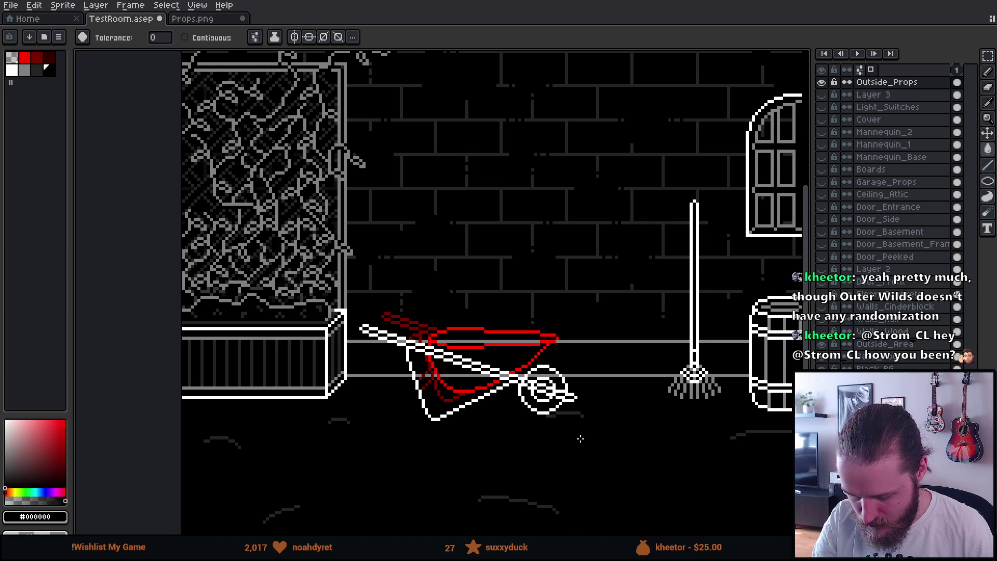
{"action": "scroll", "coordinate": [577, 438], "scroll_direction": "down", "scroll_amount": 1}
{"action": "scroll", "coordinate": [573, 438], "scroll_direction": "up", "scroll_amount": 1}
{"action": "scroll", "coordinate": [572, 434], "scroll_direction": "down", "scroll_amount": 1}
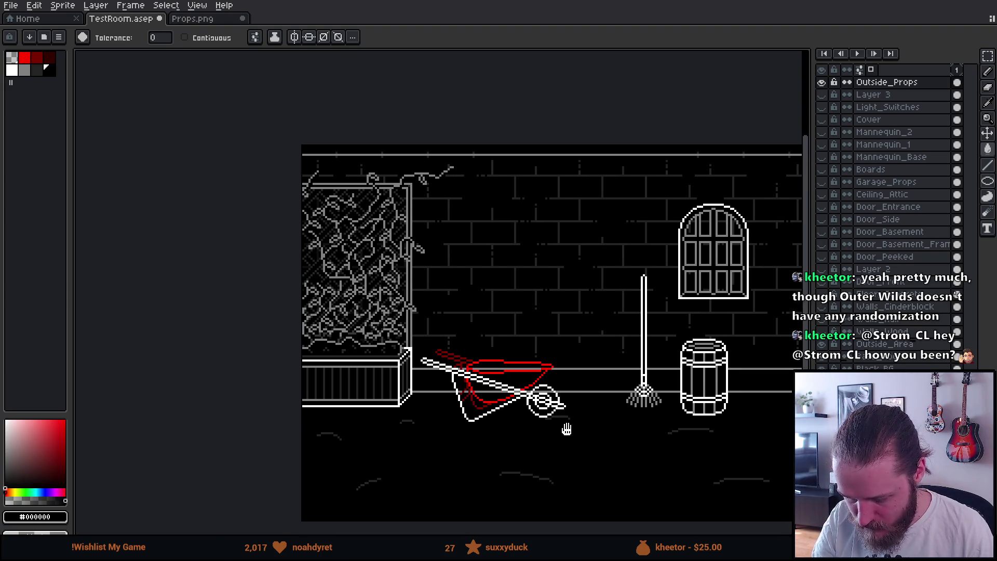
{"action": "scroll", "coordinate": [552, 407], "scroll_direction": "up", "scroll_amount": 2}
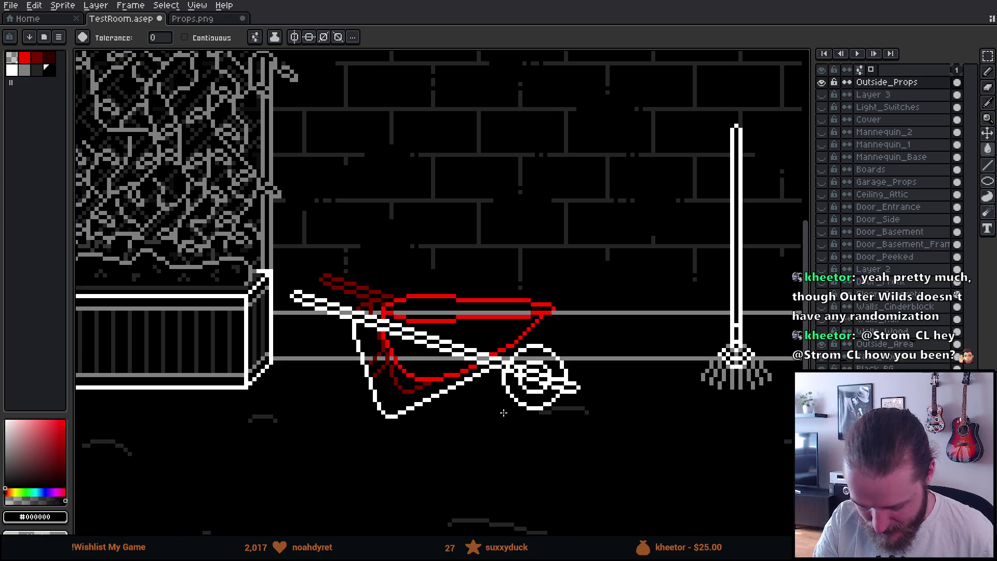
{"action": "key", "text": "m"}
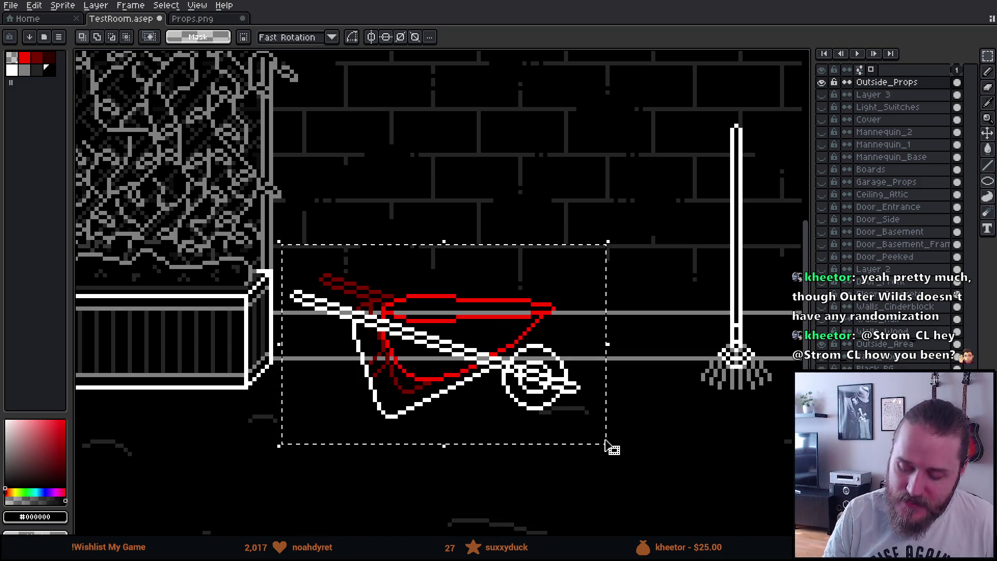
- Fill the black backing transparent with the Paint Bucket, using Contiguous and 8-Connected
{"action": "scroll", "coordinate": [610, 425], "scroll_direction": "left", "scroll_amount": 3}
{"action": "key", "text": "g"}
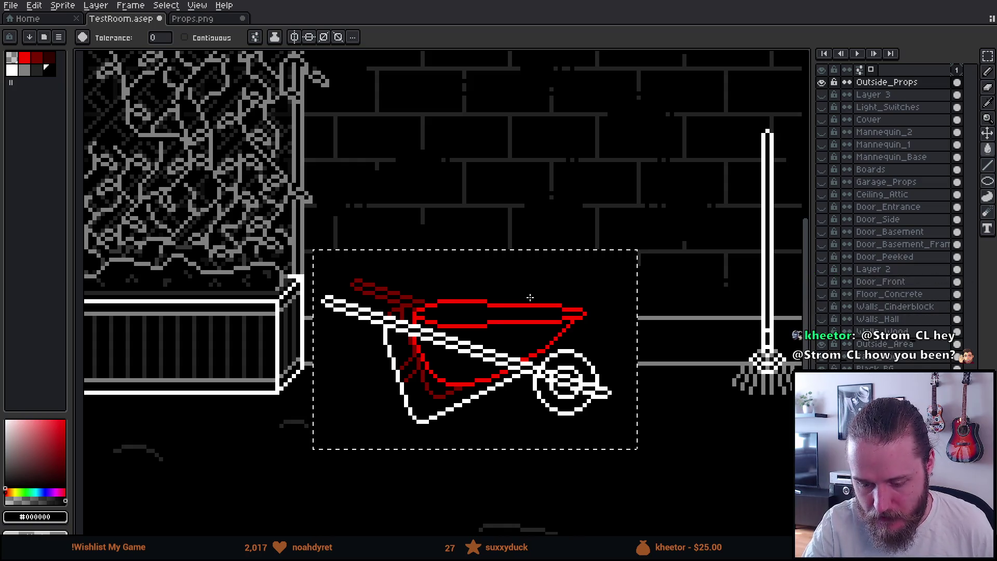
{"action": "left_click", "coordinate": [12, 58]}
{"action": "left_click", "coordinate": [206, 37]}
{"action": "left_click", "coordinate": [255, 37]}
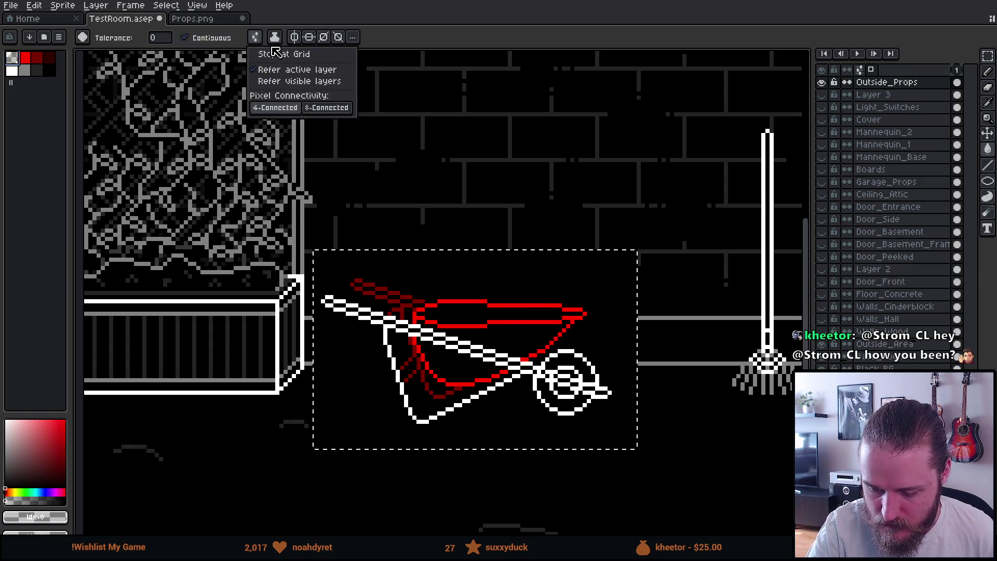
{"action": "left_click", "coordinate": [326, 107]}
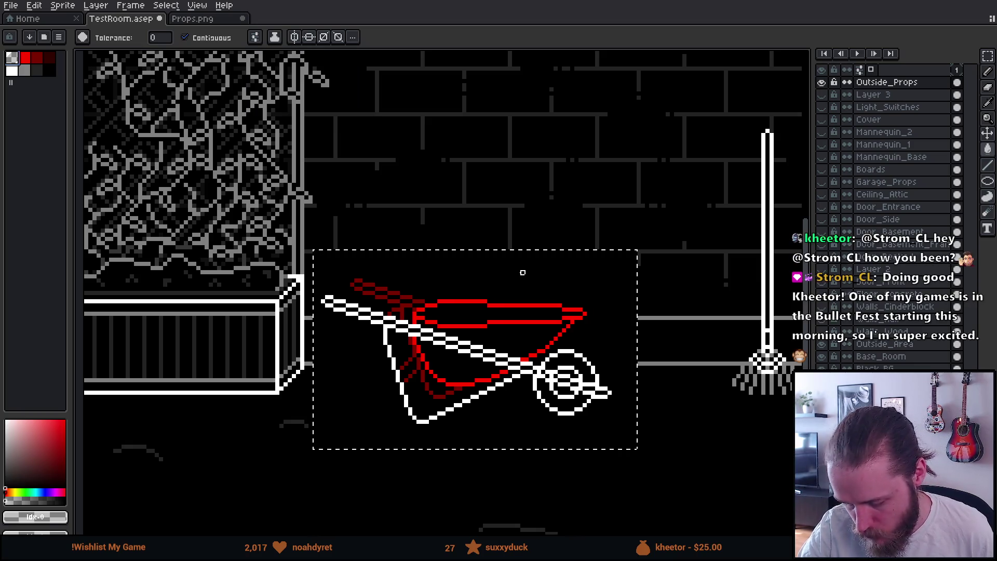
{"action": "left_click", "coordinate": [518, 277]}
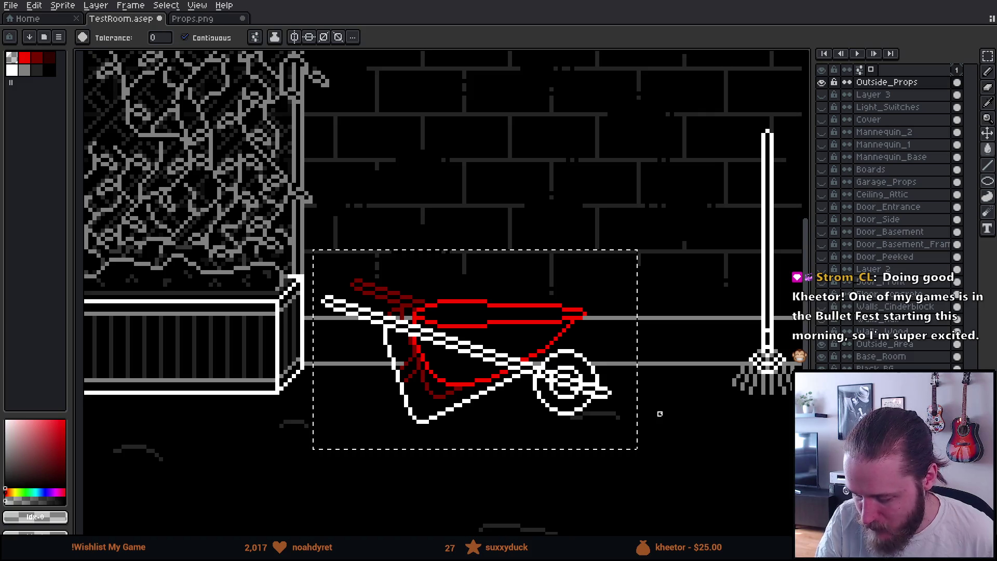
- Zoom in and test painting one wheel pixel black, then undo it
{"action": "scroll", "coordinate": [655, 415], "scroll_direction": "right", "scroll_amount": 2}
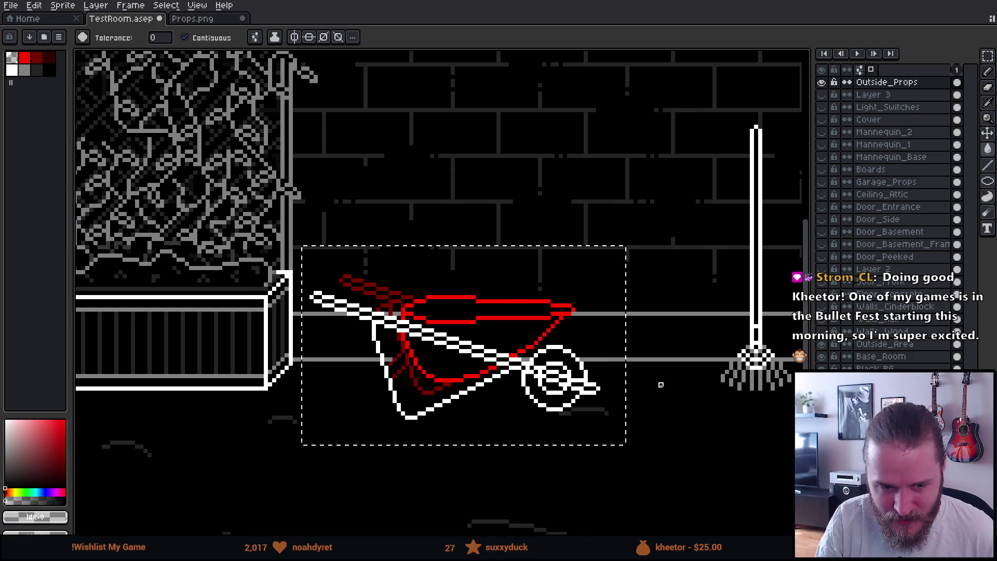
{"action": "scroll", "coordinate": [644, 402], "scroll_direction": "right", "scroll_amount": 2}
{"action": "scroll", "coordinate": [527, 417], "scroll_direction": "up", "scroll_amount": 4}
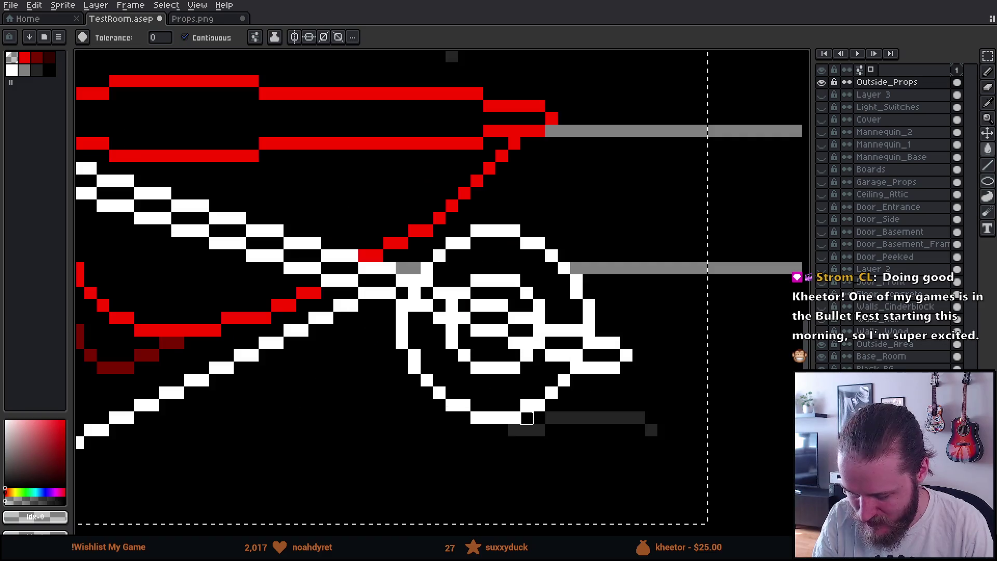
{"action": "key", "text": "b"}
{"action": "left_click", "coordinate": [411, 288], "text": "alt"}
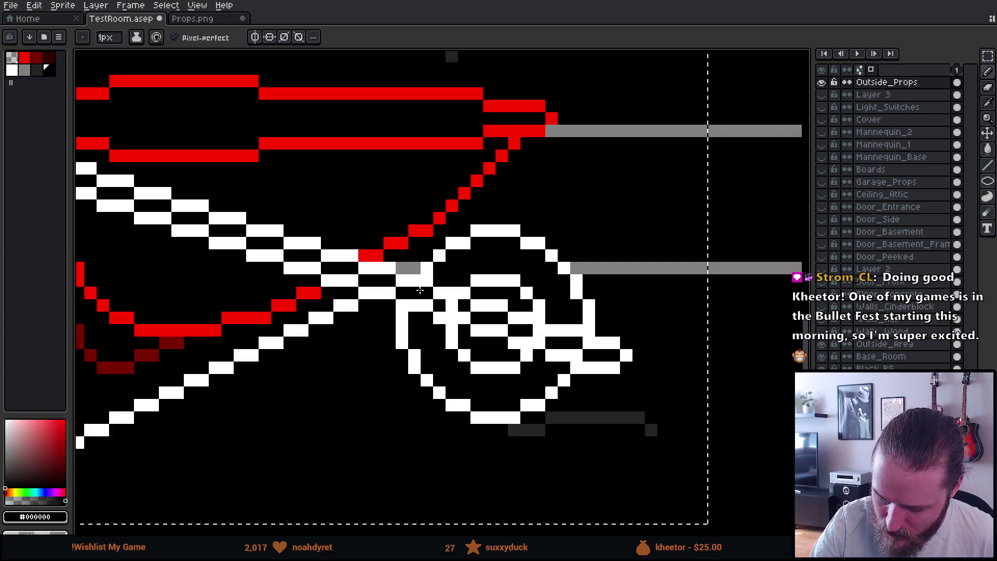
{"action": "left_click", "coordinate": [573, 296]}
{"action": "key", "text": "ctrl+z"}
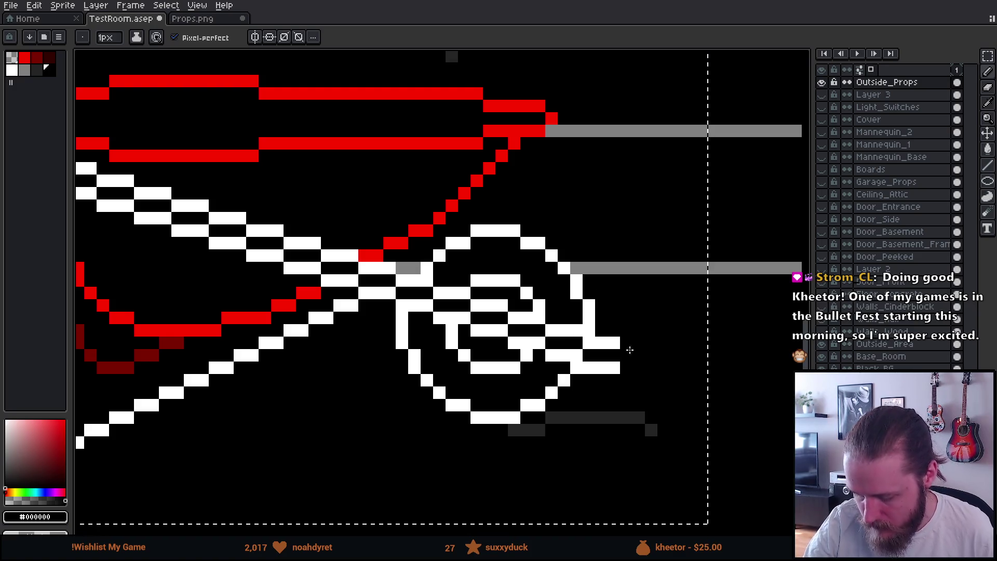
- Marquee-select the wheel-tip pixels, adjust them and commit the change
{"action": "scroll", "coordinate": [635, 350], "scroll_direction": "down", "scroll_amount": 3}
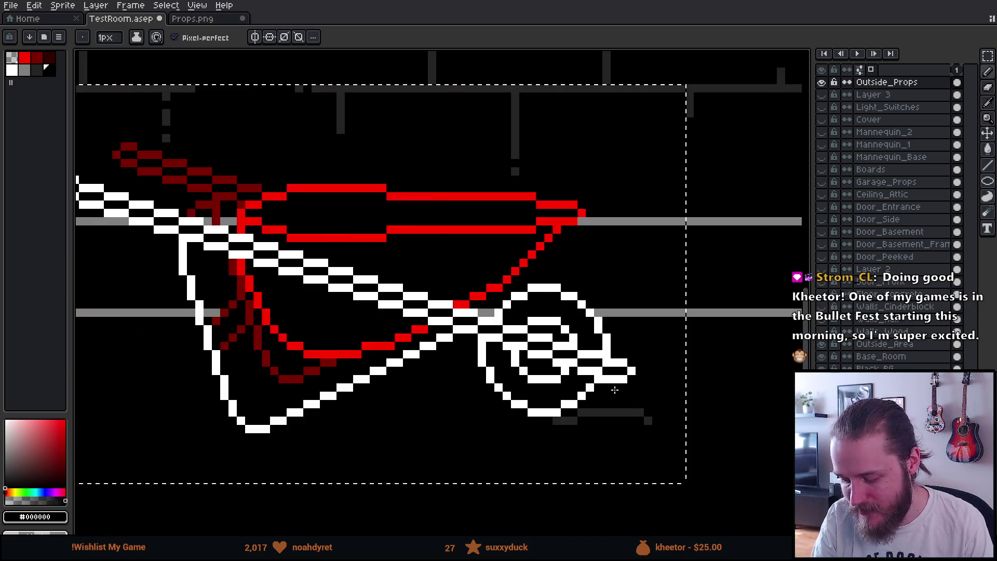
{"action": "scroll", "coordinate": [639, 377], "scroll_direction": "down", "scroll_amount": 1}
{"action": "scroll", "coordinate": [641, 364], "scroll_direction": "up", "scroll_amount": 4}
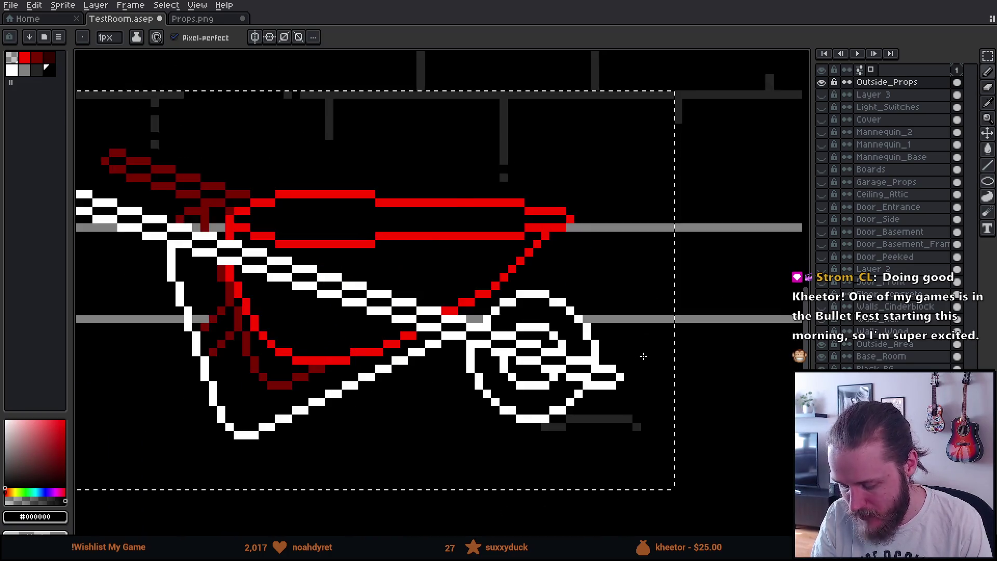
{"action": "key", "text": "m"}
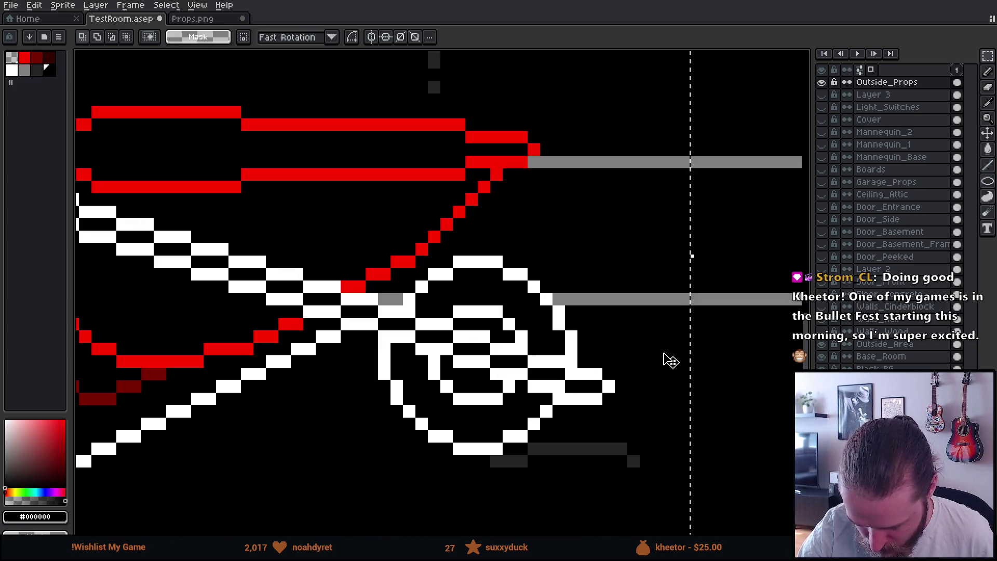
{"action": "left_click_drag", "start_coordinate": [574, 353], "coordinate": [630, 433]}
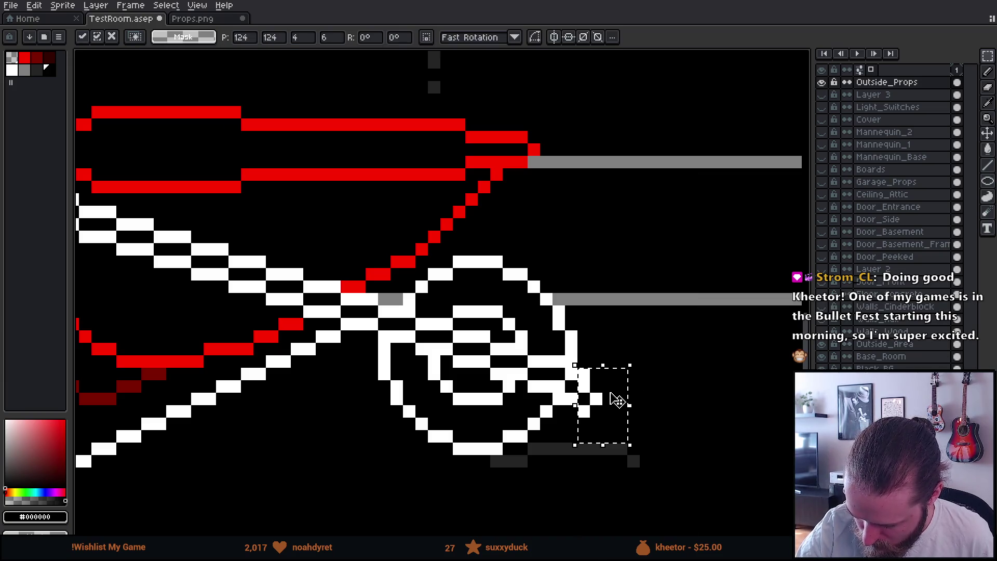
{"action": "left_click", "coordinate": [618, 384]}
{"action": "scroll", "coordinate": [675, 376], "scroll_direction": "down", "scroll_amount": 3}
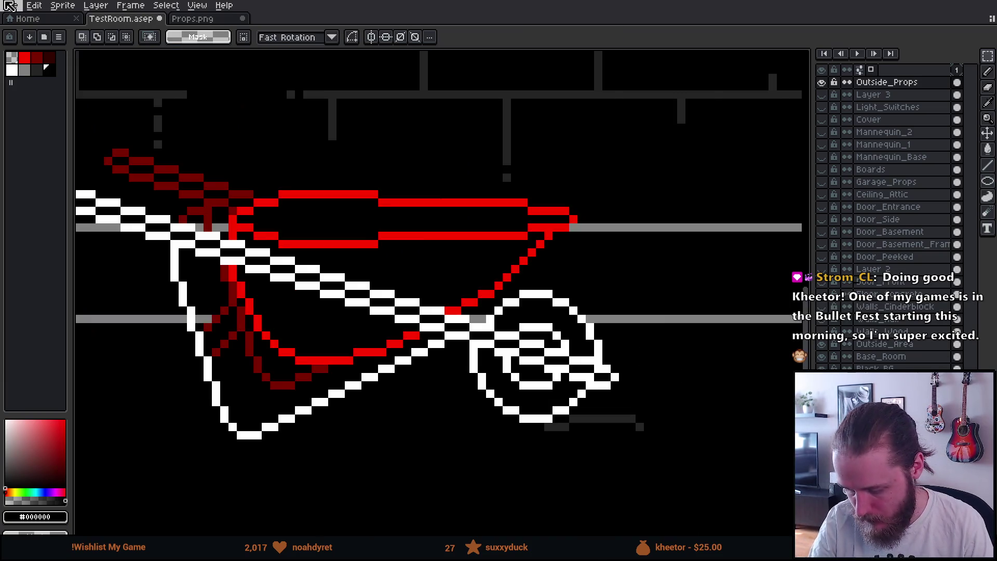
{"action": "scroll", "coordinate": [692, 382], "scroll_direction": "down", "scroll_amount": 2}
{"action": "scroll", "coordinate": [701, 394], "scroll_direction": "up", "scroll_amount": 2}
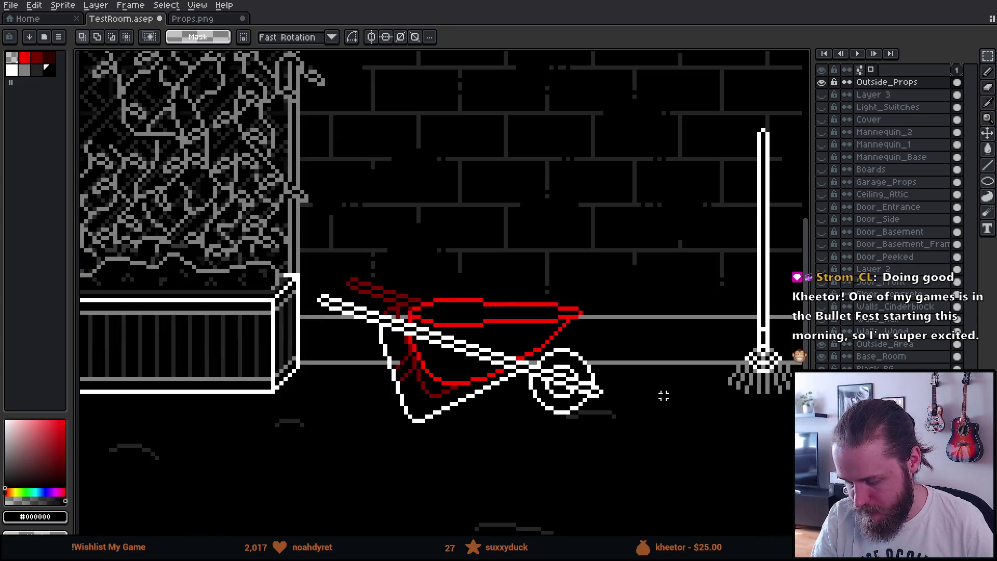
{"action": "left_click", "coordinate": [660, 386]}
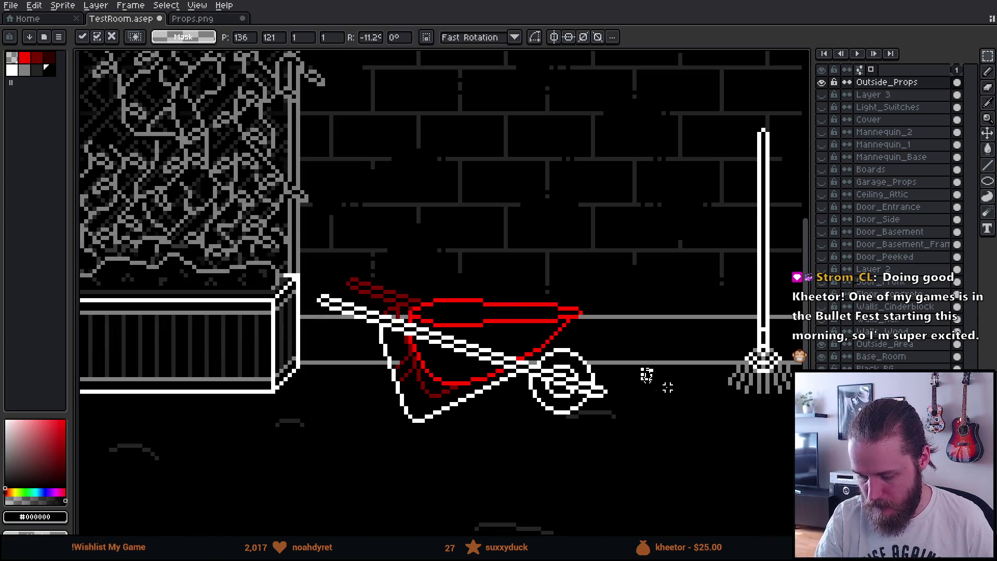
{"action": "scroll", "coordinate": [659, 412], "scroll_direction": "down", "scroll_amount": 1}
{"action": "scroll", "coordinate": [642, 410], "scroll_direction": "up", "scroll_amount": 1}
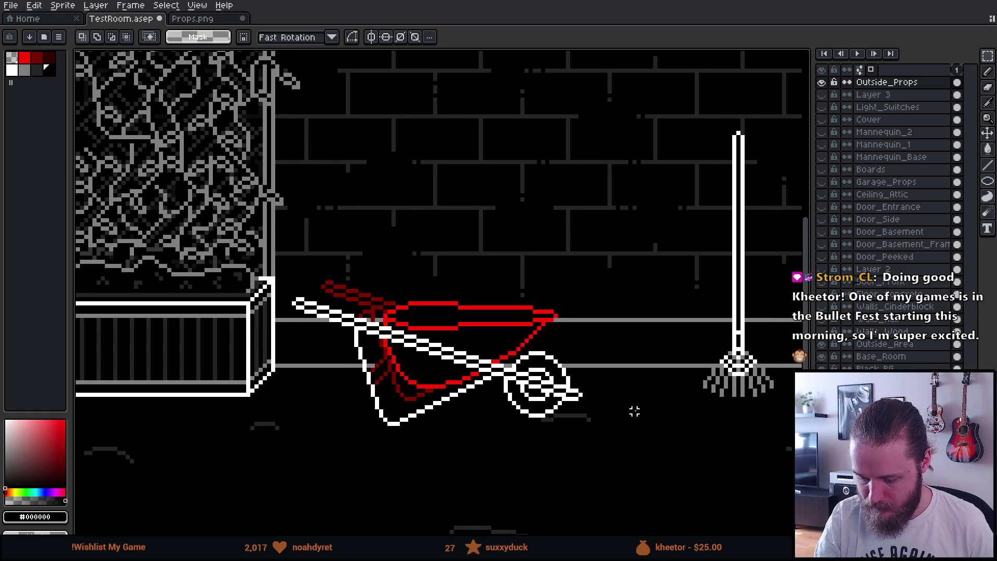
{"action": "scroll", "coordinate": [646, 411], "scroll_direction": "down", "scroll_amount": 3}
{"action": "scroll", "coordinate": [690, 413], "scroll_direction": "up", "scroll_amount": 2}
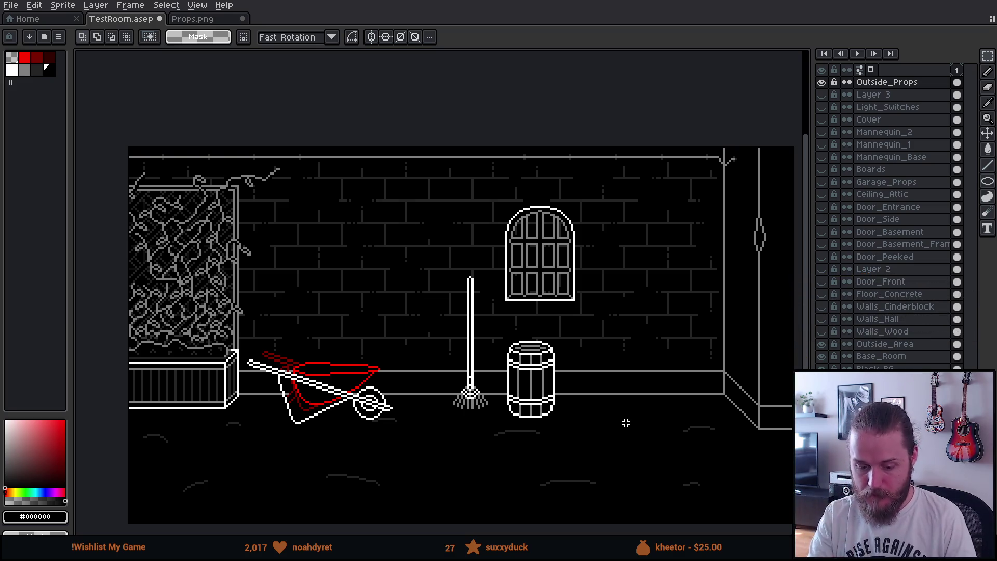
- Recolour the wheelbarrow's dark-red pixels grey using a colour selection and grey swatch
{"action": "scroll", "coordinate": [626, 423], "scroll_direction": "up", "scroll_amount": 4}
{"action": "left_click_drag", "start_coordinate": [363, 419], "coordinate": [635, 401]}
{"action": "scroll", "coordinate": [413, 381], "scroll_direction": "up", "scroll_amount": 2}
{"action": "scroll", "coordinate": [413, 381], "scroll_direction": "up", "scroll_amount": 1}
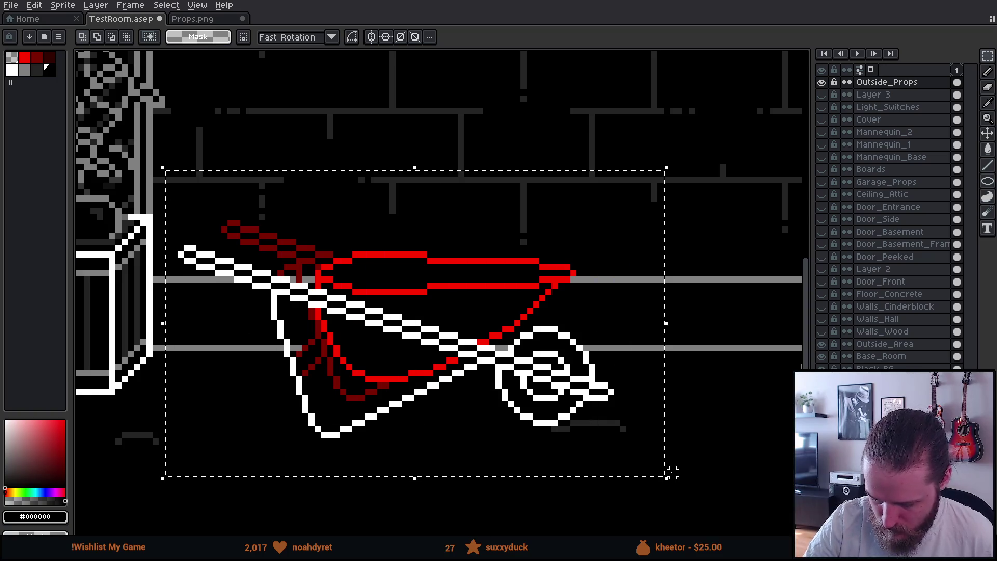
{"action": "key", "text": "w"}
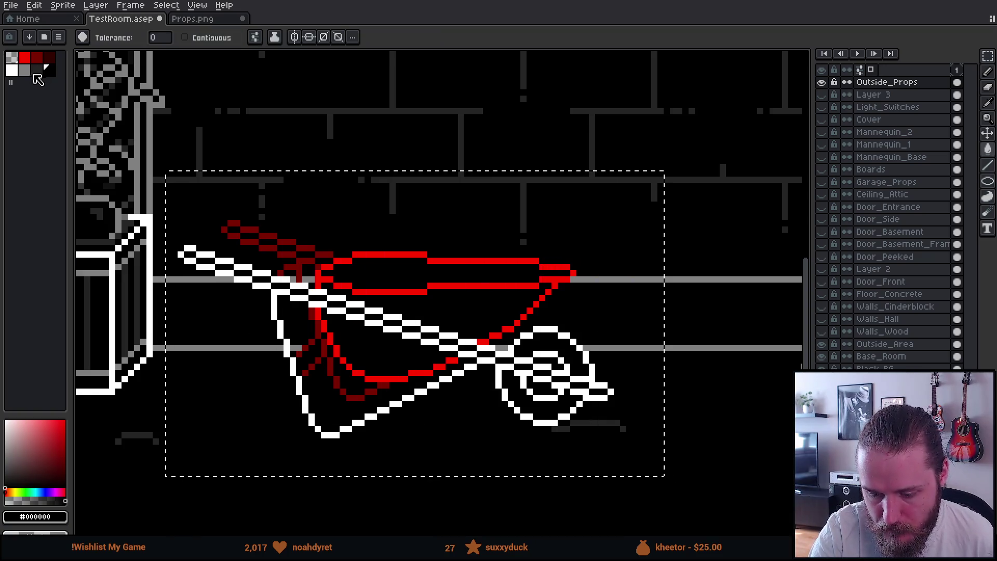
{"action": "left_click", "coordinate": [25, 71]}
{"action": "left_click", "coordinate": [318, 255]}
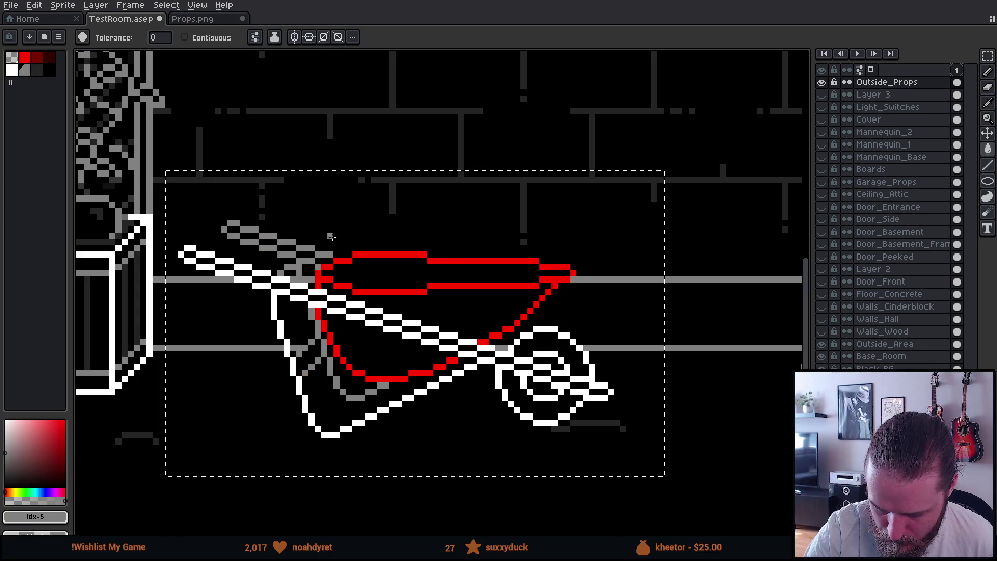
- Touch up the wheelbarrow with the pencil, sampling white, grey and black from the drawing
{"action": "left_click", "coordinate": [387, 304], "text": "alt"}
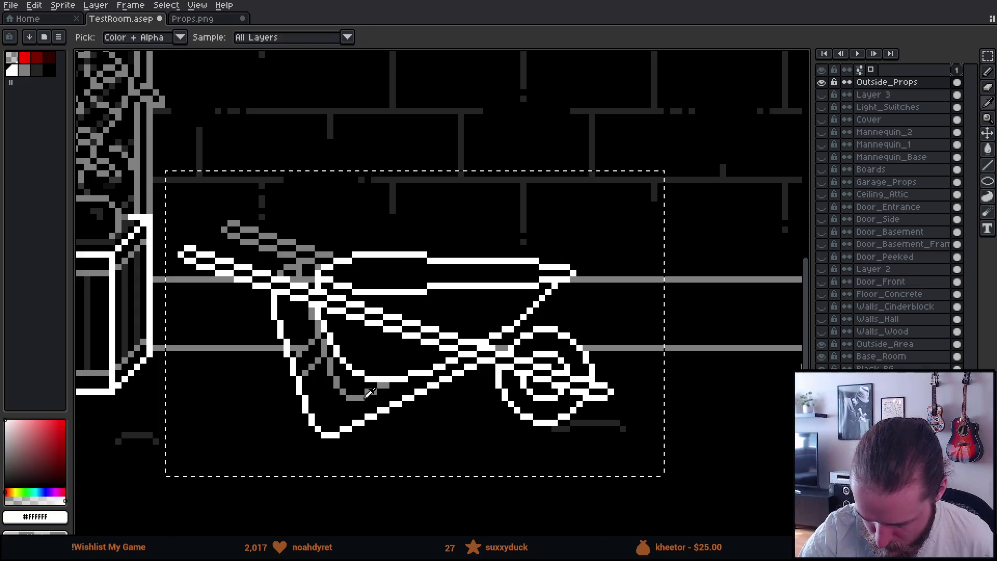
{"action": "left_click", "coordinate": [521, 308], "text": "alt"}
{"action": "key", "text": "b"}
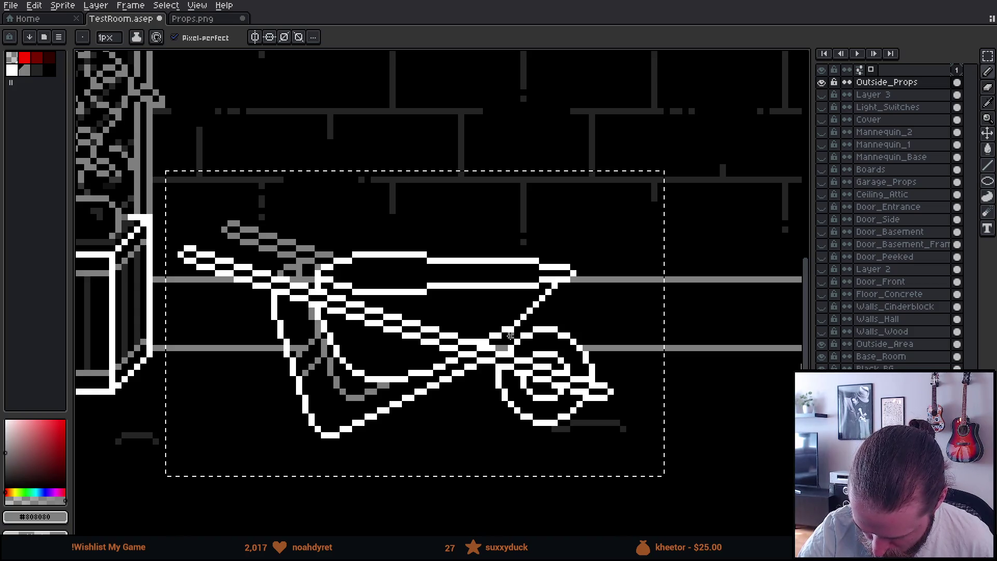
{"action": "key", "text": "ctrl+z"}
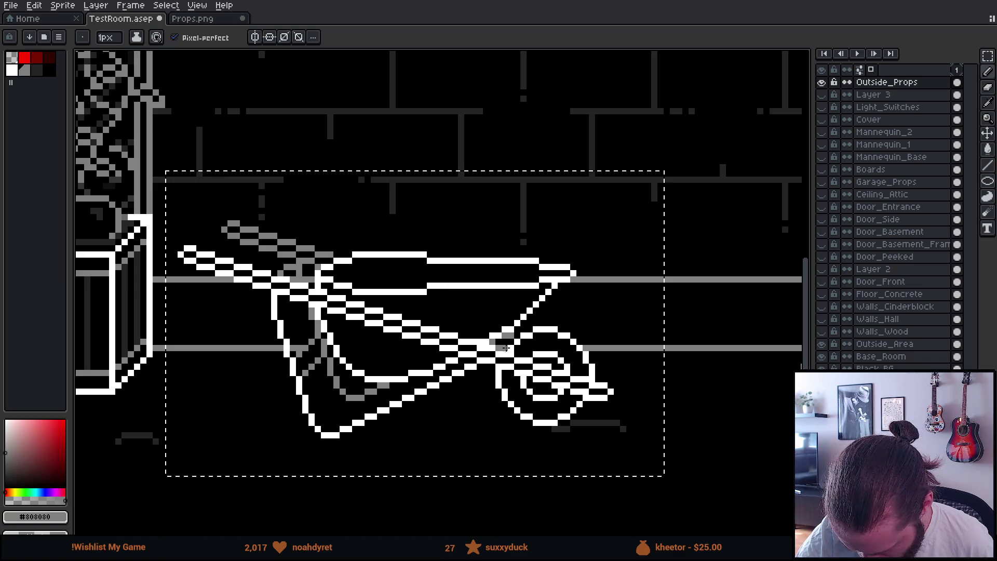
{"action": "left_click", "coordinate": [505, 341], "text": "alt"}
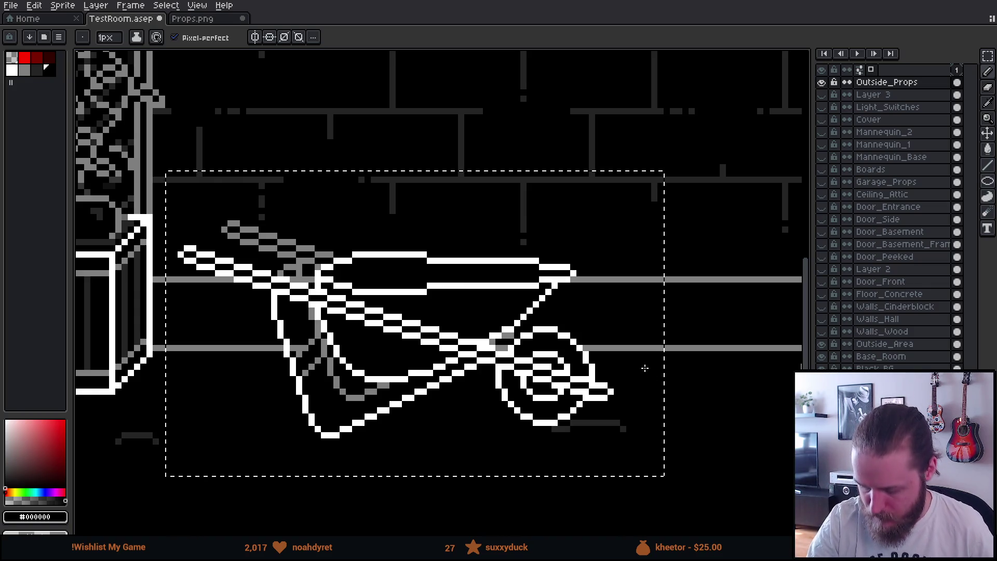
{"action": "left_click", "coordinate": [602, 348], "text": "alt"}
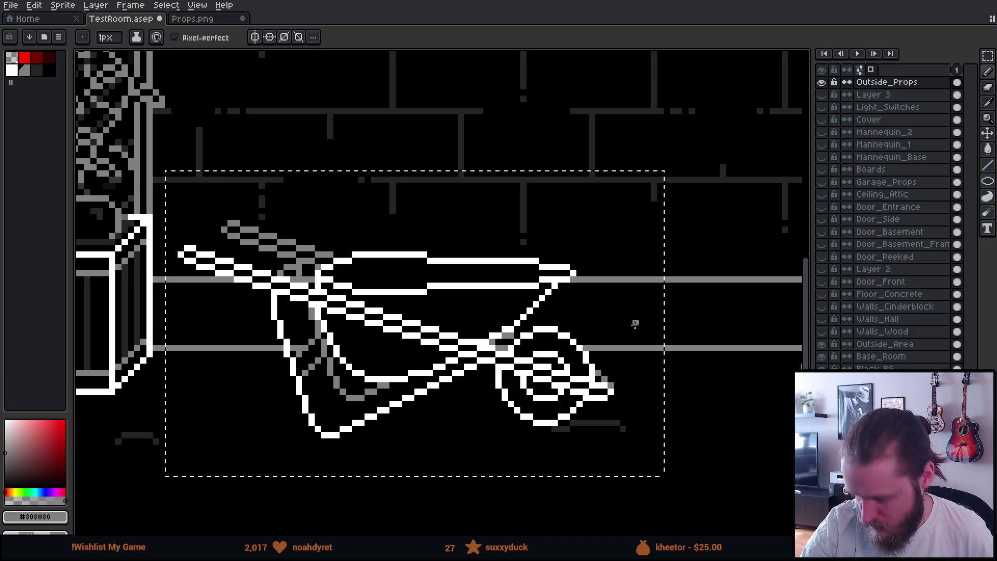
{"action": "scroll", "coordinate": [632, 345], "scroll_direction": "down", "scroll_amount": 2}
{"action": "scroll", "coordinate": [637, 340], "scroll_direction": "down", "scroll_amount": 1}
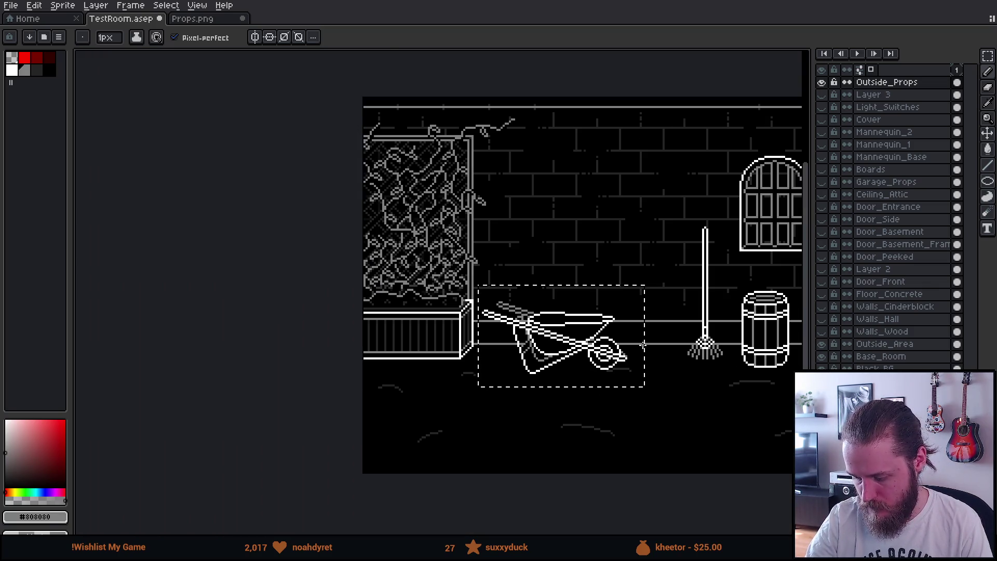
- Shade the wheel's inner curves and dots in grey
{"action": "scroll", "coordinate": [634, 363], "scroll_direction": "up", "scroll_amount": 4}
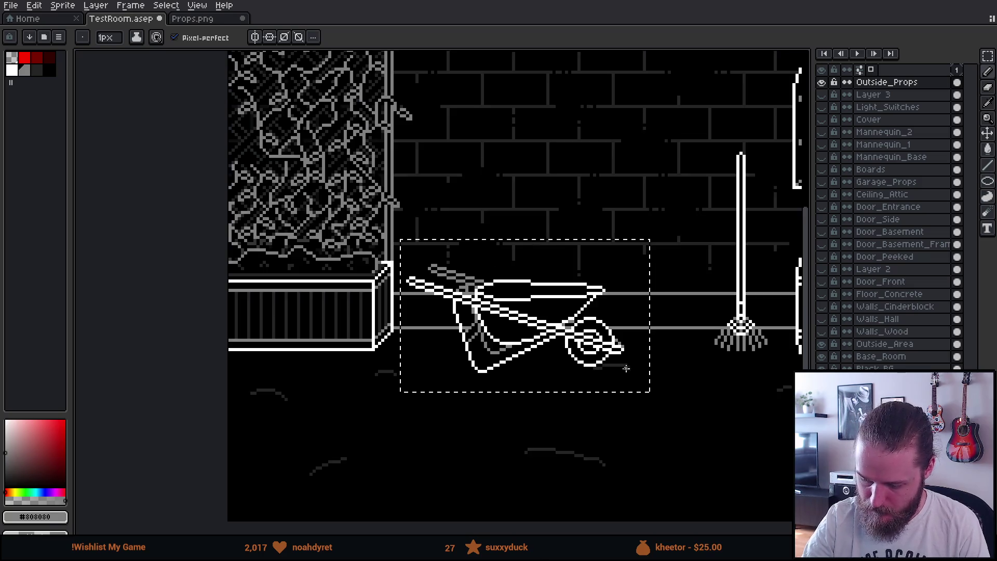
{"action": "left_click", "coordinate": [629, 314], "text": "alt"}
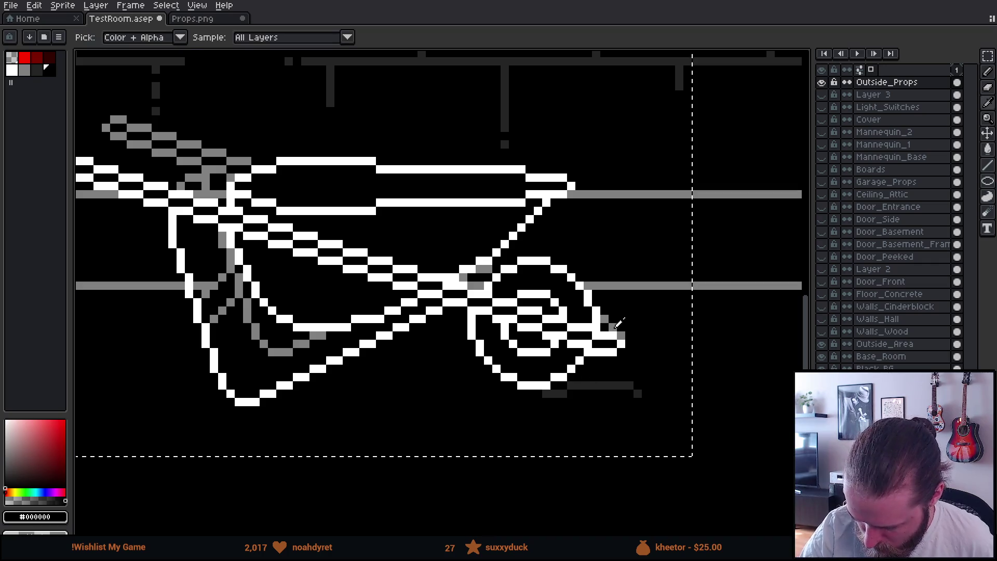
{"action": "left_click", "coordinate": [613, 323], "text": "alt"}
{"action": "left_click", "coordinate": [505, 327]}
{"action": "left_click", "coordinate": [506, 336]}
{"action": "left_click_drag", "start_coordinate": [511, 336], "coordinate": [551, 352]}
{"action": "left_click_drag", "start_coordinate": [564, 310], "coordinate": [527, 294]}
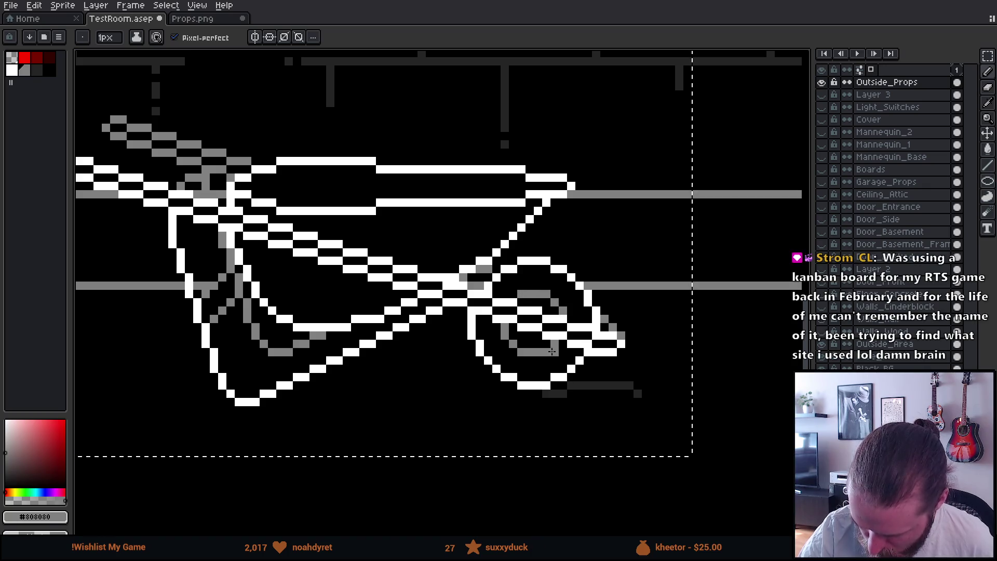
- Draw dark-grey shading lines across the tray and along the diagonal frame
{"action": "mouse_move", "coordinate": [637, 368]}
{"action": "left_mouse_down"}
{"action": "mouse_move", "coordinate": [652, 414]}
{"action": "mouse_move", "coordinate": [703, 441]}
{"action": "left_mouse_up"}
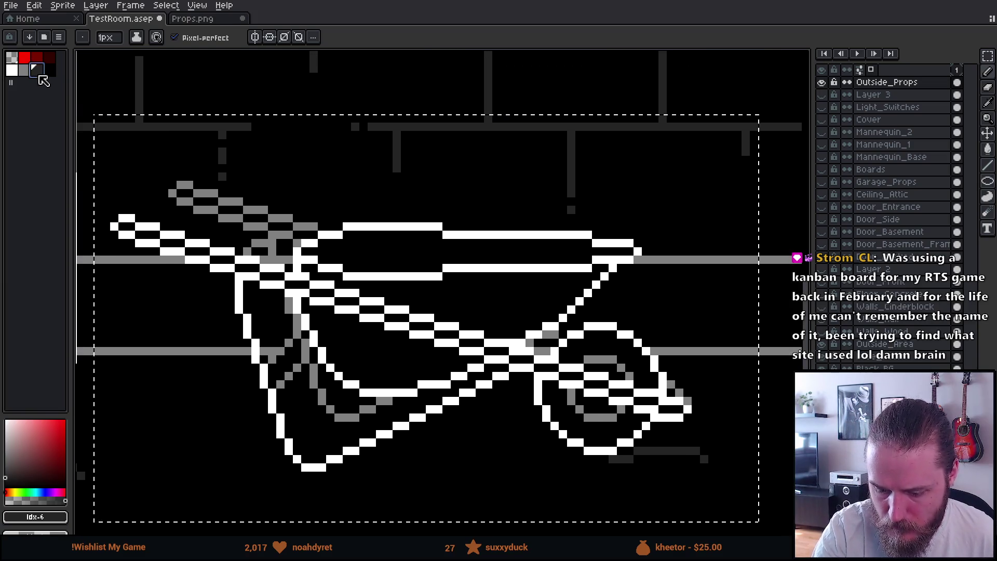
{"action": "left_click_drag", "start_coordinate": [322, 250], "coordinate": [335, 250]}
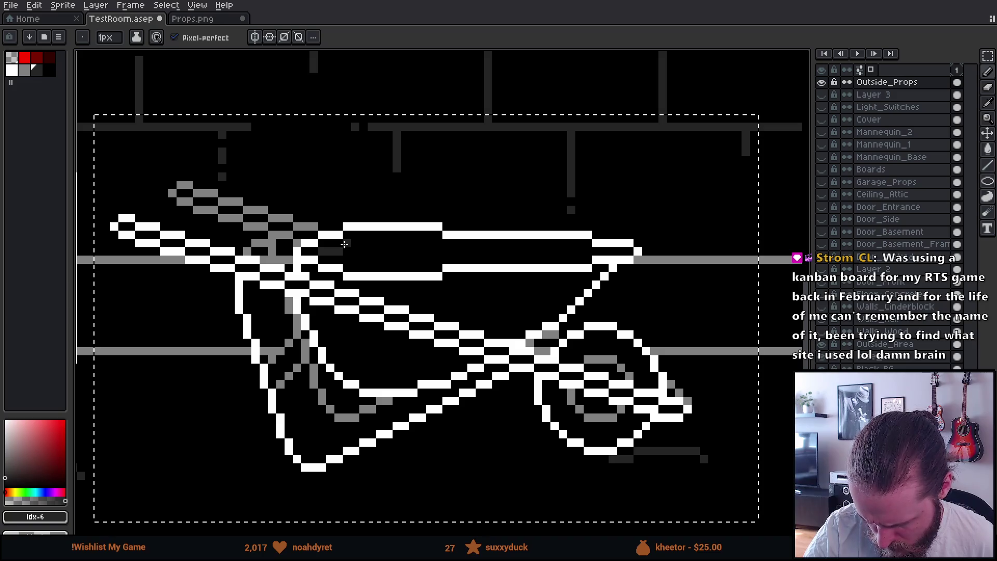
{"action": "left_click", "coordinate": [439, 243], "text": "shift"}
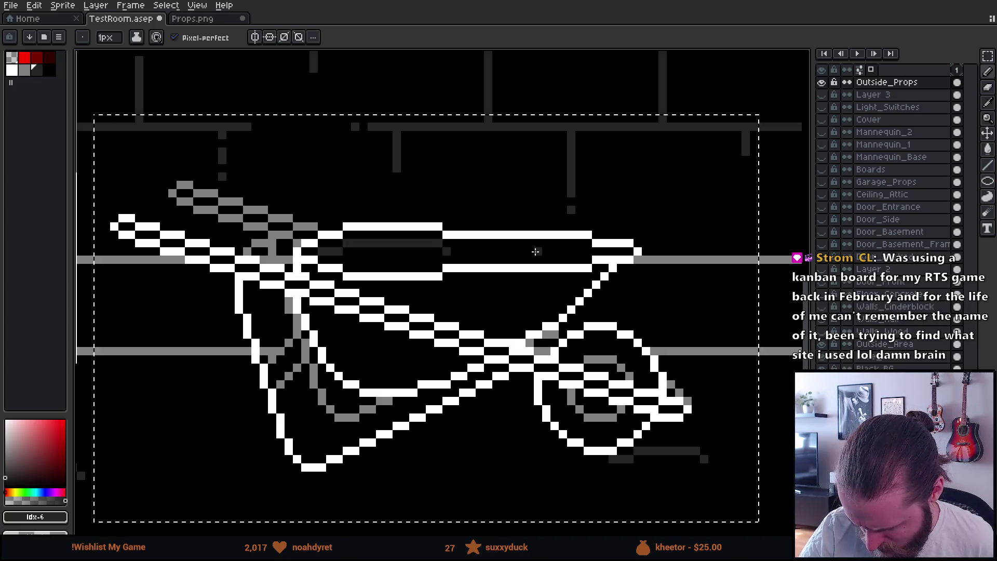
{"action": "left_click", "coordinate": [587, 251], "text": "shift"}
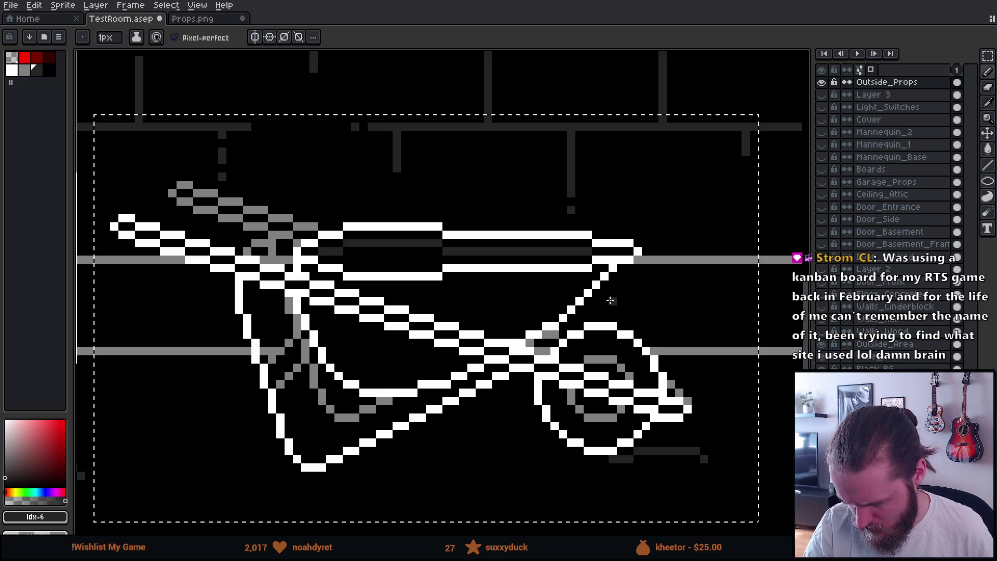
{"action": "left_click", "coordinate": [318, 276]}
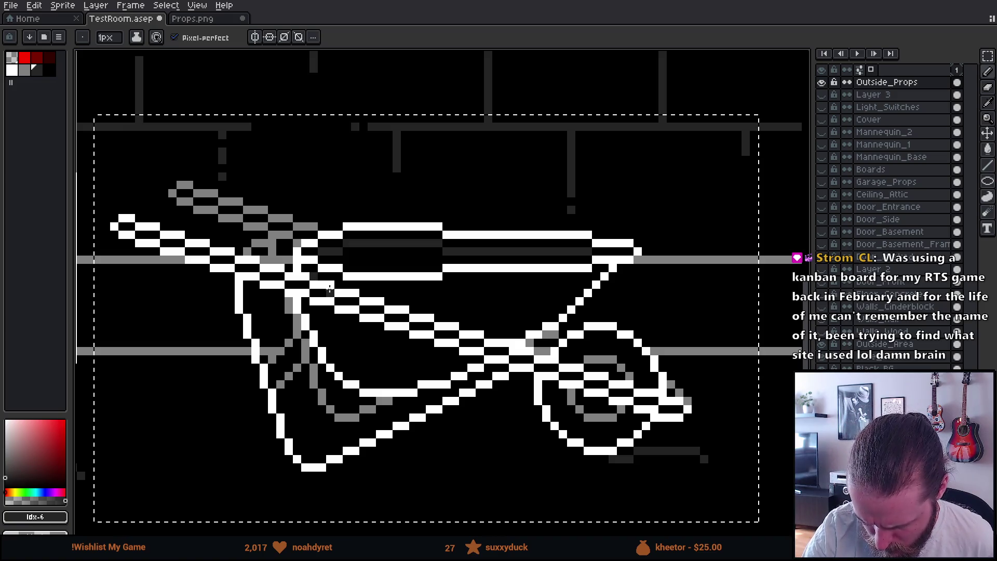
{"action": "left_click", "coordinate": [373, 304], "text": "shift"}
{"action": "left_click", "coordinate": [363, 292]}
{"action": "left_click", "coordinate": [439, 292], "text": "shift"}
{"action": "left_click", "coordinate": [446, 284]}
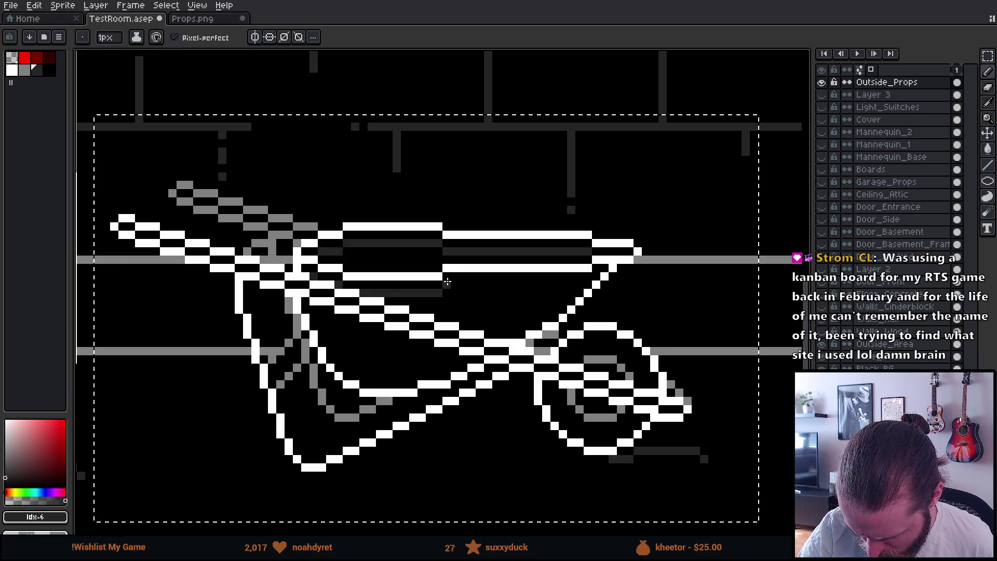
{"action": "left_click", "coordinate": [587, 284], "text": "shift"}
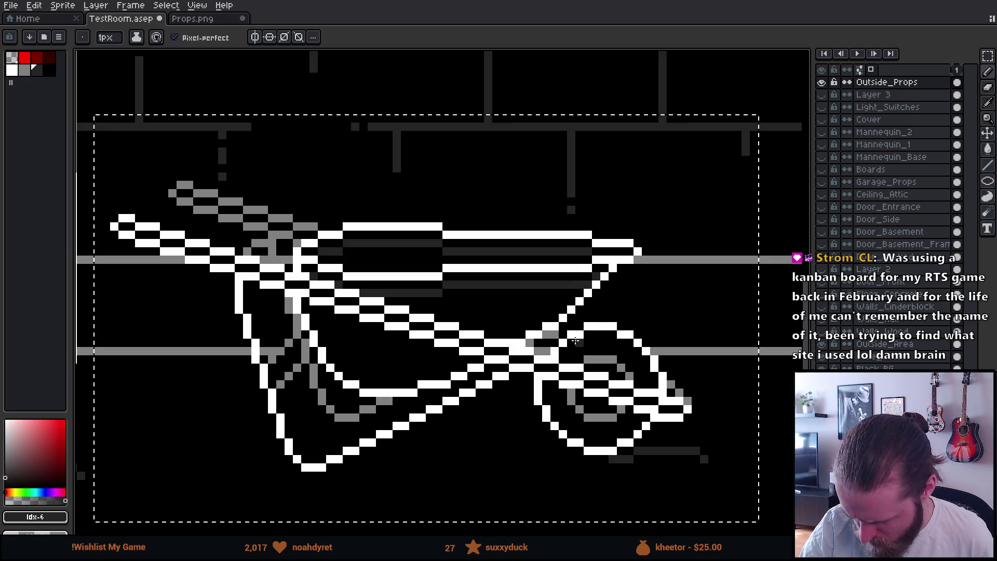
- Add a short dark diagonal stroke to the wheelbarrow frame
{"action": "scroll", "coordinate": [634, 376], "scroll_direction": "down", "scroll_amount": 3}
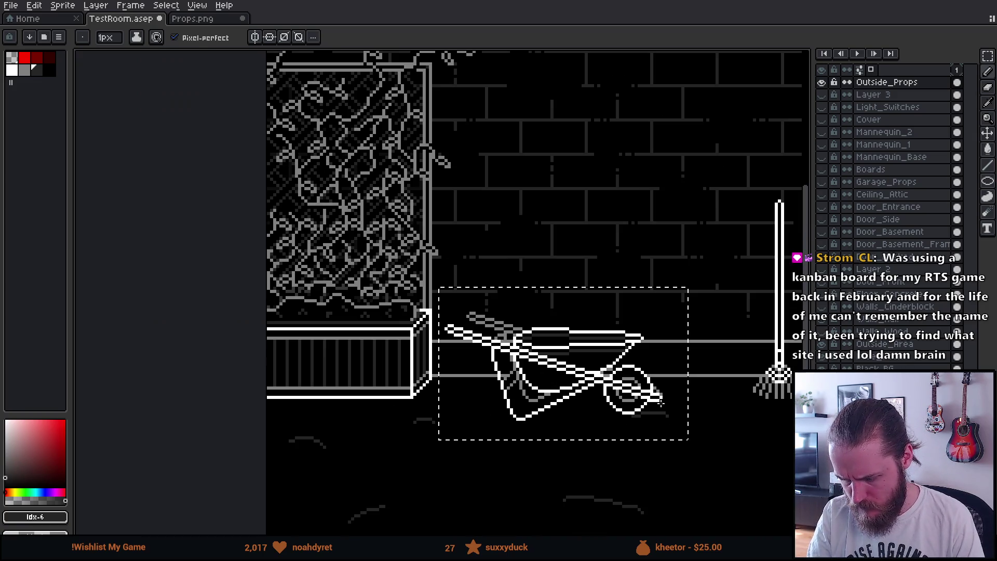
{"action": "left_click_drag", "start_coordinate": [663, 419], "coordinate": [553, 413]}
{"action": "scroll", "coordinate": [553, 413], "scroll_direction": "up", "scroll_amount": 5}
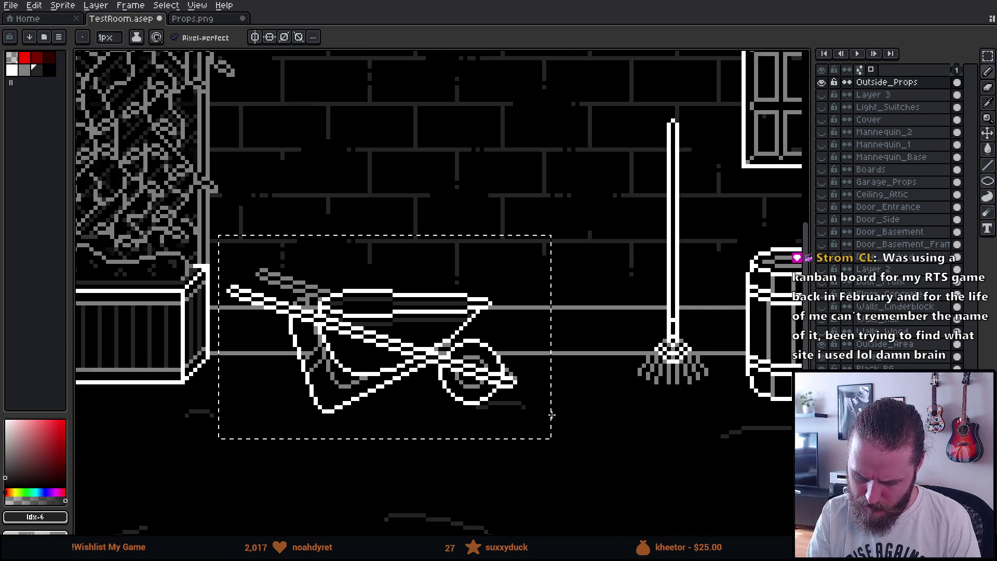
{"action": "left_click_drag", "start_coordinate": [283, 260], "coordinate": [322, 290]}
- Repaint the grey rear-handle pixels white
{"action": "scroll", "coordinate": [587, 404], "scroll_direction": "down", "scroll_amount": 3}
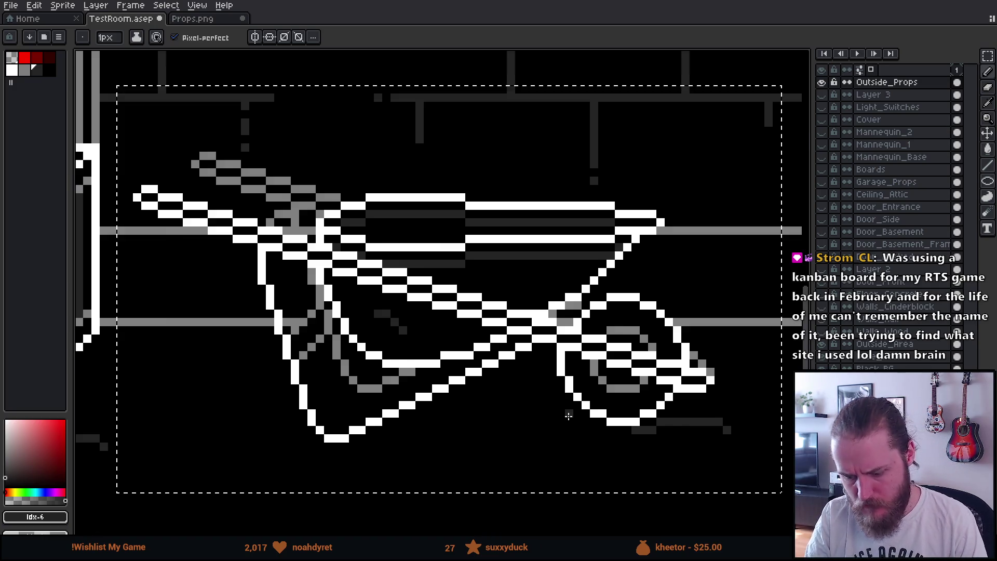
{"action": "scroll", "coordinate": [617, 441], "scroll_direction": "down", "scroll_amount": 1}
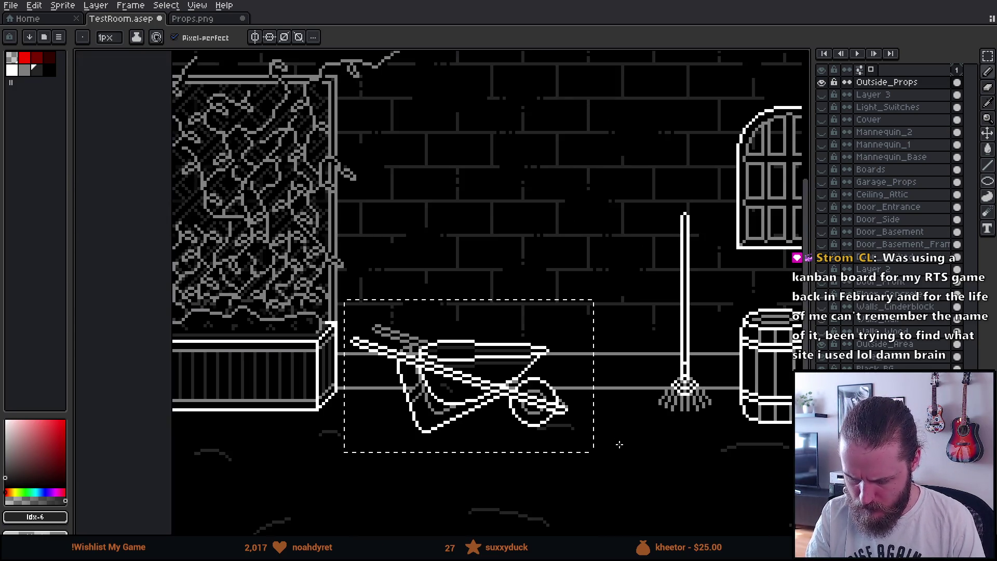
{"action": "scroll", "coordinate": [633, 441], "scroll_direction": "down", "scroll_amount": 1}
{"action": "left_click_drag", "start_coordinate": [648, 436], "coordinate": [570, 443]}
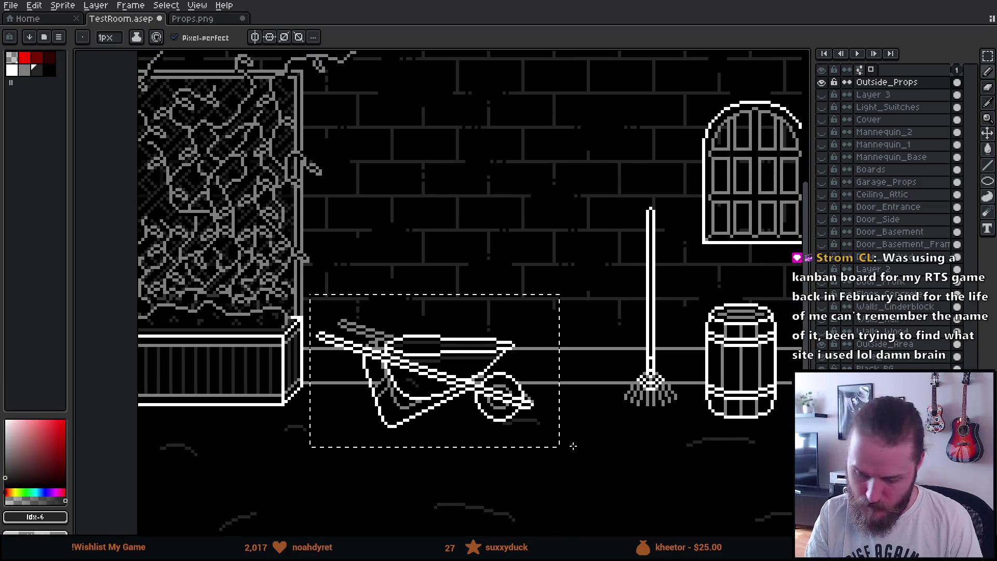
{"action": "scroll", "coordinate": [586, 443], "scroll_direction": "down", "scroll_amount": 3}
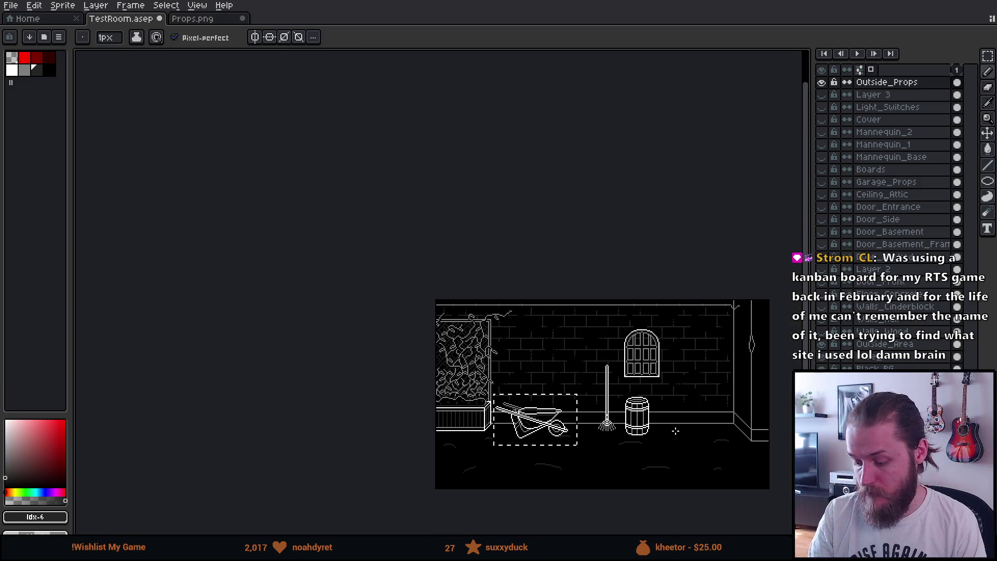
{"action": "scroll", "coordinate": [629, 446], "scroll_direction": "up", "scroll_amount": 5}
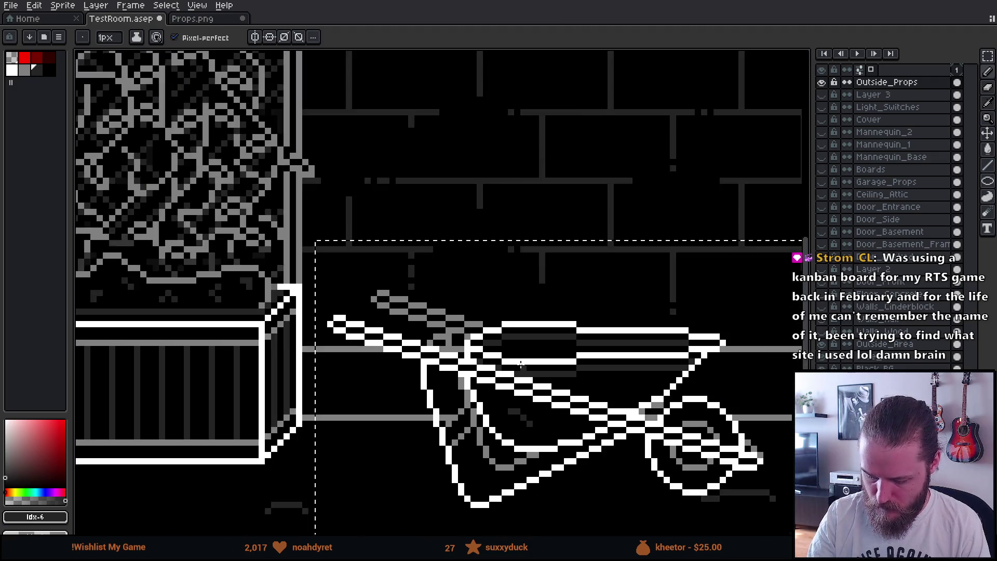
{"action": "scroll", "coordinate": [363, 291], "scroll_direction": "up", "scroll_amount": 3}
{"action": "left_click", "coordinate": [260, 248], "text": "alt"}
{"action": "left_click_drag", "start_coordinate": [252, 246], "coordinate": [276, 234]}
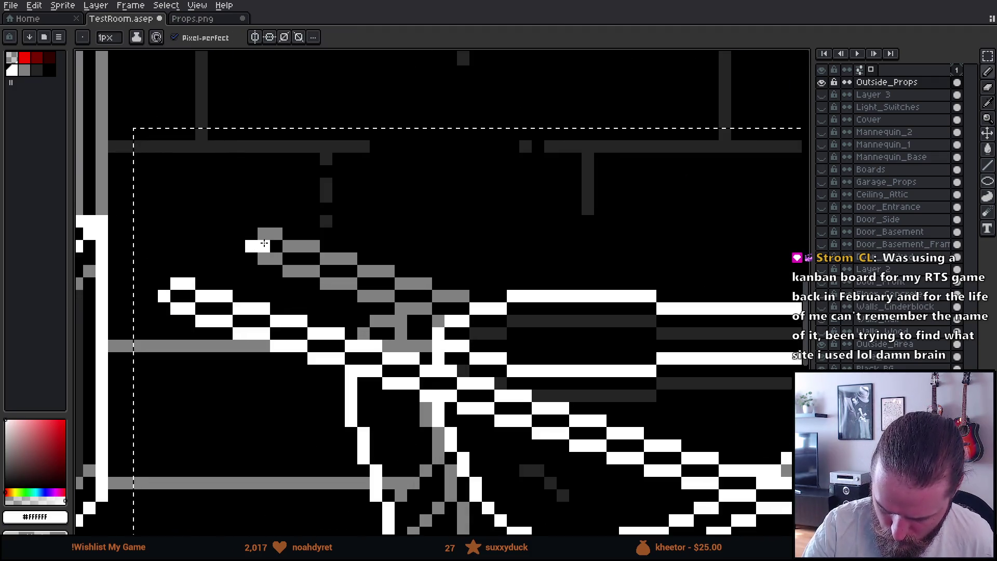
- Marquee-select the rear handle, including its lower part
{"action": "key", "text": "m"}
{"action": "left_click", "coordinate": [407, 90]}
{"action": "mouse_move", "coordinate": [238, 221]}
{"action": "left_mouse_down"}
{"action": "mouse_move", "coordinate": [369, 244]}
{"action": "mouse_move", "coordinate": [445, 290]}
{"action": "left_mouse_up"}
{"action": "mouse_move", "coordinate": [382, 265]}
{"action": "left_mouse_down"}
{"action": "mouse_move", "coordinate": [457, 300]}
{"action": "mouse_move", "coordinate": [471, 291]}
{"action": "mouse_move", "coordinate": [471, 302]}
{"action": "mouse_move", "coordinate": [370, 288]}
{"action": "mouse_move", "coordinate": [364, 274]}
{"action": "left_mouse_up"}
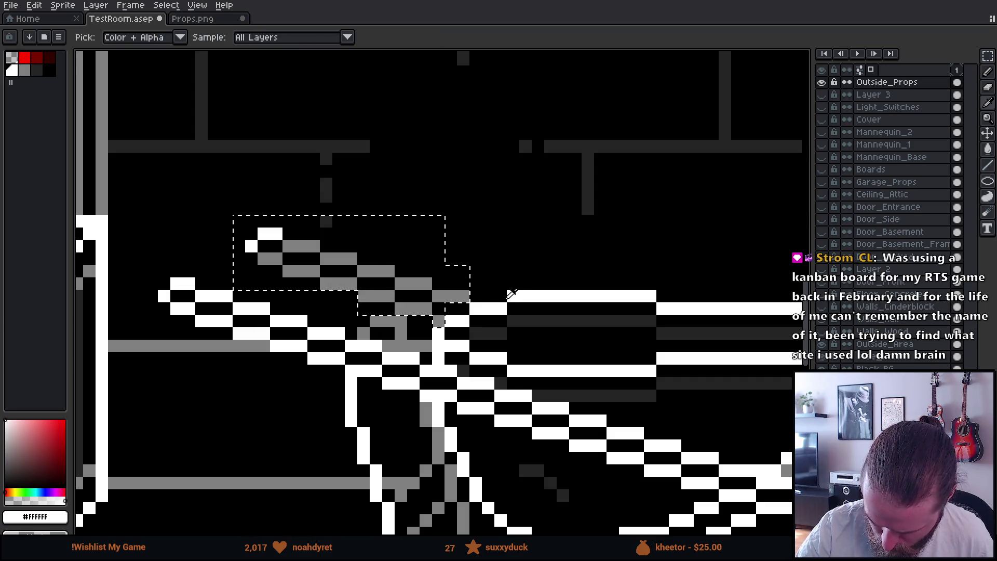
- Fill the grey wheelbarrow handle pixels white and clear the selection
{"action": "key", "text": "g"}
{"action": "left_click", "coordinate": [340, 259]}
{"action": "left_click", "coordinate": [341, 259]}
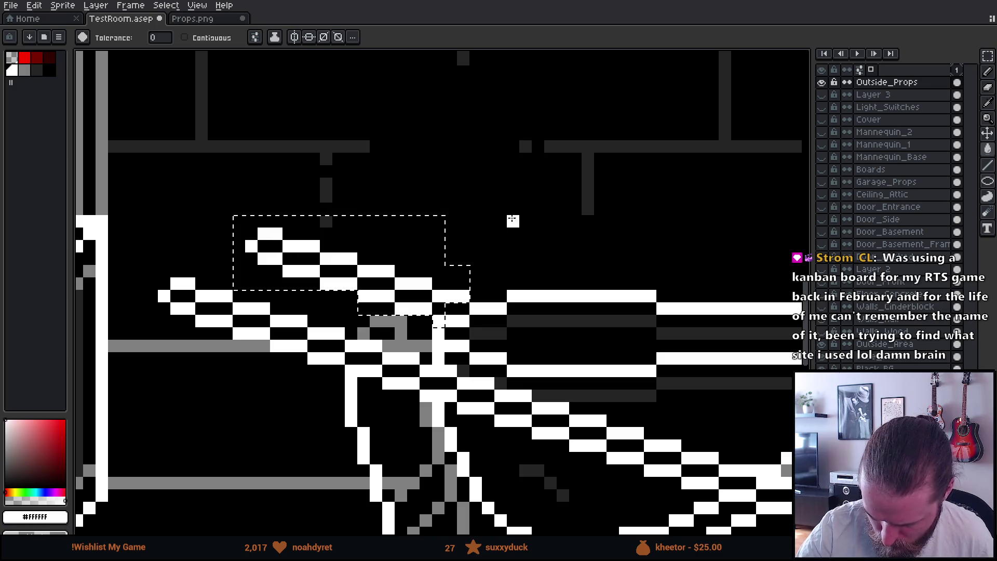
{"action": "key", "text": "m"}
{"action": "key", "text": "ctrl+d"}
- Pan across the room and zoom in close on the wheelbarrow handles
{"action": "scroll", "coordinate": [687, 309], "scroll_direction": "down", "scroll_amount": 5}
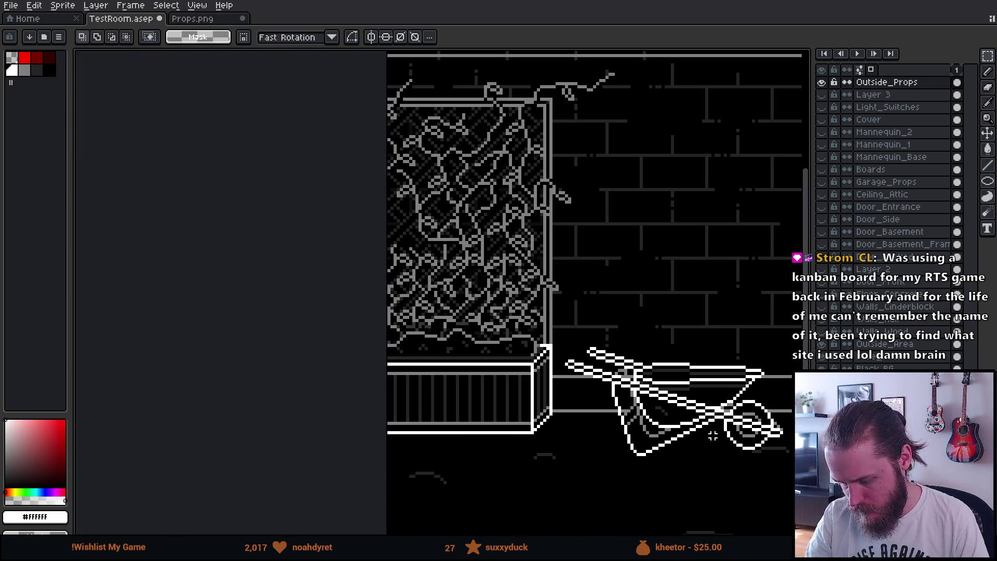
{"action": "left_click_drag", "start_coordinate": [650, 445], "coordinate": [598, 446]}
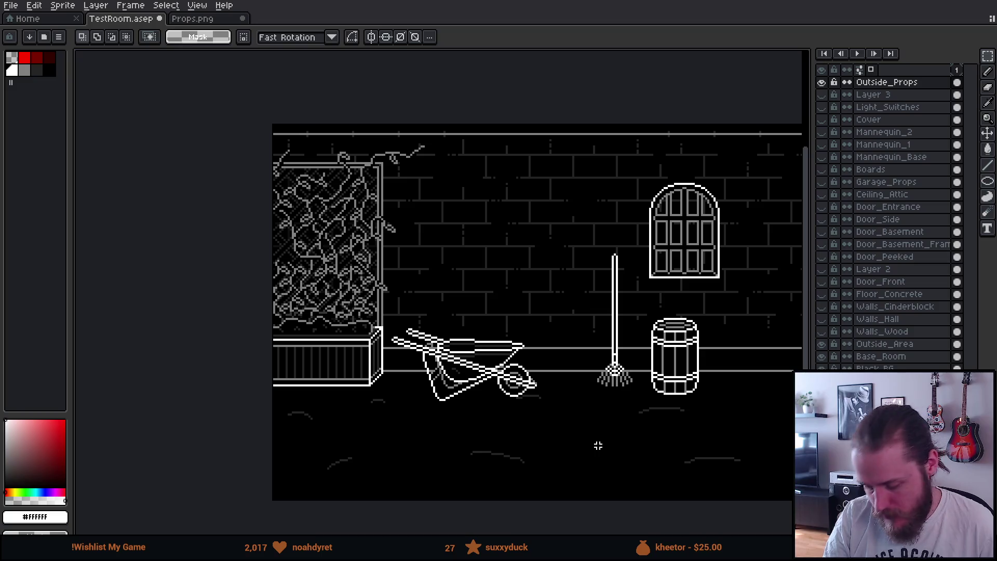
{"action": "scroll", "coordinate": [598, 446], "scroll_direction": "right", "scroll_amount": 4}
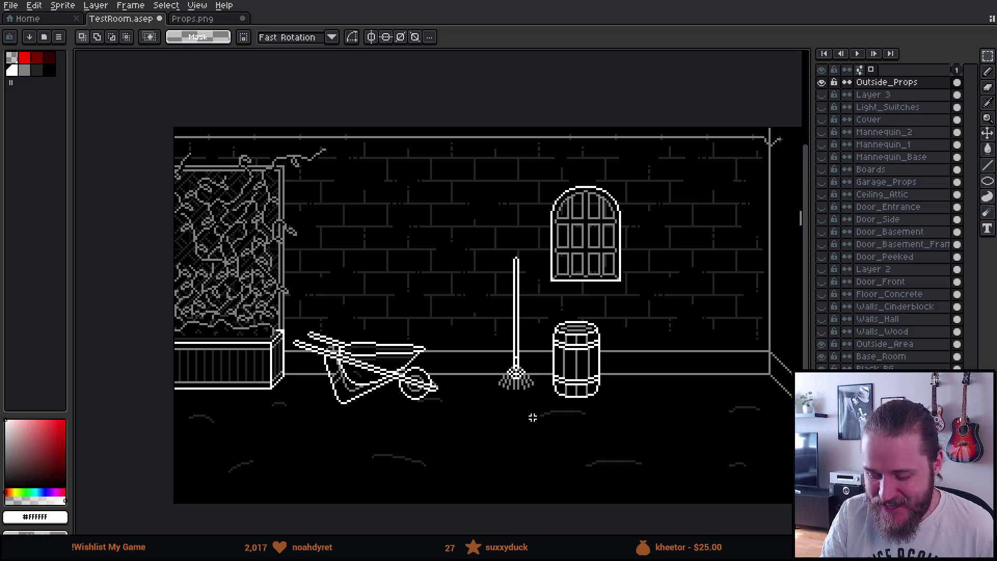
{"action": "mouse_move", "coordinate": [532, 417]}
{"action": "left_mouse_down"}
{"action": "mouse_move", "coordinate": [468, 379]}
{"action": "mouse_move", "coordinate": [504, 430]}
{"action": "mouse_move", "coordinate": [551, 393]}
{"action": "left_mouse_up"}
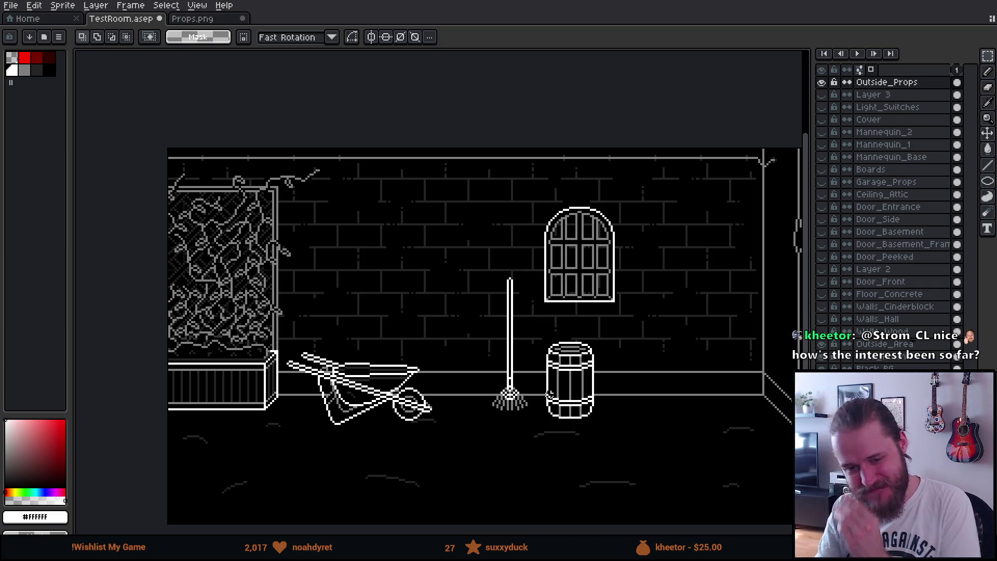
{"action": "scroll", "coordinate": [550, 395], "scroll_direction": "down", "scroll_amount": 3}
{"action": "scroll", "coordinate": [550, 395], "scroll_direction": "right", "scroll_amount": 3}
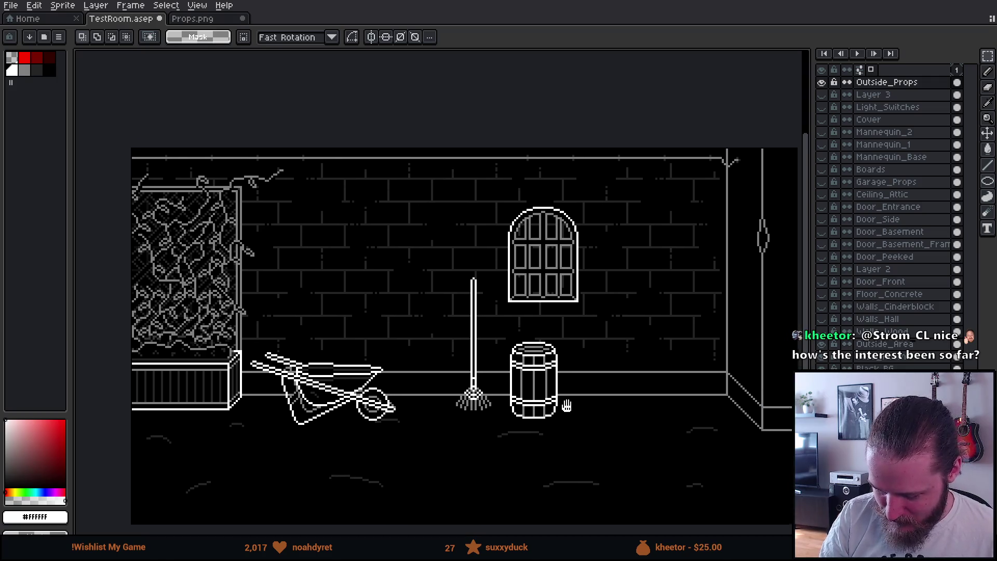
{"action": "scroll", "coordinate": [554, 358], "scroll_direction": "left", "scroll_amount": 3}
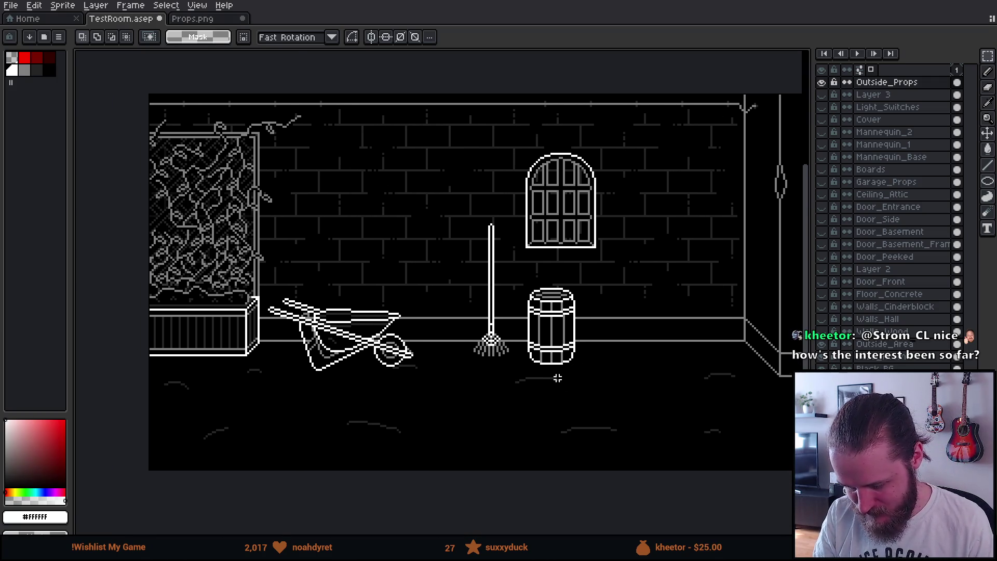
{"action": "scroll", "coordinate": [556, 379], "scroll_direction": "up", "scroll_amount": 1}
{"action": "scroll", "coordinate": [545, 401], "scroll_direction": "down", "scroll_amount": 1}
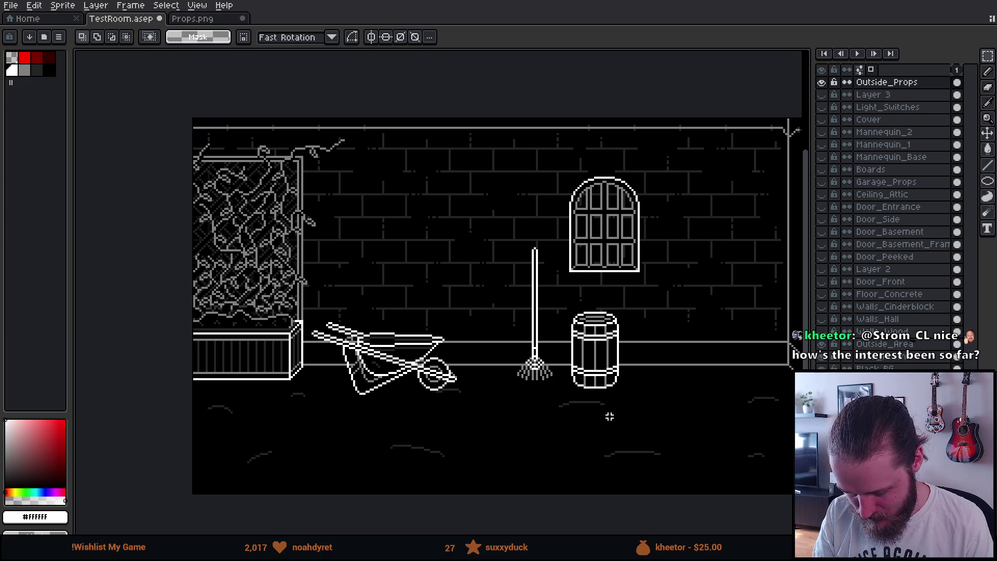
{"action": "mouse_move", "coordinate": [648, 390]}
{"action": "left_mouse_down"}
{"action": "mouse_move", "coordinate": [615, 393]}
{"action": "mouse_move", "coordinate": [612, 381]}
{"action": "mouse_move", "coordinate": [576, 379]}
{"action": "left_mouse_up"}
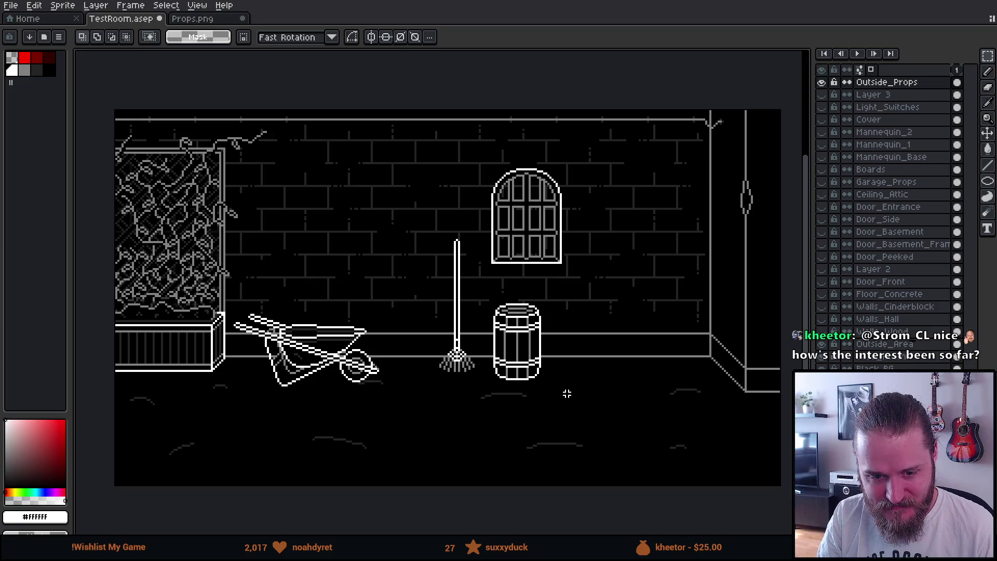
{"action": "scroll", "coordinate": [589, 359], "scroll_direction": "left", "scroll_amount": 2}
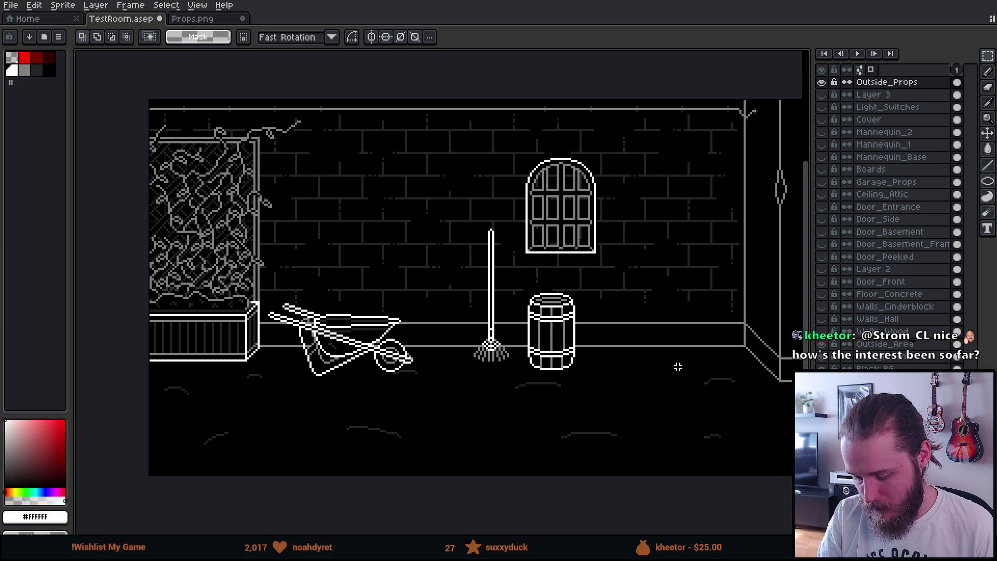
{"action": "scroll", "coordinate": [597, 363], "scroll_direction": "left", "scroll_amount": 5}
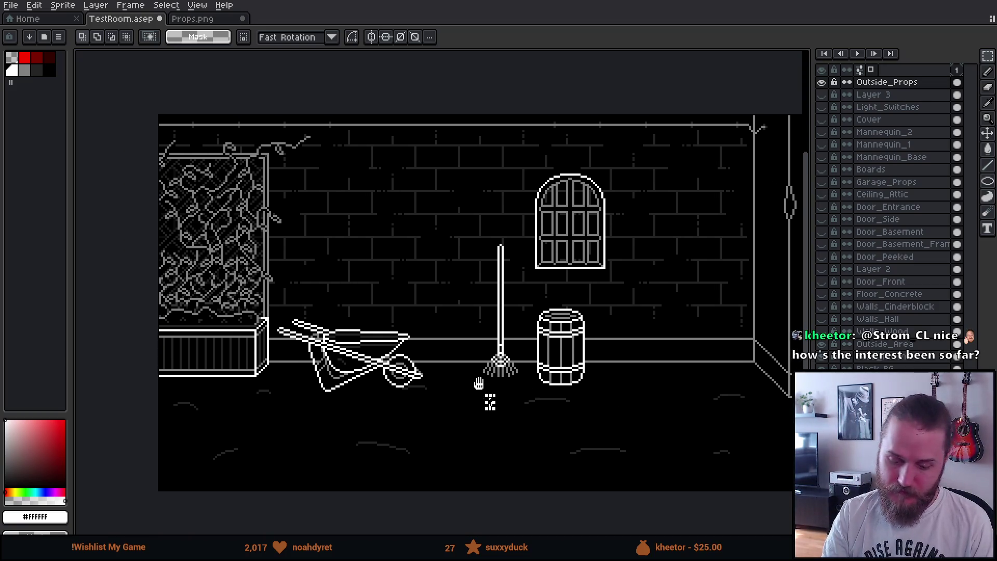
{"action": "left_click_drag", "start_coordinate": [535, 428], "coordinate": [453, 426]}
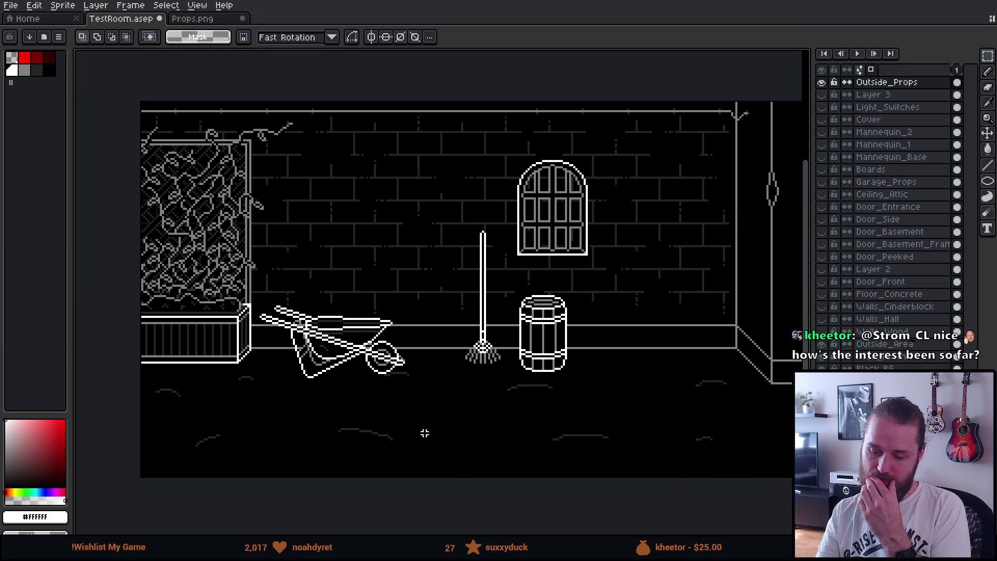
{"action": "scroll", "coordinate": [364, 301], "scroll_direction": "up", "scroll_amount": 5}
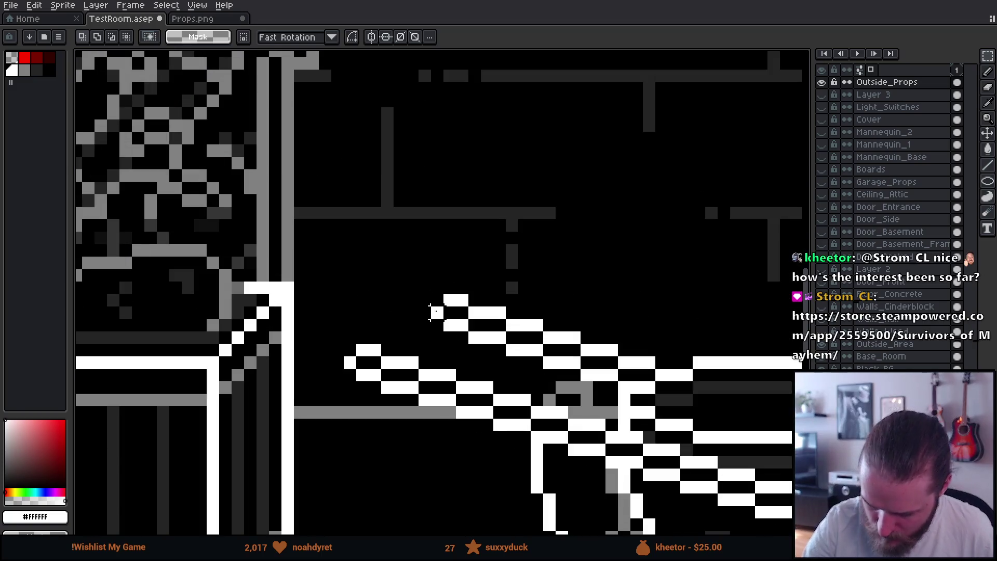
- Erase the stray tip pixel and extend the upper handle with a new stepped pixel run
{"action": "key", "text": "b"}
{"action": "right_click", "coordinate": [443, 313]}
{"action": "left_click", "coordinate": [436, 300]}
{"action": "left_click", "coordinate": [437, 325]}
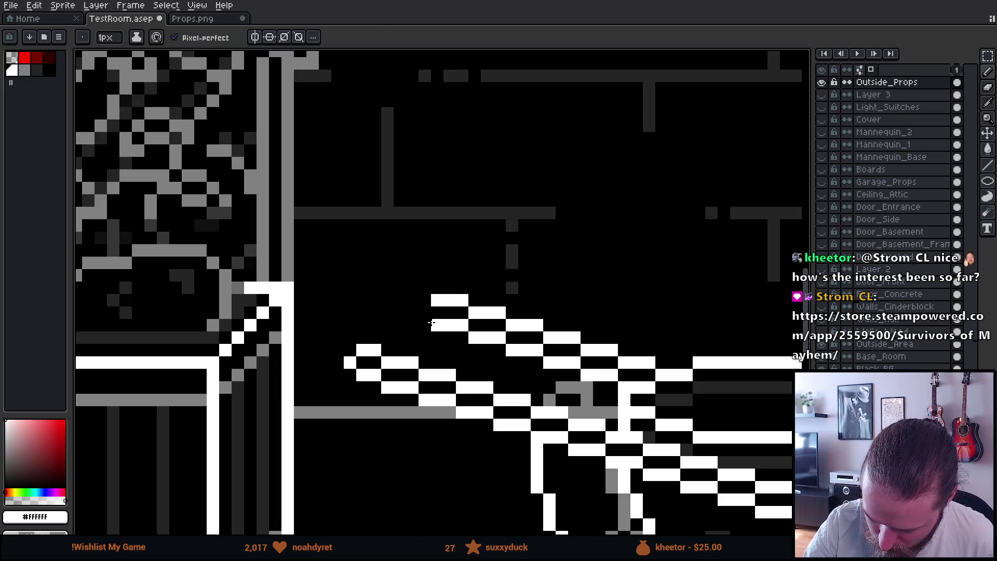
{"action": "mouse_move", "coordinate": [425, 313]}
{"action": "left_mouse_down"}
{"action": "mouse_move", "coordinate": [413, 313]}
{"action": "mouse_move", "coordinate": [410, 290]}
{"action": "left_mouse_up"}
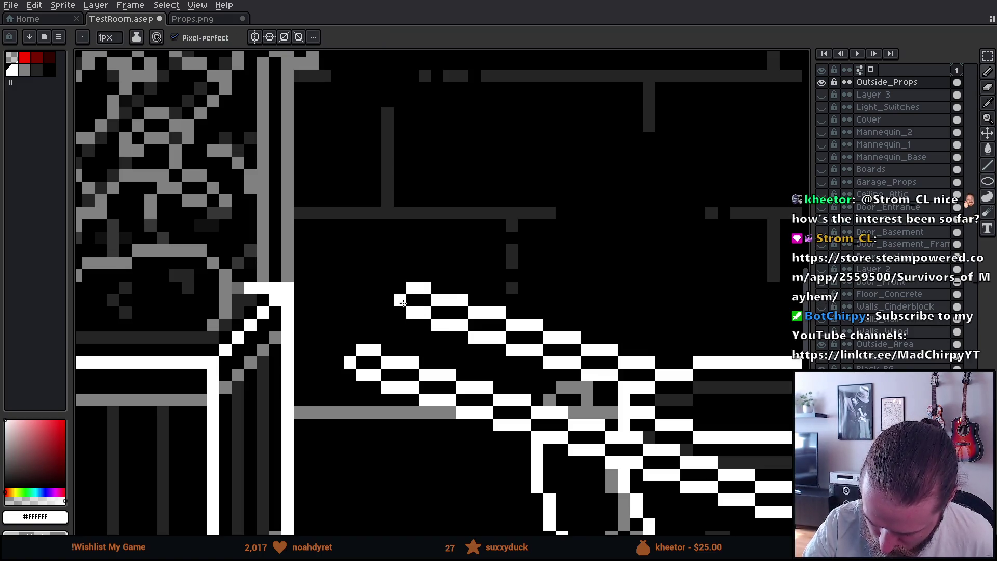
- Zoom out to show the whole room and switch to the Move tool
{"action": "scroll", "coordinate": [675, 446], "scroll_direction": "down", "scroll_amount": 3}
{"action": "scroll", "coordinate": [688, 452], "scroll_direction": "down", "scroll_amount": 4}
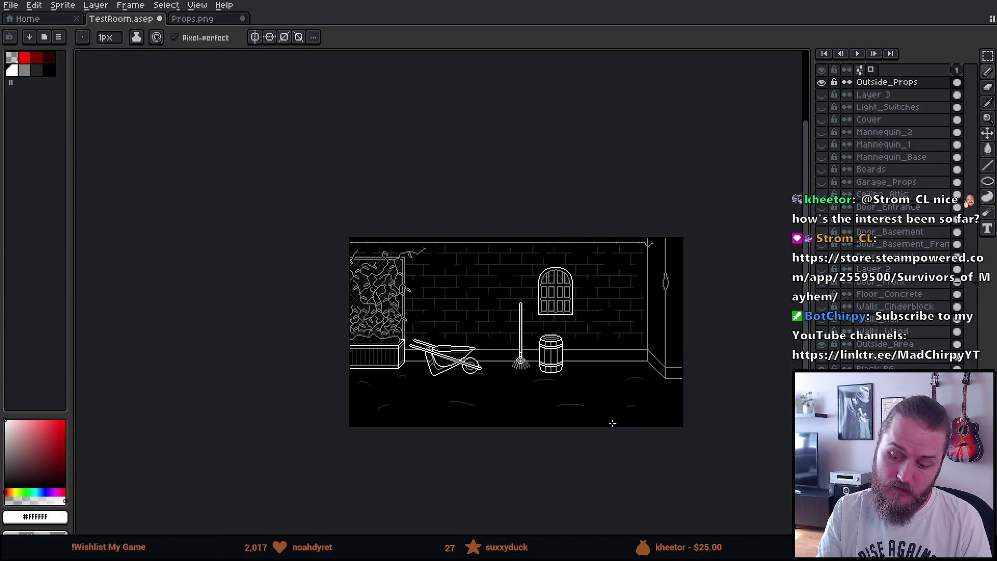
{"action": "scroll", "coordinate": [594, 407], "scroll_direction": "up", "scroll_amount": 2}
{"action": "left_click_drag", "start_coordinate": [560, 403], "coordinate": [582, 430]}
{"action": "key", "text": "ctrl"}
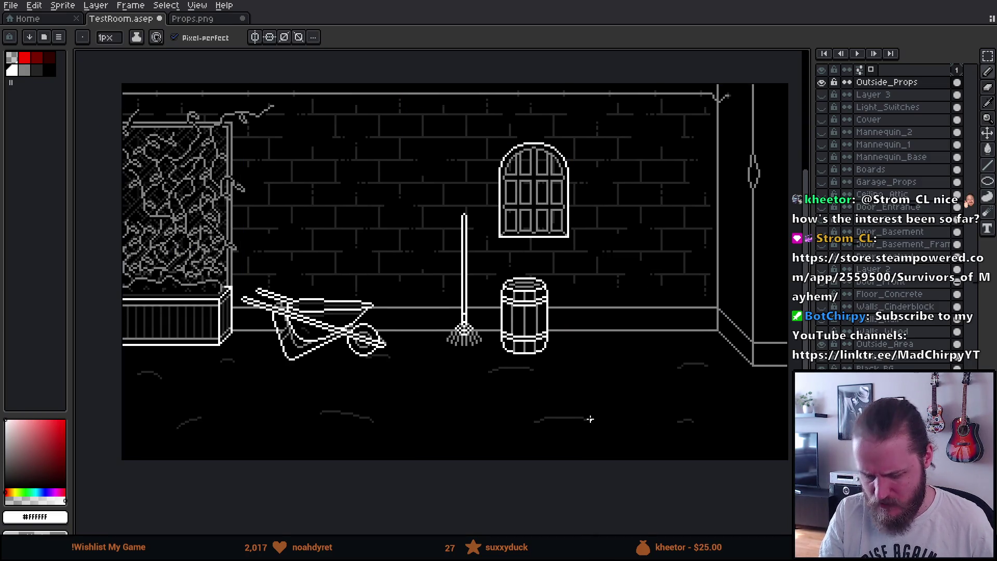
{"action": "key", "text": "ctrl"}
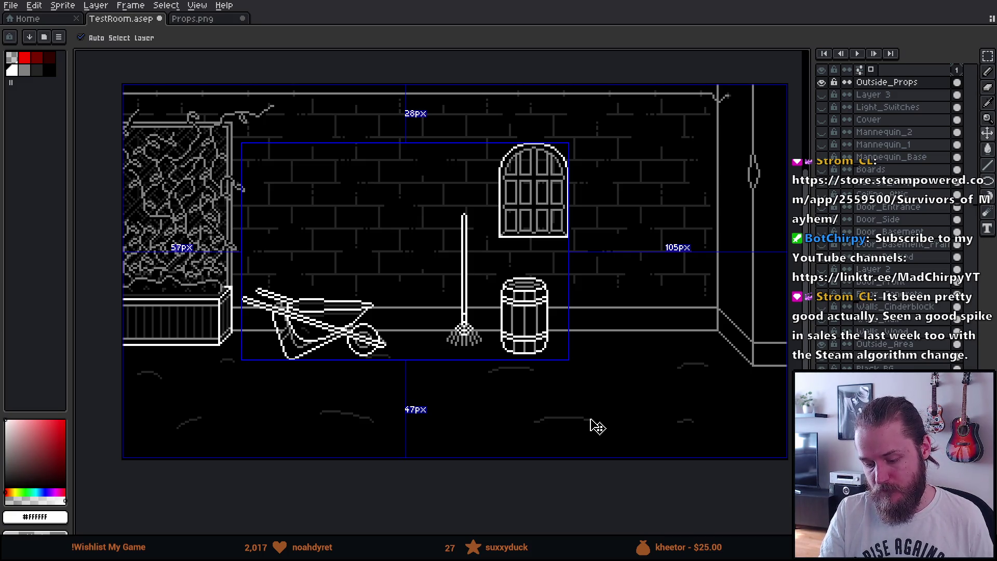
{"action": "mouse_move", "coordinate": [594, 422]}
{"action": "left_mouse_down"}
{"action": "mouse_move", "coordinate": [601, 443]}
{"action": "mouse_move", "coordinate": [554, 445]}
{"action": "left_mouse_up"}
- Zoom in on the empty brick wall to the right of the barrel
{"action": "scroll", "coordinate": [605, 434], "scroll_direction": "up", "scroll_amount": 1}
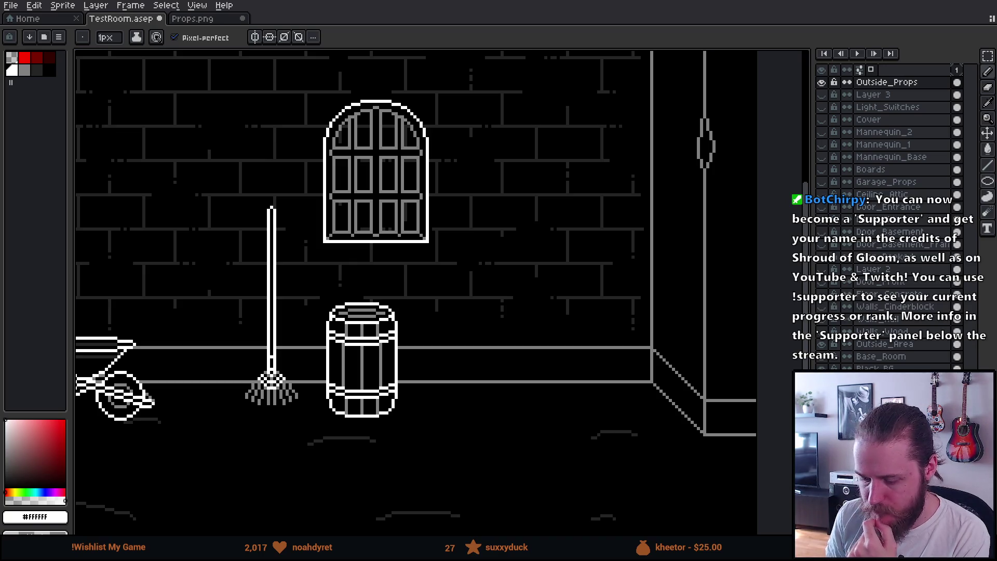
{"action": "scroll", "coordinate": [526, 295], "scroll_direction": "up", "scroll_amount": 2}
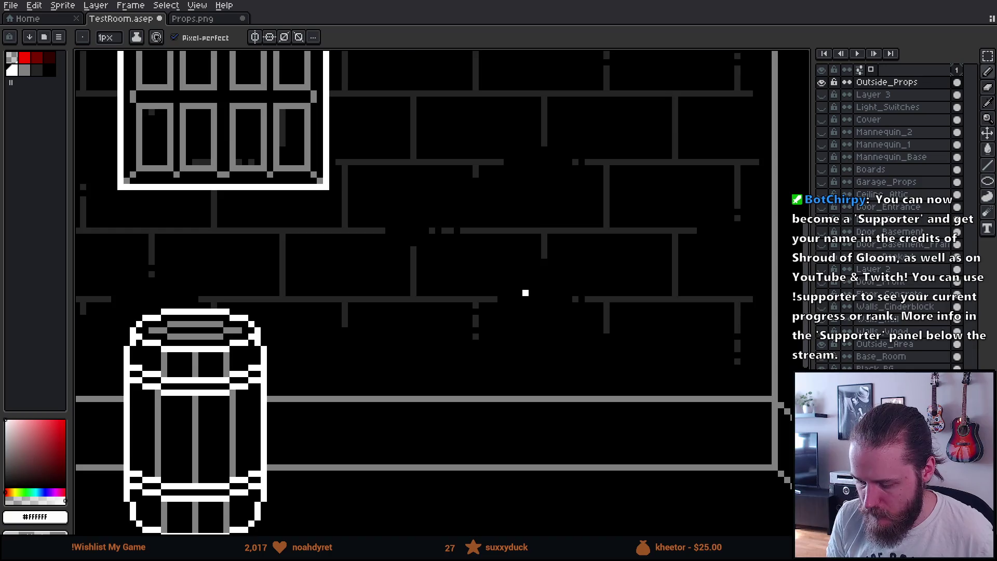
- Draw the faucet's pipe and stem on the wall, undoing the too-wide bottom bar
{"action": "scroll", "coordinate": [474, 272], "scroll_direction": "right", "scroll_amount": 2}
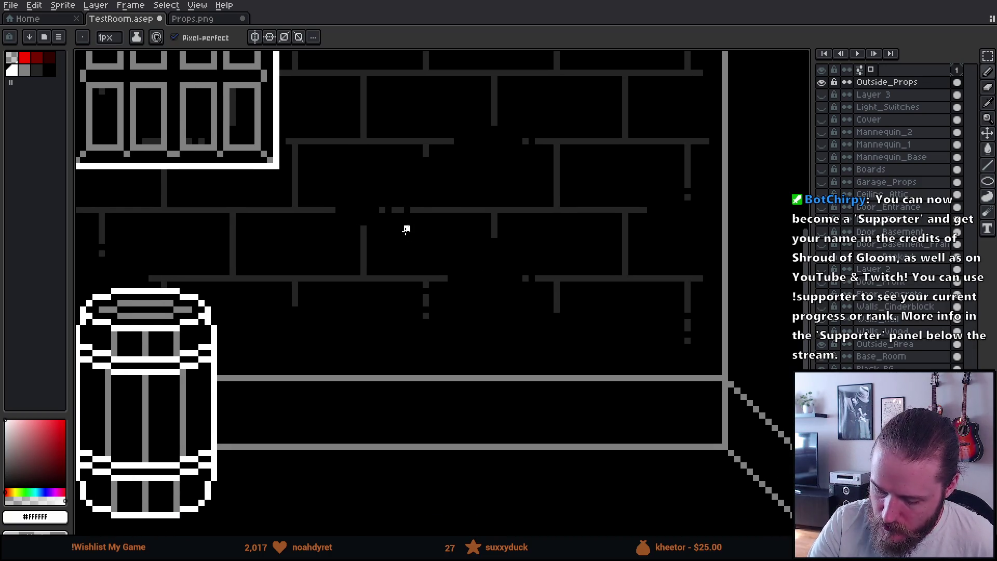
{"action": "mouse_move", "coordinate": [401, 239]}
{"action": "left_mouse_down"}
{"action": "mouse_move", "coordinate": [400, 256]}
{"action": "mouse_move", "coordinate": [413, 255]}
{"action": "mouse_move", "coordinate": [381, 228]}
{"action": "left_mouse_up"}
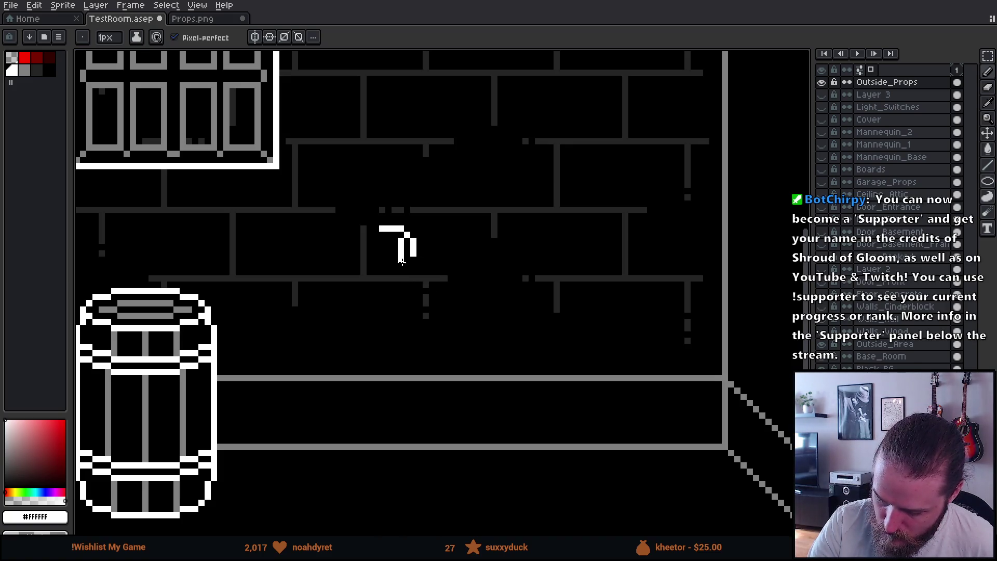
{"action": "left_click_drag", "start_coordinate": [401, 261], "coordinate": [411, 259]}
{"action": "key", "text": "ctrl+z"}
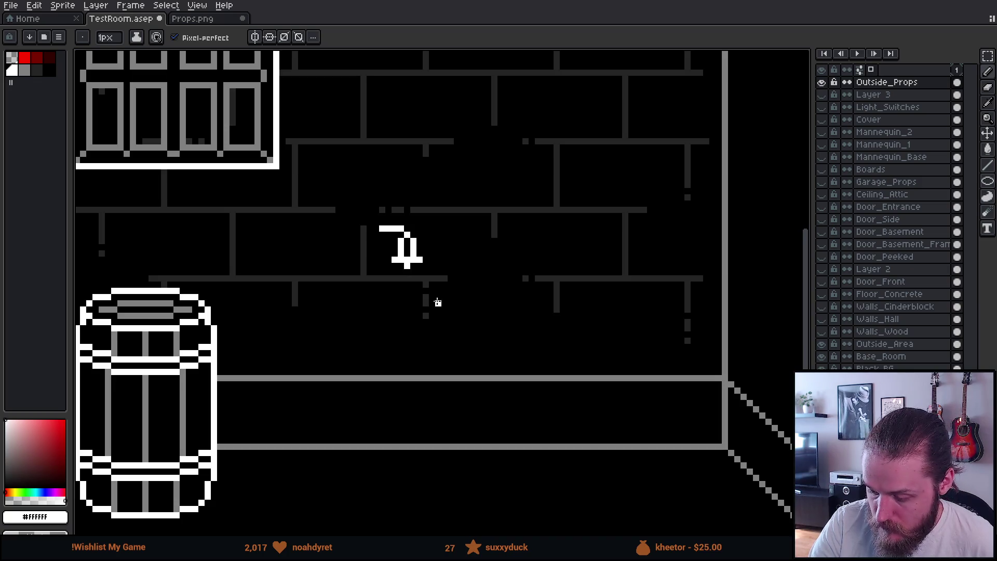
{"action": "key", "text": "ctrl+z"}
{"action": "key", "text": "ctrl+z"}
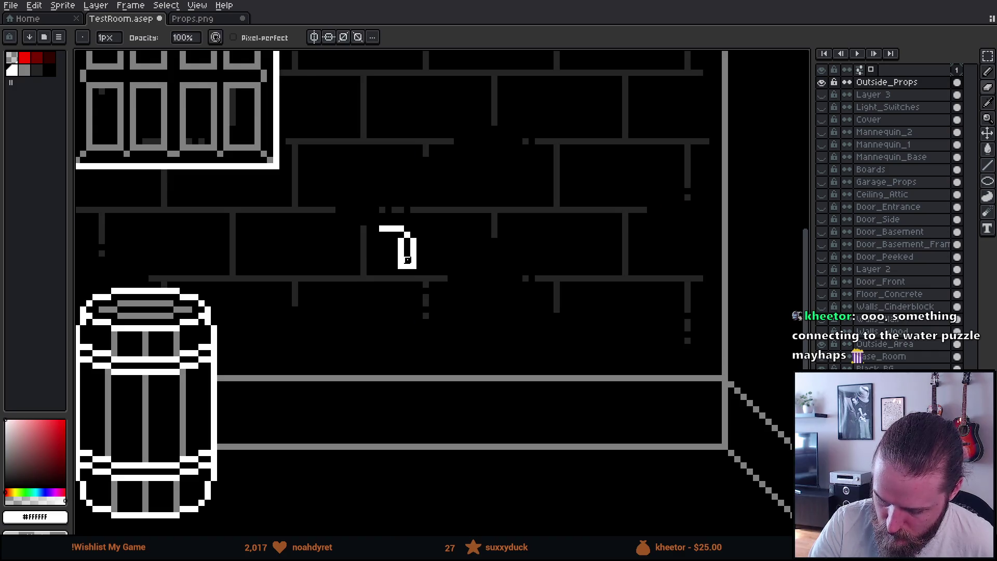
{"action": "key", "text": "ctrl+z"}
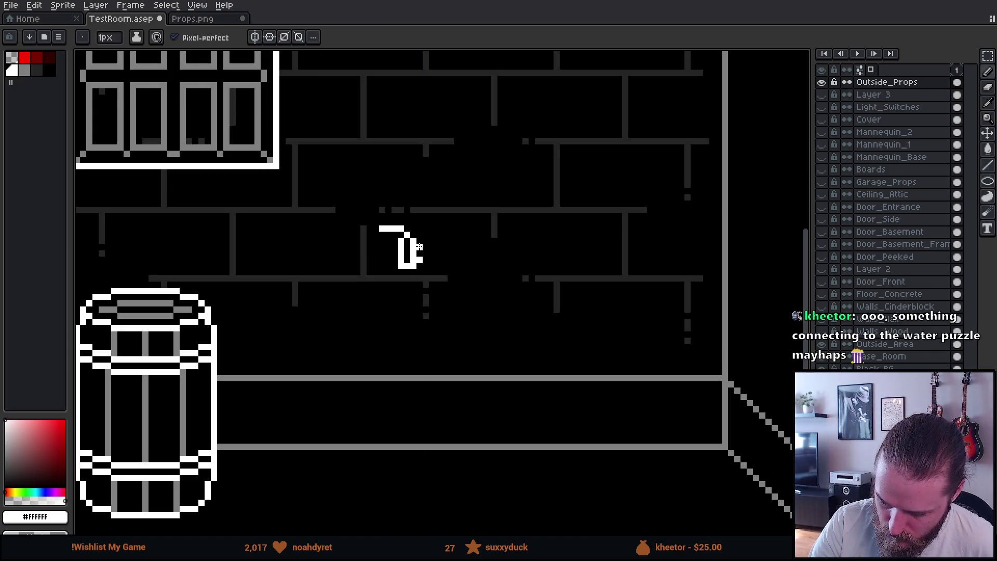
{"action": "mouse_move", "coordinate": [396, 258]}
{"action": "left_mouse_down"}
{"action": "mouse_move", "coordinate": [398, 245]}
{"action": "mouse_move", "coordinate": [395, 258]}
{"action": "left_mouse_up"}
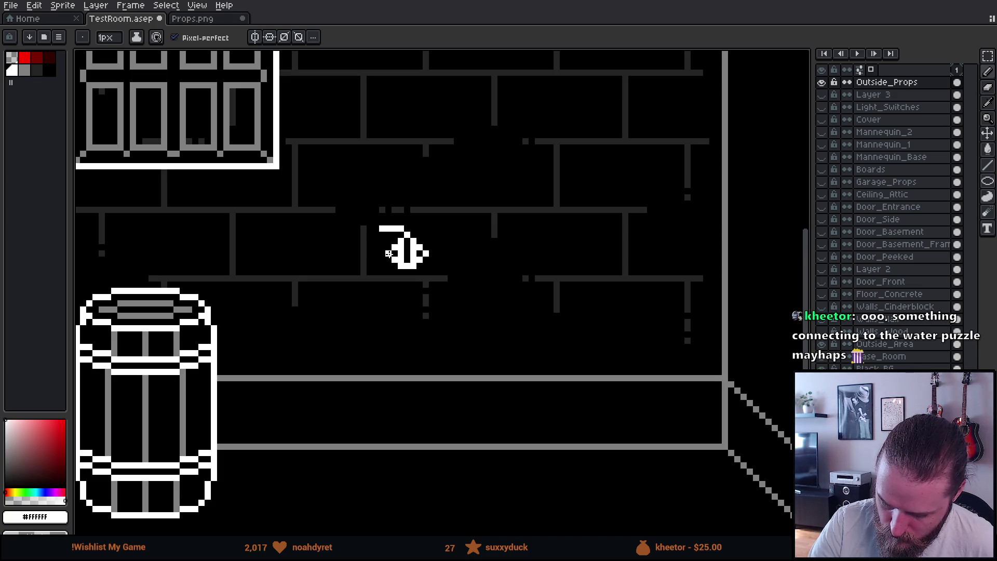
{"action": "scroll", "coordinate": [448, 281], "scroll_direction": "down", "scroll_amount": 1}
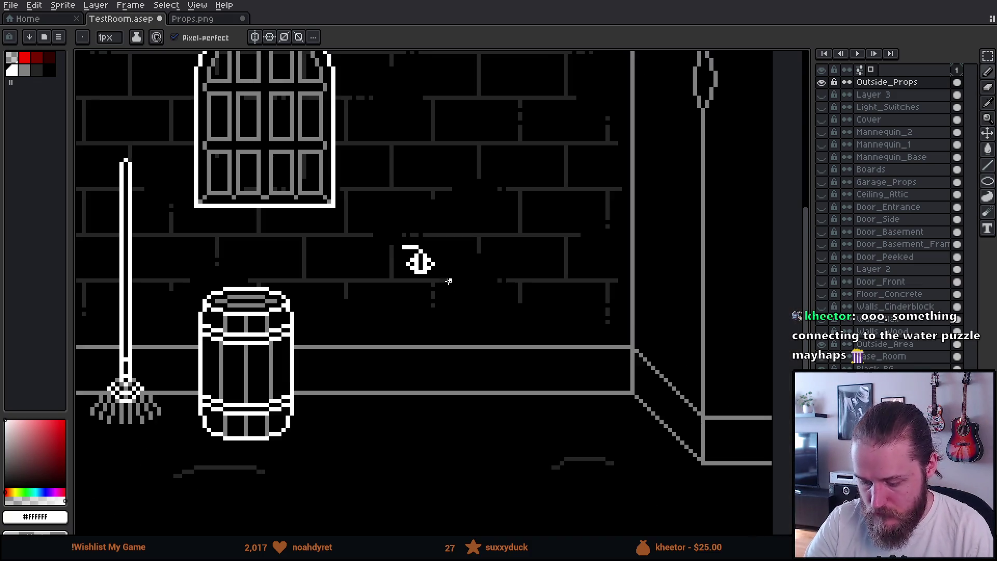
{"action": "scroll", "coordinate": [454, 266], "scroll_direction": "down", "scroll_amount": 2}
{"action": "scroll", "coordinate": [436, 252], "scroll_direction": "up", "scroll_amount": 3}
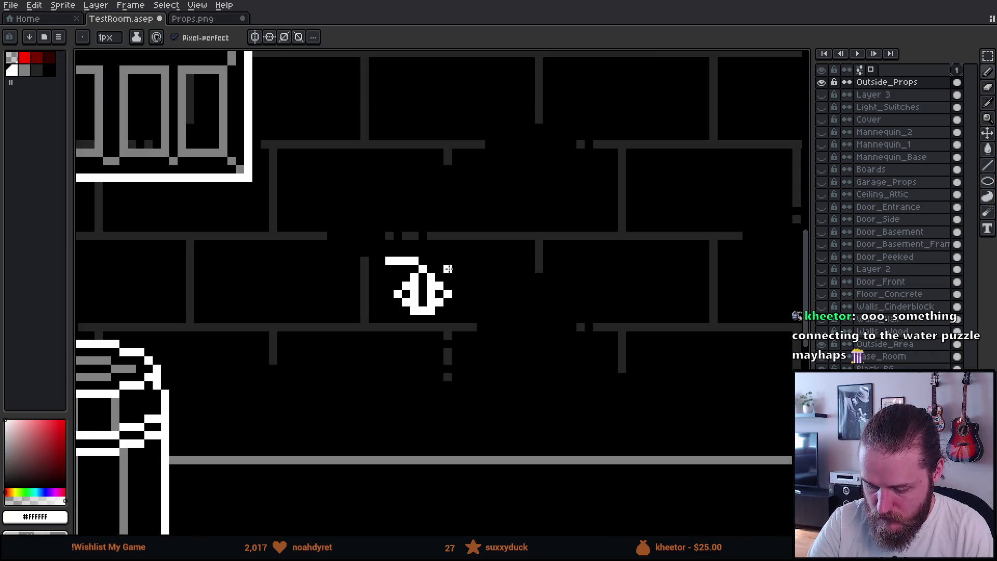
{"action": "left_click_drag", "start_coordinate": [464, 302], "coordinate": [423, 249]}
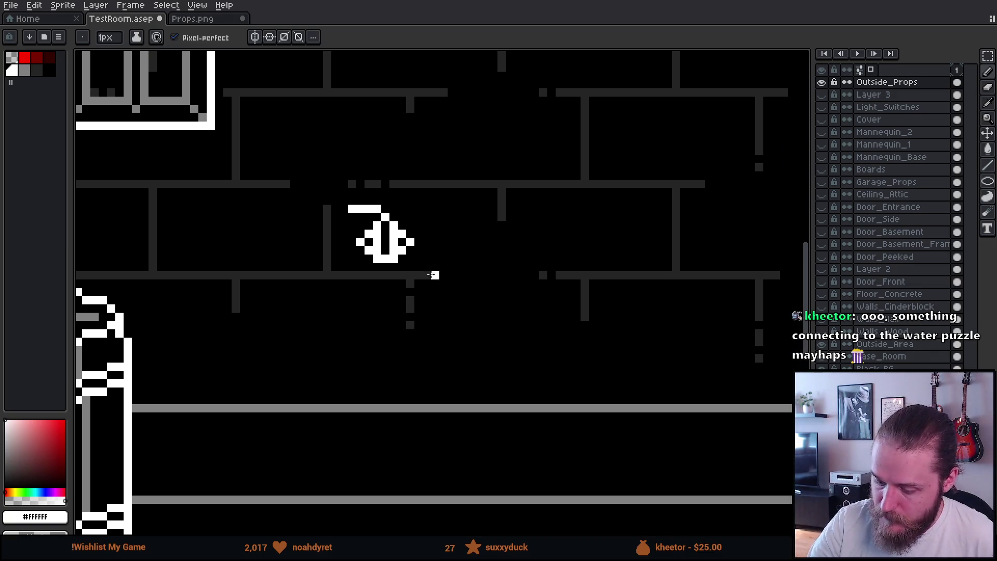
{"action": "left_click", "coordinate": [393, 266]}
- Draw a hose coil hanging right of the faucet, trailing to the floor and connected to the faucet
{"action": "key", "text": "e"}
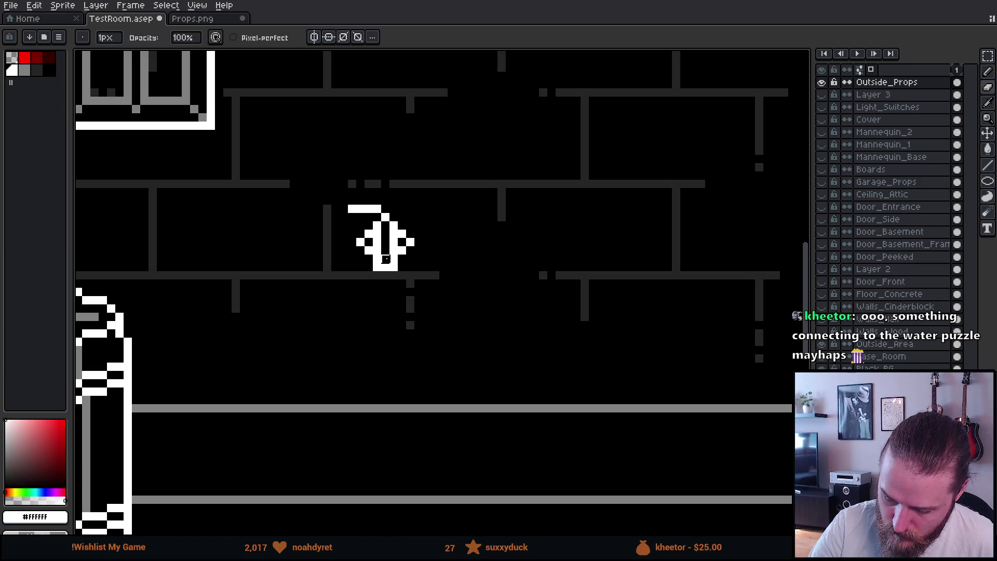
{"action": "mouse_move", "coordinate": [484, 209]}
{"action": "left_mouse_down"}
{"action": "mouse_move", "coordinate": [422, 233]}
{"action": "mouse_move", "coordinate": [432, 231]}
{"action": "left_mouse_up"}
{"action": "key", "text": "b"}
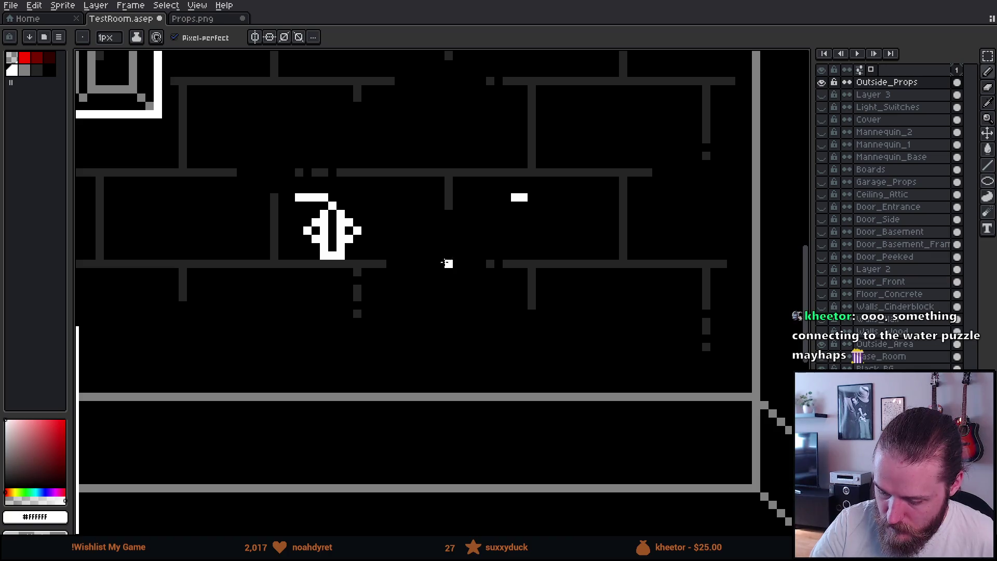
{"action": "mouse_move", "coordinate": [523, 204]}
{"action": "left_mouse_down"}
{"action": "mouse_move", "coordinate": [521, 170]}
{"action": "mouse_move", "coordinate": [532, 281]}
{"action": "mouse_move", "coordinate": [575, 319]}
{"action": "mouse_move", "coordinate": [568, 532]}
{"action": "mouse_move", "coordinate": [621, 535]}
{"action": "mouse_move", "coordinate": [583, 356]}
{"action": "mouse_move", "coordinate": [580, 508]}
{"action": "left_mouse_up"}
{"action": "key", "text": "ctrl+z"}
{"action": "scroll", "coordinate": [538, 387], "scroll_direction": "up", "scroll_amount": 5}
{"action": "left_click_drag", "start_coordinate": [543, 179], "coordinate": [513, 461]}
{"action": "scroll", "coordinate": [527, 329], "scroll_direction": "up", "scroll_amount": 3}
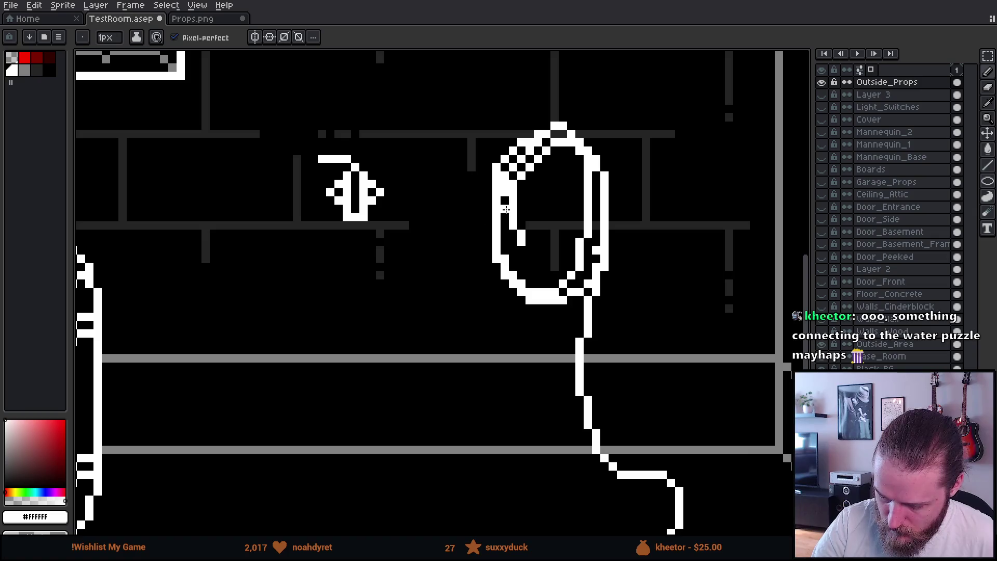
{"action": "mouse_move", "coordinate": [511, 204]}
{"action": "left_mouse_down"}
{"action": "mouse_move", "coordinate": [523, 260]}
{"action": "mouse_move", "coordinate": [540, 280]}
{"action": "left_mouse_up"}
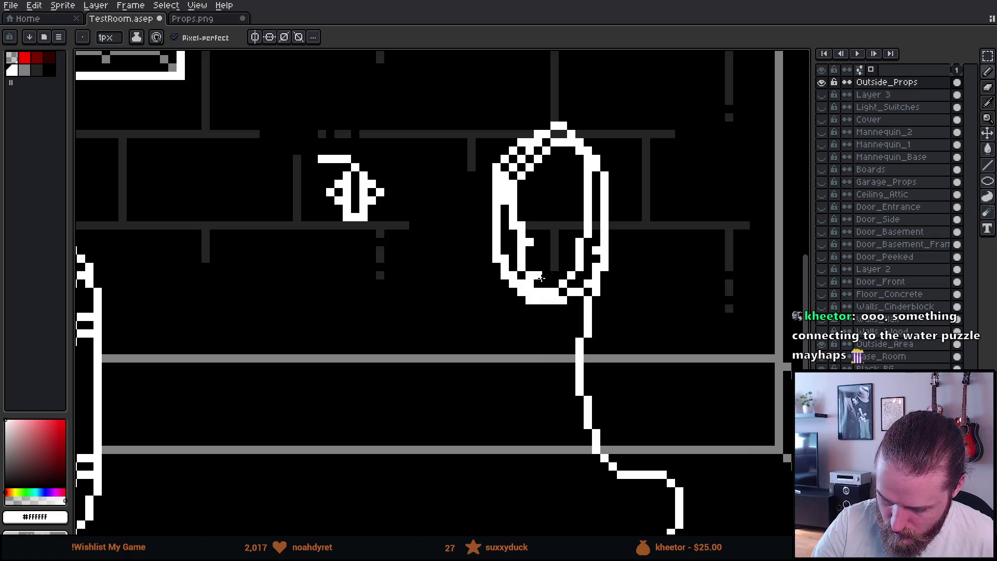
{"action": "mouse_move", "coordinate": [498, 233]}
{"action": "left_mouse_down"}
{"action": "mouse_move", "coordinate": [465, 299]}
{"action": "mouse_move", "coordinate": [353, 226]}
{"action": "left_mouse_up"}
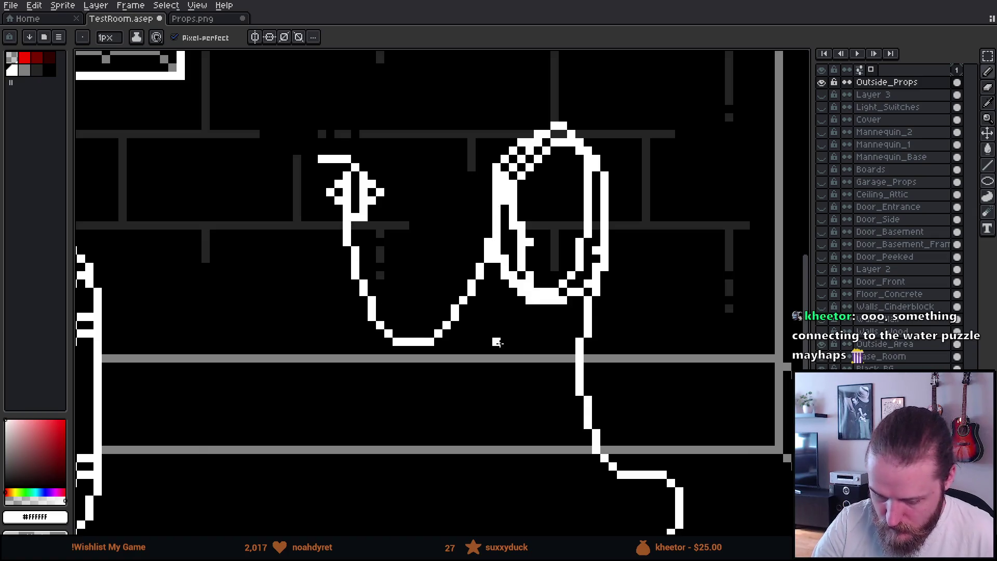
{"action": "scroll", "coordinate": [611, 389], "scroll_direction": "down", "scroll_amount": 3}
{"action": "scroll", "coordinate": [664, 407], "scroll_direction": "down", "scroll_amount": 3}
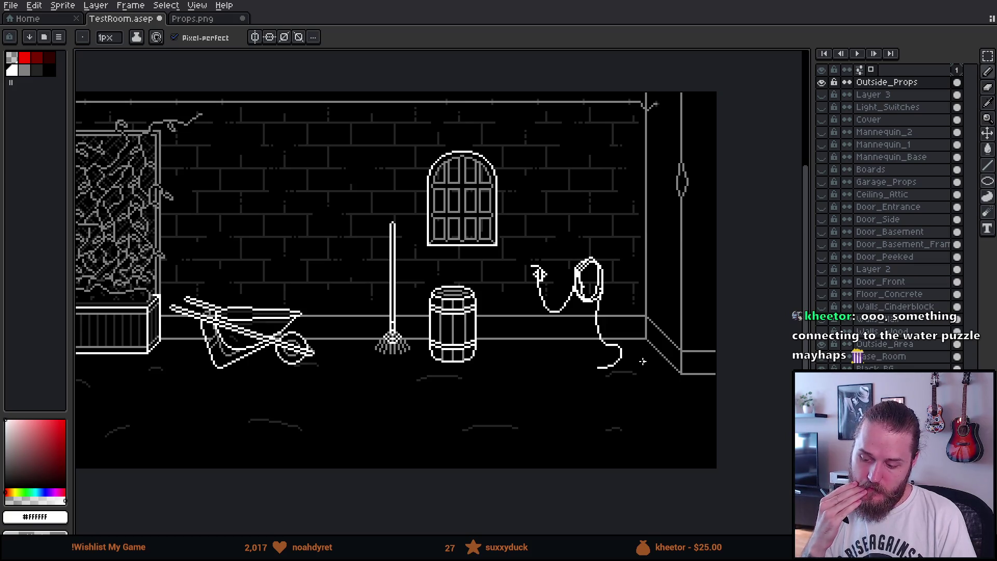
- Add a small nozzle at the end of the hose on the floor
{"action": "scroll", "coordinate": [643, 362], "scroll_direction": "up", "scroll_amount": 4}
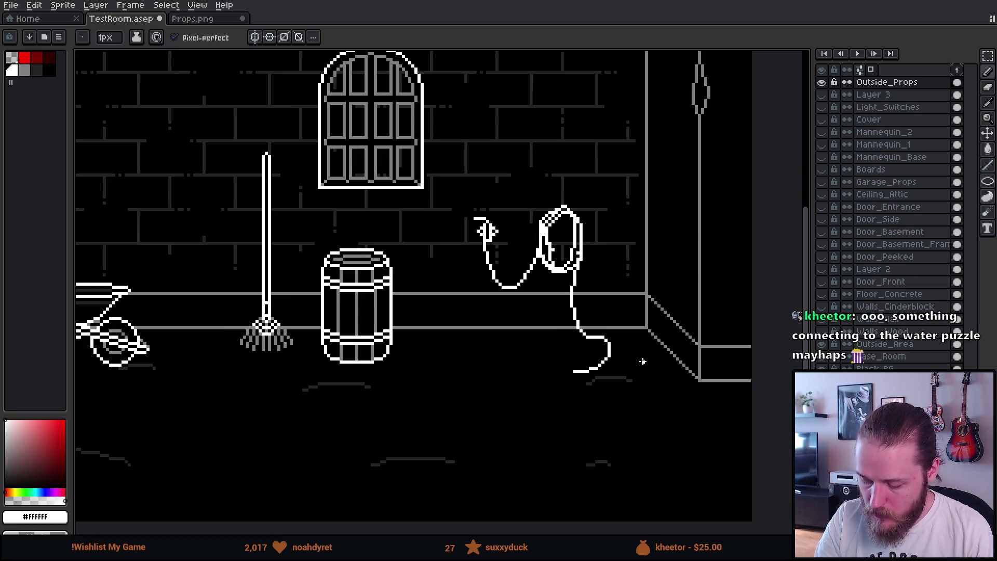
{"action": "left_click", "coordinate": [522, 361]}
{"action": "left_click", "coordinate": [522, 367]}
{"action": "mouse_move", "coordinate": [522, 375]}
{"action": "left_mouse_down"}
{"action": "mouse_move", "coordinate": [501, 360]}
{"action": "mouse_move", "coordinate": [470, 366]}
{"action": "left_mouse_up"}
- Zoom out to review the hose and set the Eraser to 14px
{"action": "scroll", "coordinate": [532, 369], "scroll_direction": "up", "scroll_amount": 2}
{"action": "scroll", "coordinate": [531, 369], "scroll_direction": "down", "scroll_amount": 5}
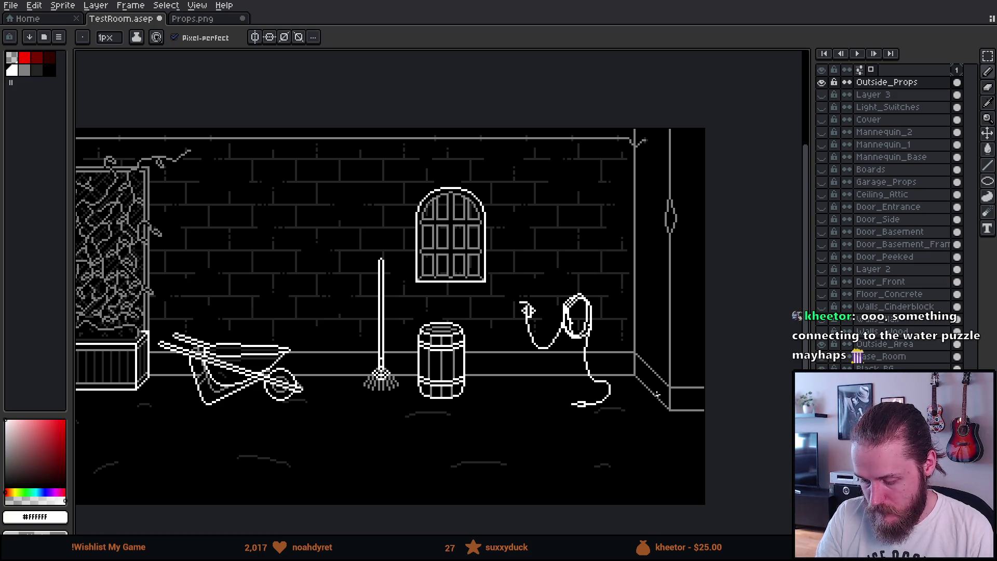
{"action": "scroll", "coordinate": [568, 389], "scroll_direction": "up", "scroll_amount": 4}
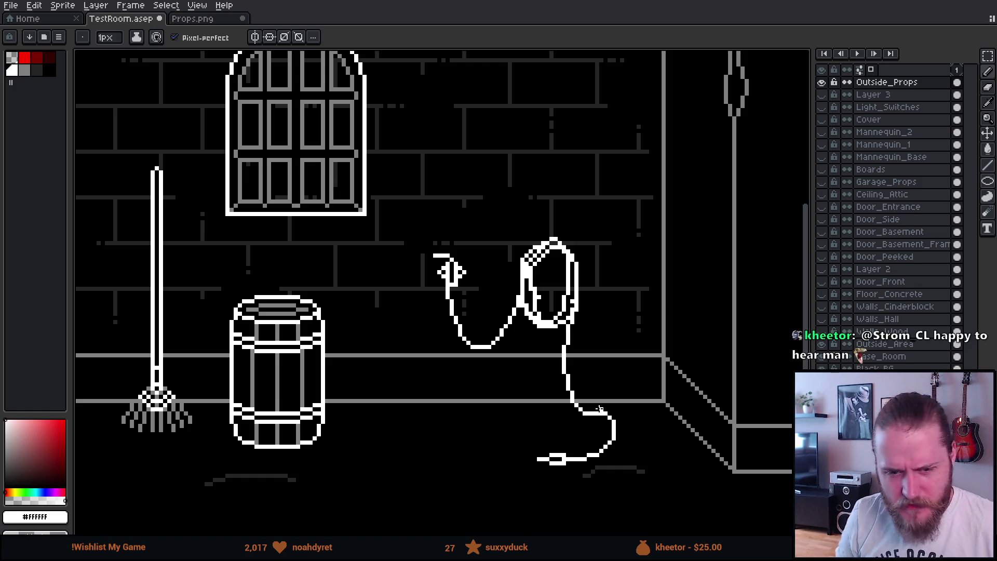
{"action": "scroll", "coordinate": [605, 345], "scroll_direction": "right", "scroll_amount": 2}
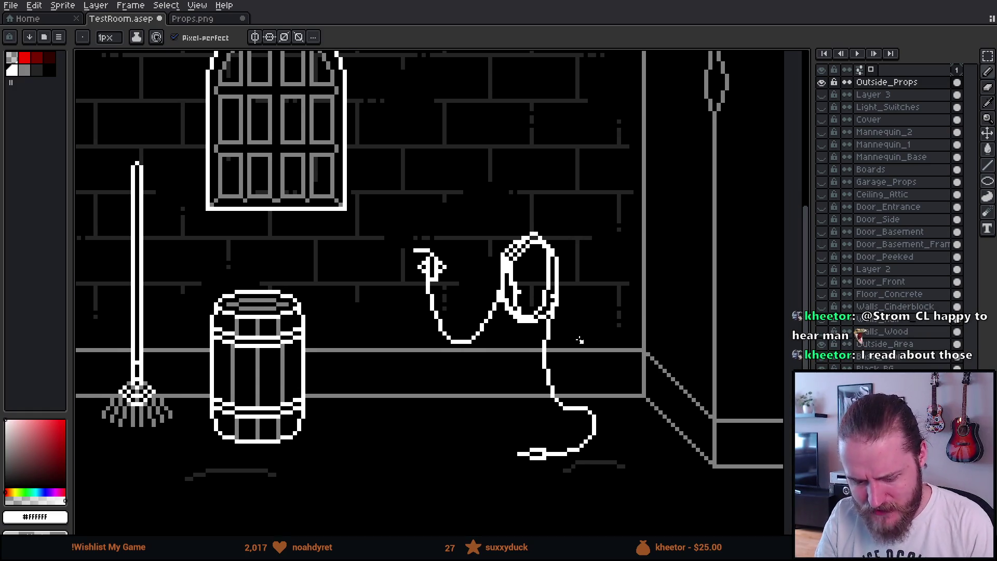
{"action": "scroll", "coordinate": [579, 339], "scroll_direction": "up", "scroll_amount": 4}
{"action": "scroll", "coordinate": [522, 373], "scroll_direction": "left", "scroll_amount": 2}
{"action": "key", "text": "e"}
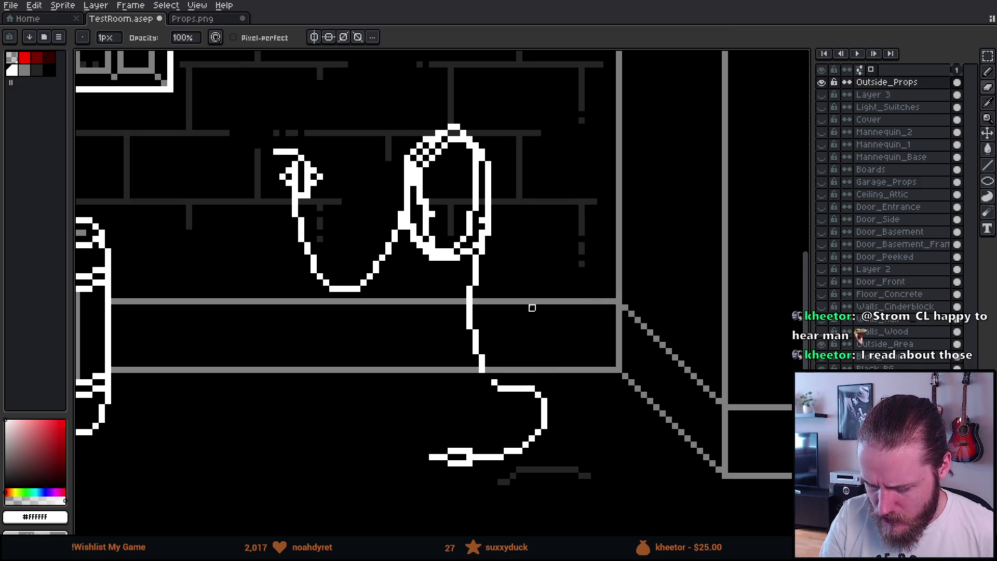
{"action": "key", "text": "plus"}
{"action": "key", "text": "plus"}
{"action": "key", "text": "plus"}
- Erase the whole coiled hose and its floor length with the 14px eraser
{"action": "mouse_move", "coordinate": [417, 464]}
{"action": "left_mouse_down"}
{"action": "mouse_move", "coordinate": [510, 352]}
{"action": "mouse_move", "coordinate": [489, 207]}
{"action": "mouse_move", "coordinate": [468, 156]}
{"action": "mouse_move", "coordinate": [359, 271]}
{"action": "mouse_move", "coordinate": [296, 256]}
{"action": "mouse_move", "coordinate": [298, 241]}
{"action": "mouse_move", "coordinate": [296, 263]}
{"action": "mouse_move", "coordinate": [344, 323]}
{"action": "left_mouse_up"}
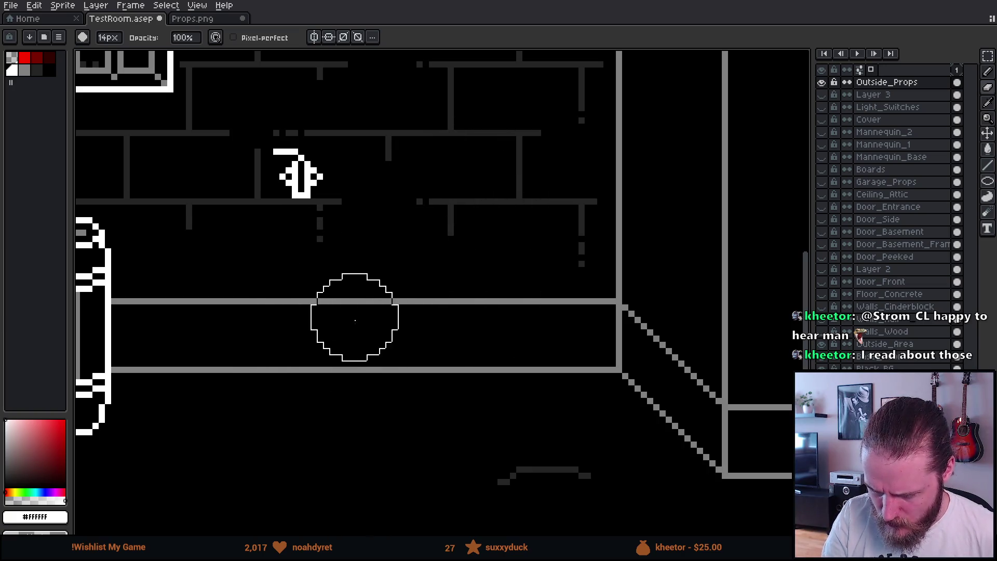
{"action": "key", "text": "b"}
{"action": "left_click_drag", "start_coordinate": [394, 301], "coordinate": [436, 386]}
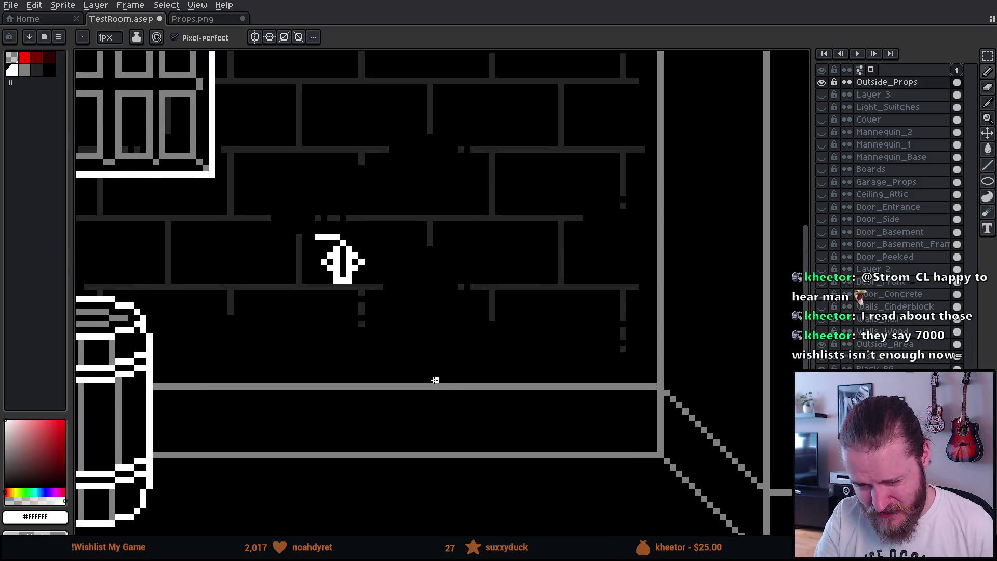
{"action": "scroll", "coordinate": [457, 367], "scroll_direction": "up", "scroll_amount": 4}
- Draw a short vertical white line on the wall right of the faucet
{"action": "mouse_move", "coordinate": [487, 349]}
{"action": "left_mouse_down"}
{"action": "mouse_move", "coordinate": [451, 414]}
{"action": "mouse_move", "coordinate": [470, 401]}
{"action": "left_mouse_up"}
{"action": "scroll", "coordinate": [473, 395], "scroll_direction": "down", "scroll_amount": 2}
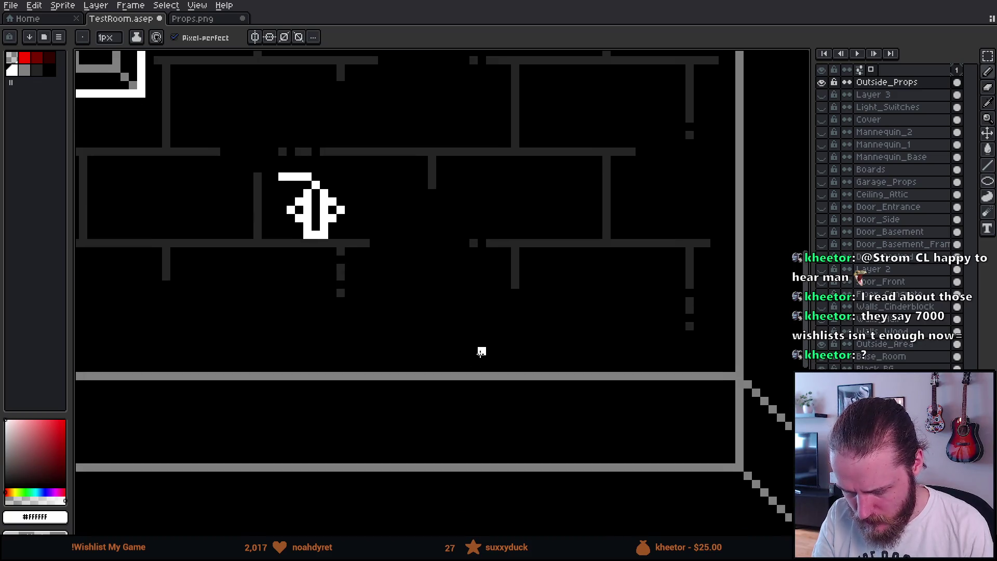
{"action": "left_click_drag", "start_coordinate": [472, 366], "coordinate": [474, 351]}
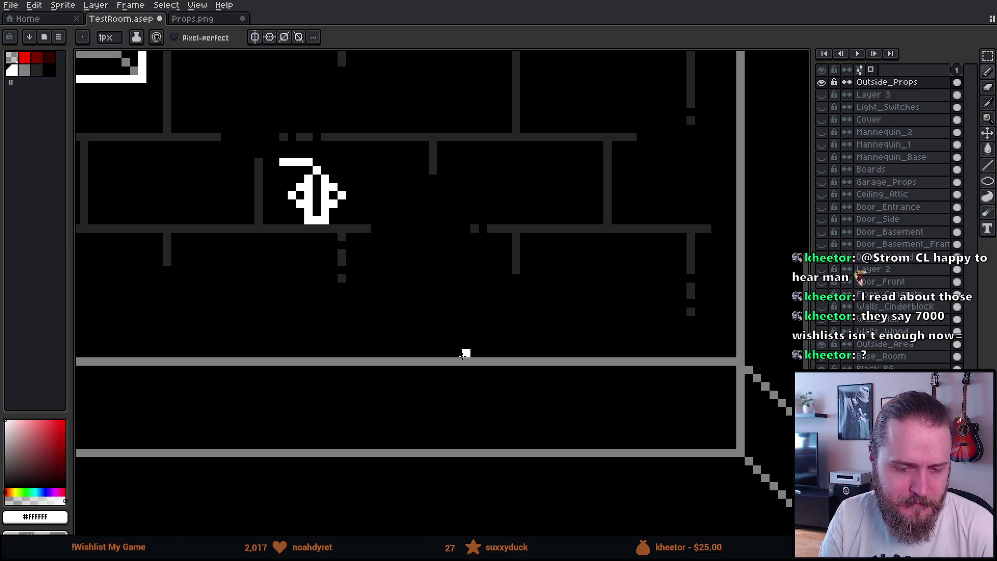
{"action": "mouse_move", "coordinate": [565, 385]}
{"action": "left_mouse_down"}
{"action": "mouse_move", "coordinate": [556, 416]}
{"action": "mouse_move", "coordinate": [548, 411]}
{"action": "left_mouse_up"}
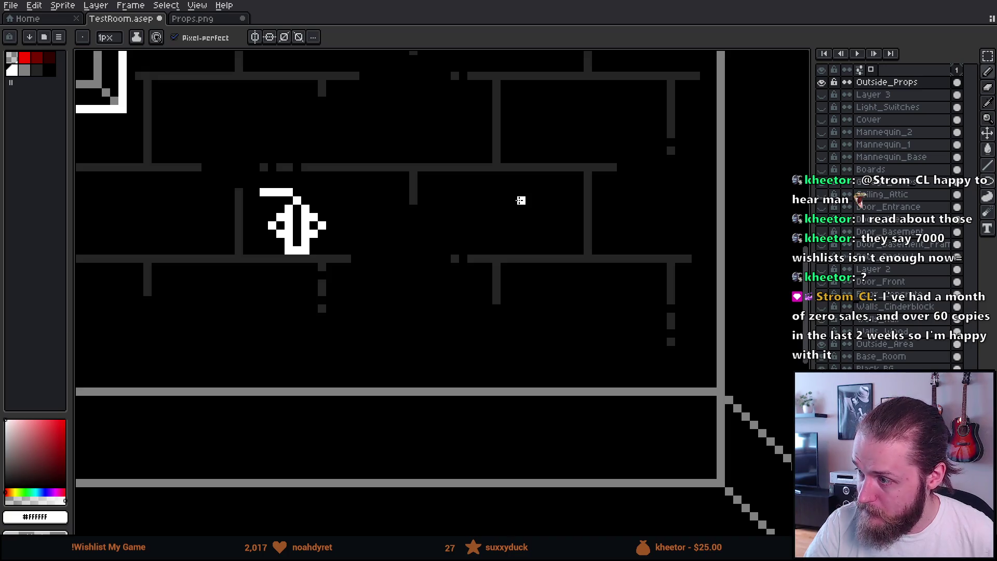
{"action": "left_click_drag", "start_coordinate": [522, 143], "coordinate": [522, 174]}
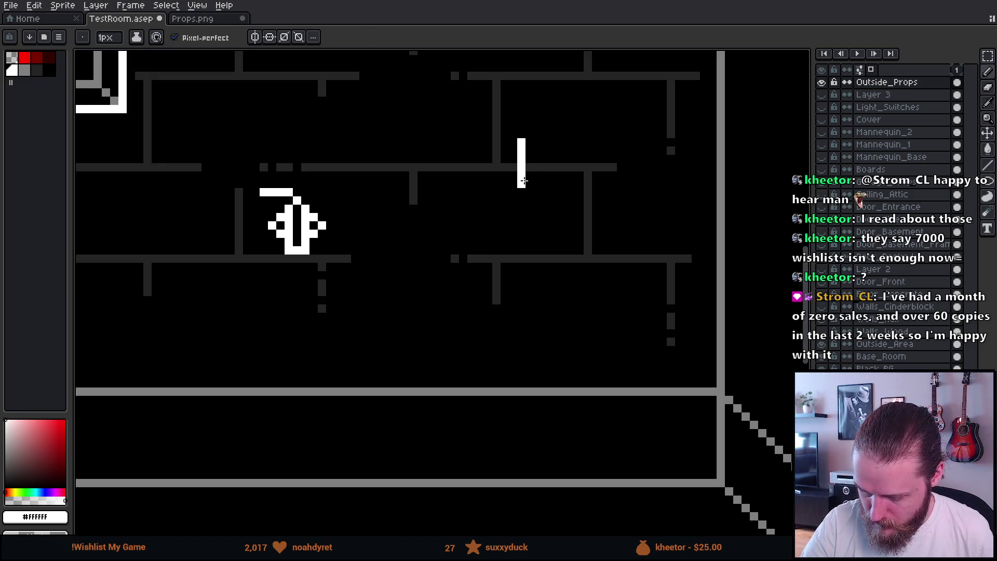
- Undo the stray line and draw two concentric ellipse rings right of the faucet
{"action": "key", "text": "ctrl+z"}
{"action": "key", "text": "e"}
{"action": "key", "text": "u"}
{"action": "mouse_move", "coordinate": [470, 182]}
{"action": "left_mouse_down"}
{"action": "mouse_move", "coordinate": [539, 231]}
{"action": "mouse_move", "coordinate": [550, 262]}
{"action": "mouse_move", "coordinate": [595, 265]}
{"action": "mouse_move", "coordinate": [618, 297]}
{"action": "left_mouse_up"}
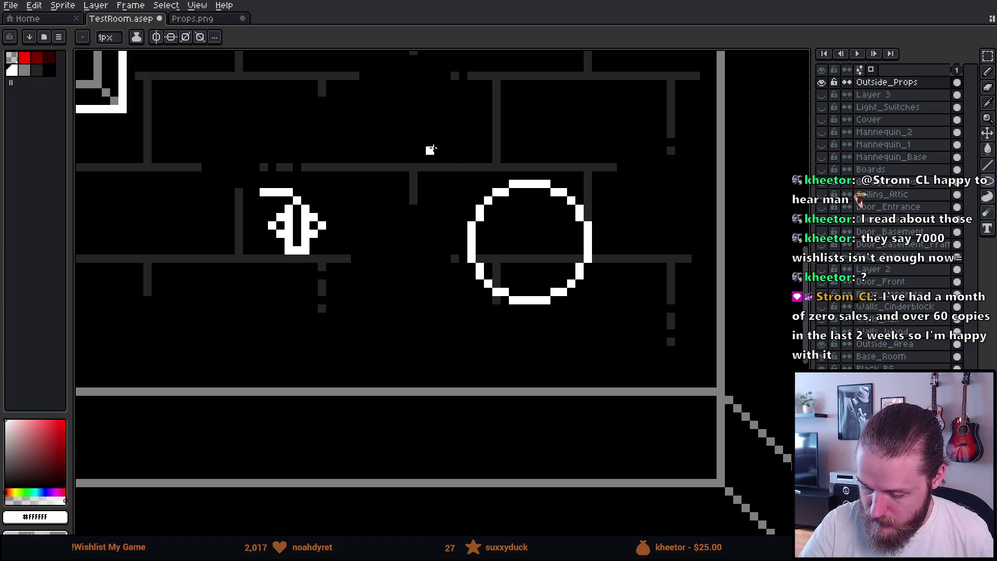
{"action": "left_click_drag", "start_coordinate": [437, 133], "coordinate": [632, 316]}
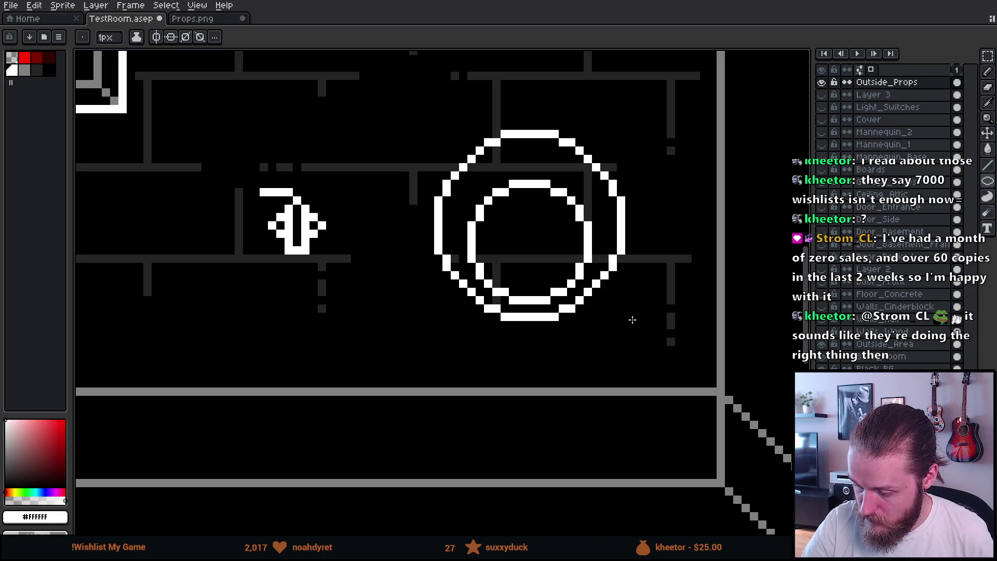
- Erase the rings' bottoms with a 1px eraser and shape the curled ends
{"action": "key", "text": "b"}
{"action": "key", "text": "minus"}
{"action": "key", "text": "minus"}
{"action": "key", "text": "minus"}
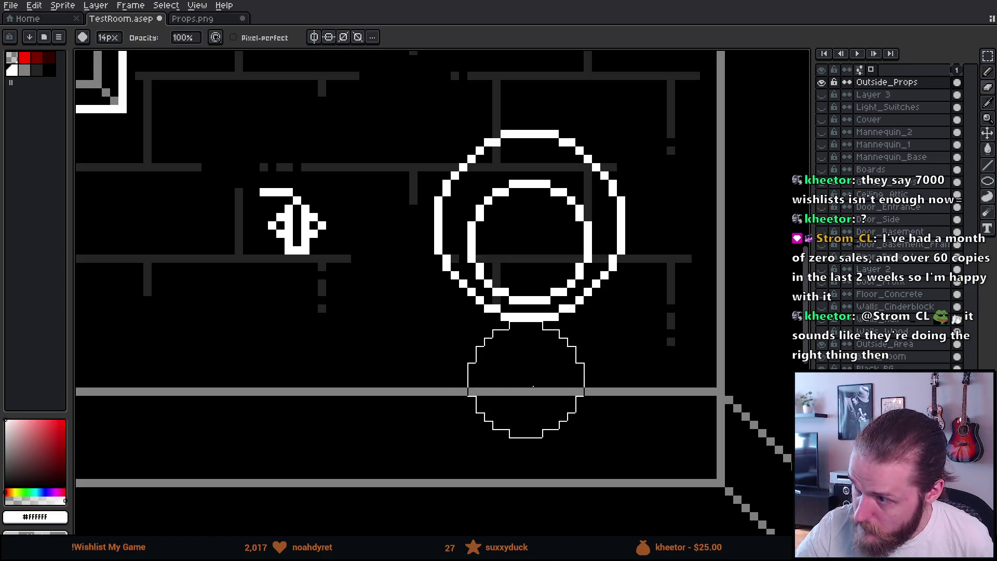
{"action": "mouse_move", "coordinate": [525, 318]}
{"action": "left_mouse_down"}
{"action": "mouse_move", "coordinate": [512, 291]}
{"action": "mouse_move", "coordinate": [494, 296]}
{"action": "mouse_move", "coordinate": [488, 317]}
{"action": "mouse_move", "coordinate": [536, 328]}
{"action": "mouse_move", "coordinate": [562, 300]}
{"action": "mouse_move", "coordinate": [563, 317]}
{"action": "left_mouse_up"}
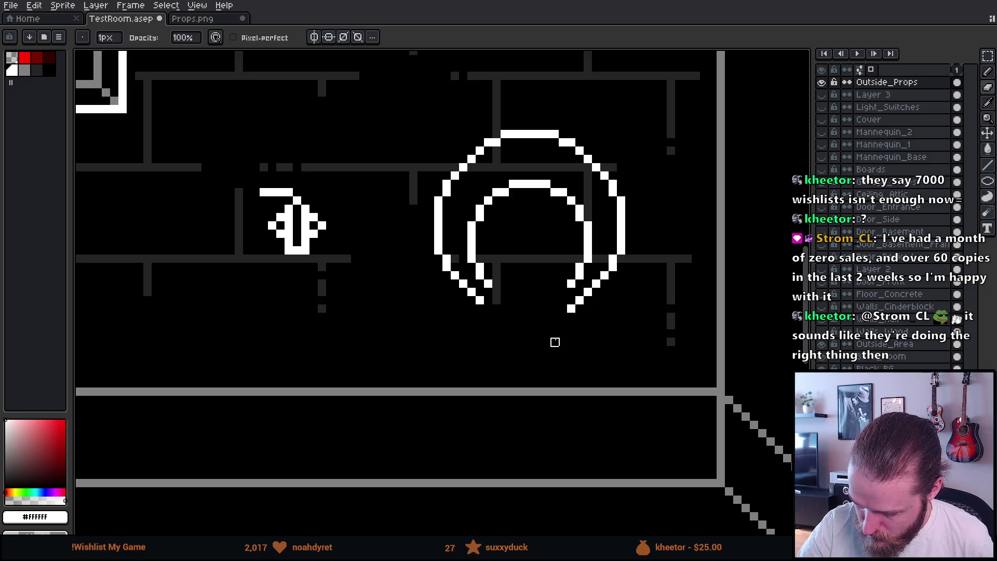
{"action": "left_click", "coordinate": [571, 308]}
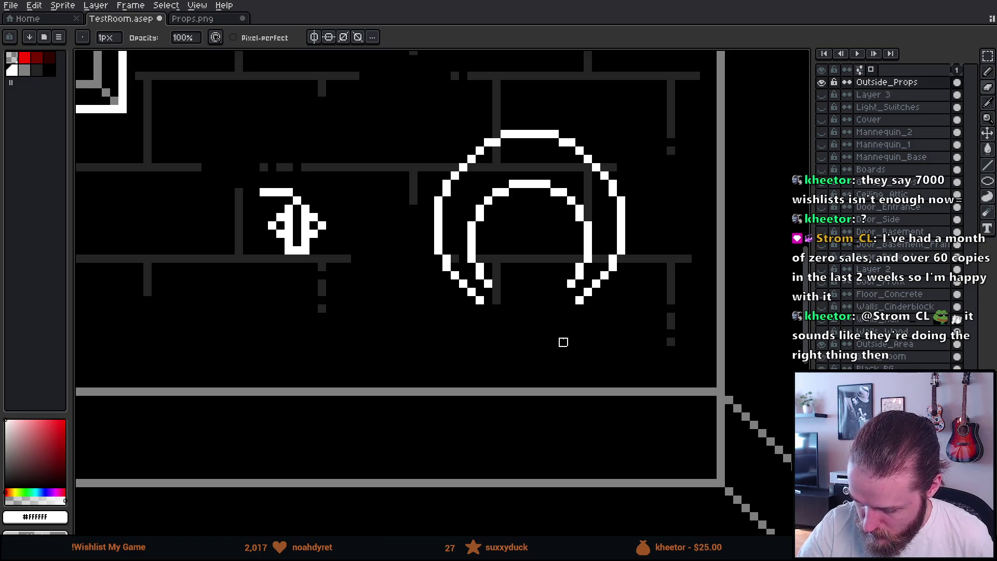
{"action": "left_click", "coordinate": [580, 300]}
{"action": "key", "text": "b"}
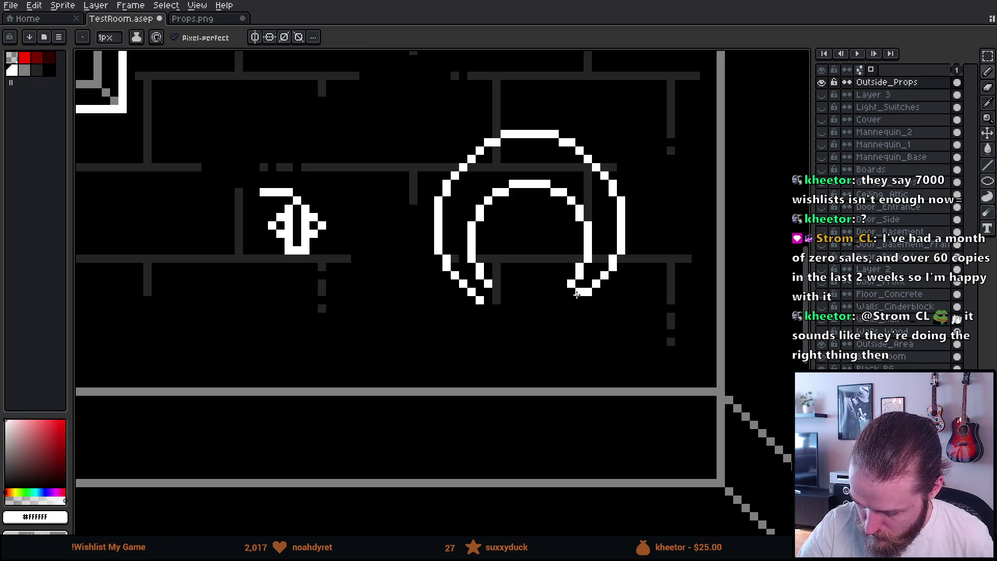
{"action": "left_click", "coordinate": [481, 291]}
{"action": "right_click", "coordinate": [475, 300]}
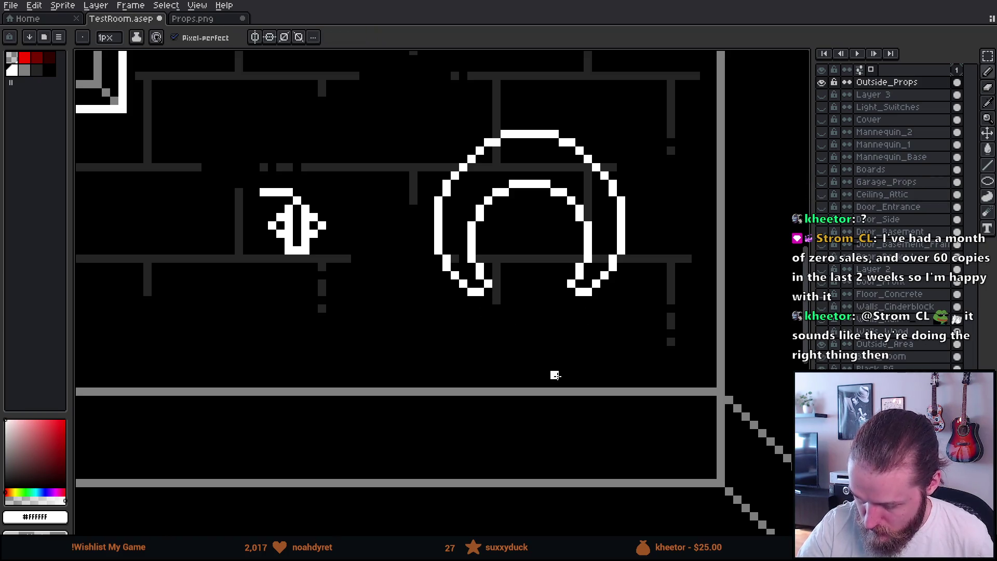
{"action": "scroll", "coordinate": [547, 365], "scroll_direction": "down", "scroll_amount": 5}
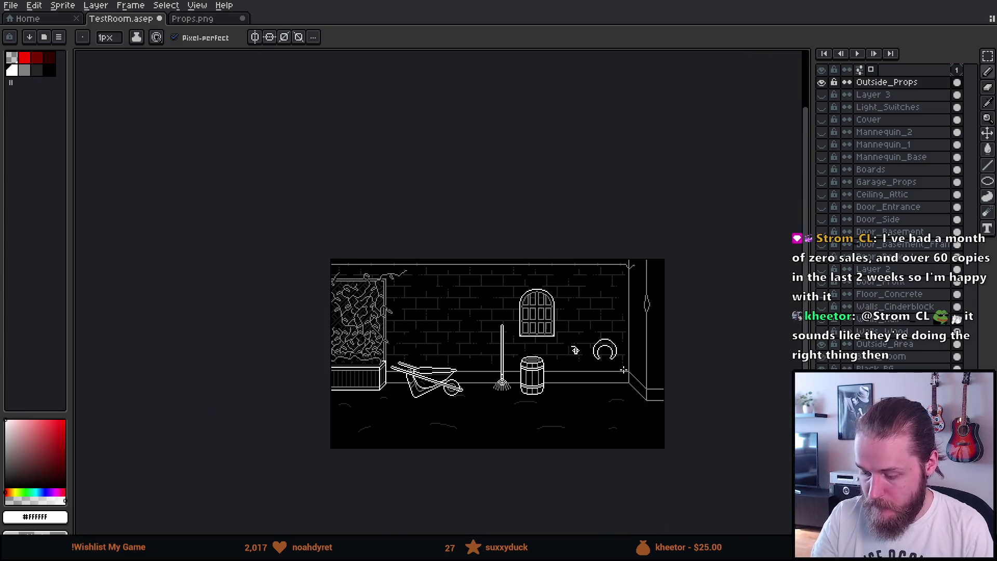
- Draw a vertical hanger line joining the tops of both rings
{"action": "scroll", "coordinate": [612, 345], "scroll_direction": "up", "scroll_amount": 5}
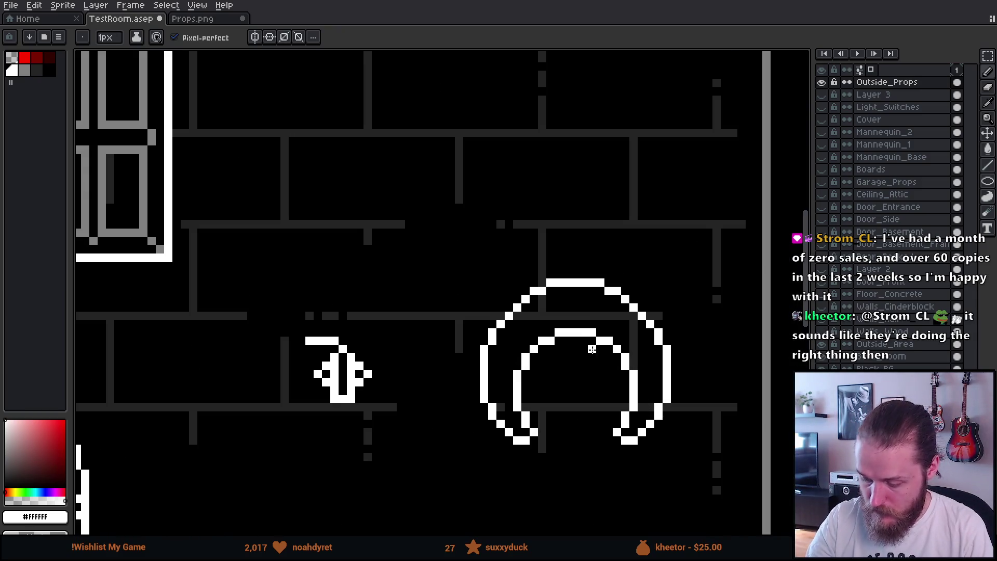
{"action": "left_click_drag", "start_coordinate": [575, 324], "coordinate": [575, 288]}
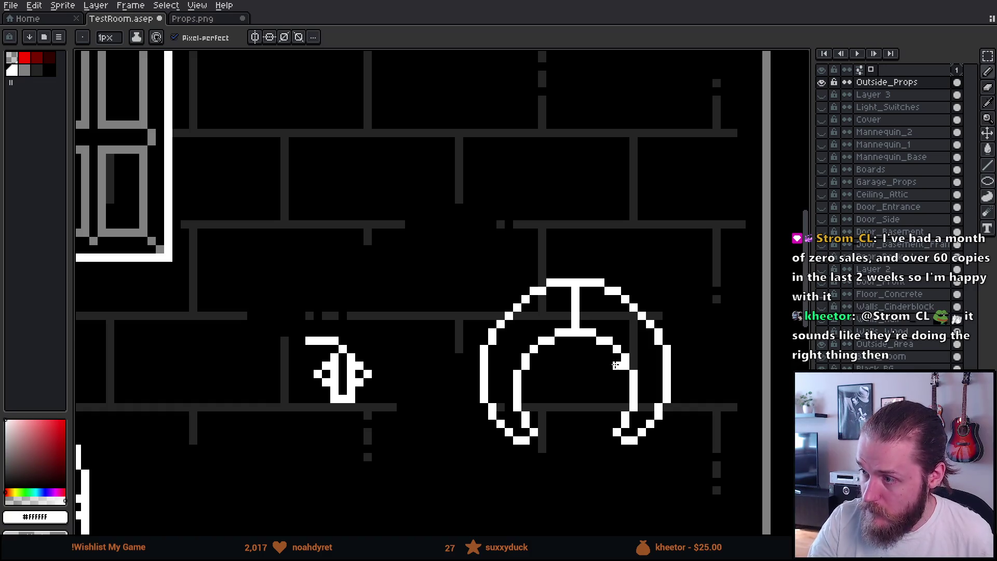
{"action": "mouse_move", "coordinate": [661, 397]}
{"action": "left_mouse_down"}
{"action": "mouse_move", "coordinate": [615, 373]}
{"action": "mouse_move", "coordinate": [602, 351]}
{"action": "mouse_move", "coordinate": [634, 291]}
{"action": "left_mouse_up"}
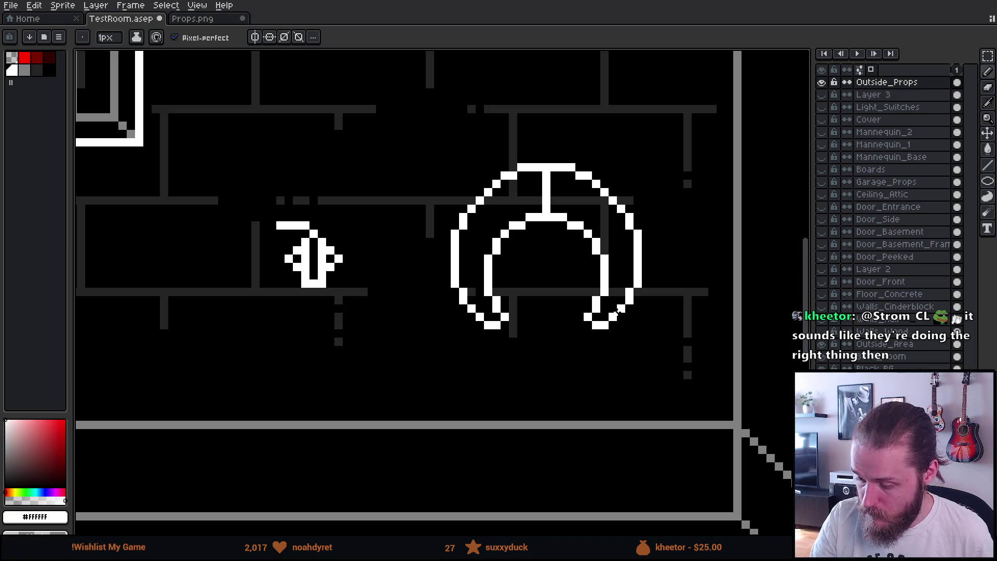
{"action": "left_click_drag", "start_coordinate": [600, 357], "coordinate": [635, 331]}
{"action": "left_click_drag", "start_coordinate": [636, 379], "coordinate": [633, 357]}
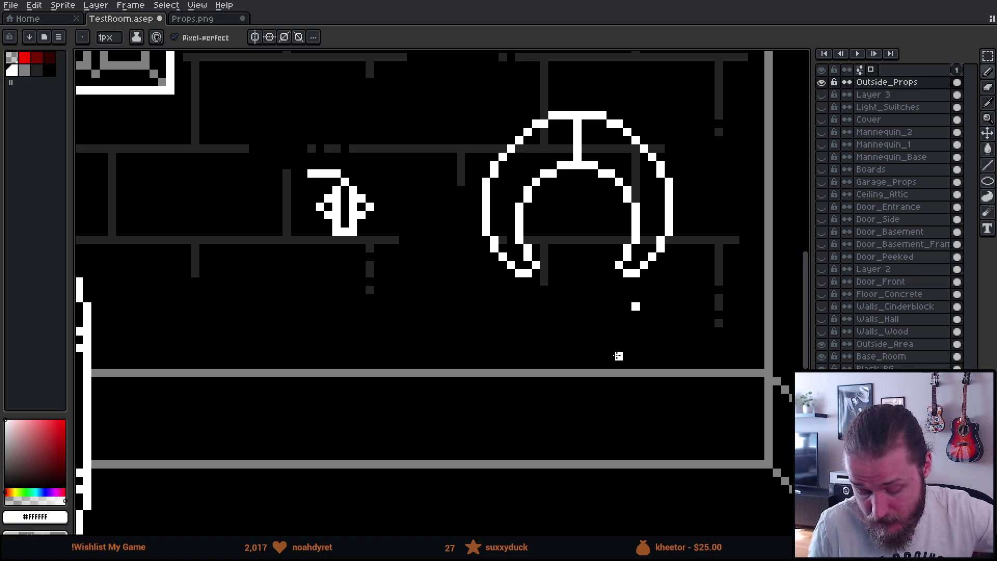
- Add single white pixels at the tips of the left and right curls
{"action": "left_click_drag", "start_coordinate": [618, 340], "coordinate": [603, 349]}
{"action": "key", "text": "e"}
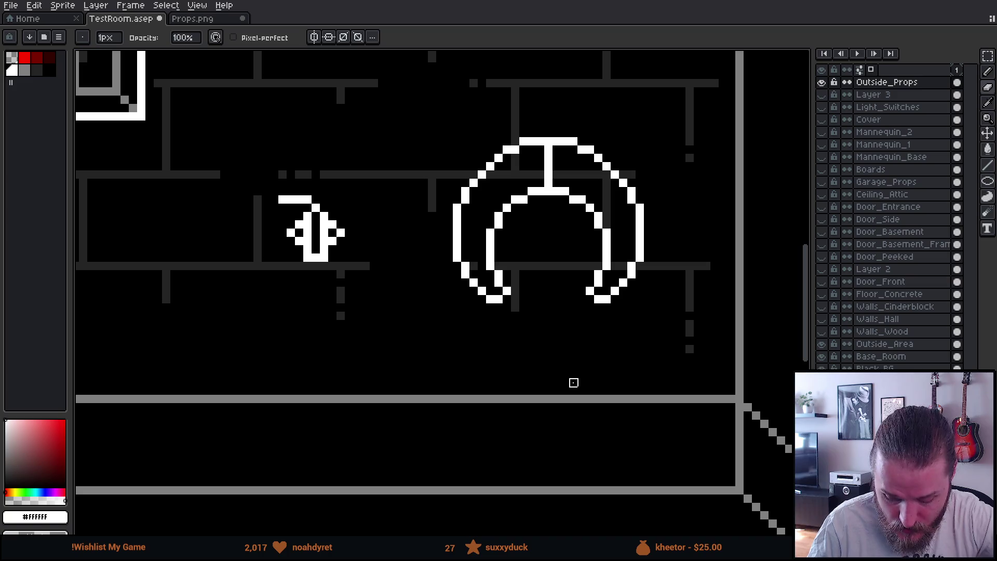
{"action": "key", "text": "b"}
{"action": "left_click", "coordinate": [505, 299]}
{"action": "left_click", "coordinate": [592, 299]}
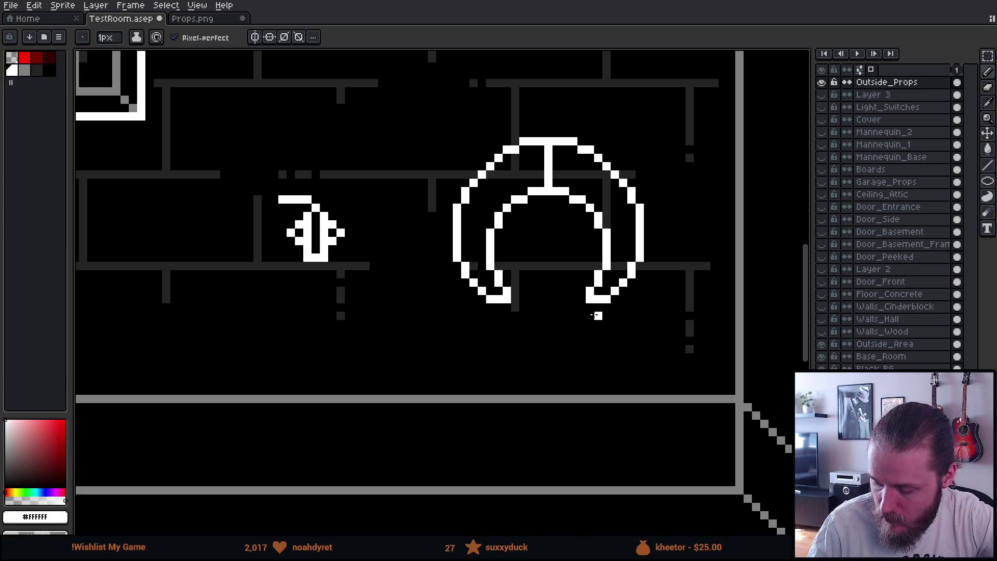
{"action": "mouse_move", "coordinate": [664, 431]}
{"action": "left_mouse_down"}
{"action": "mouse_move", "coordinate": [634, 443]}
{"action": "mouse_move", "coordinate": [589, 394]}
{"action": "mouse_move", "coordinate": [594, 439]}
{"action": "left_mouse_up"}
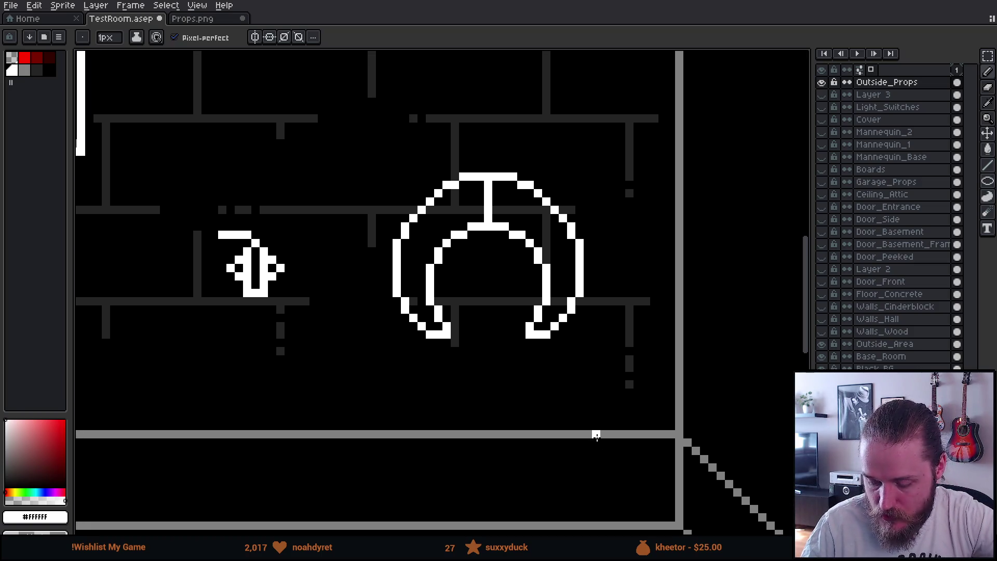
{"action": "left_click", "coordinate": [28, 60]}
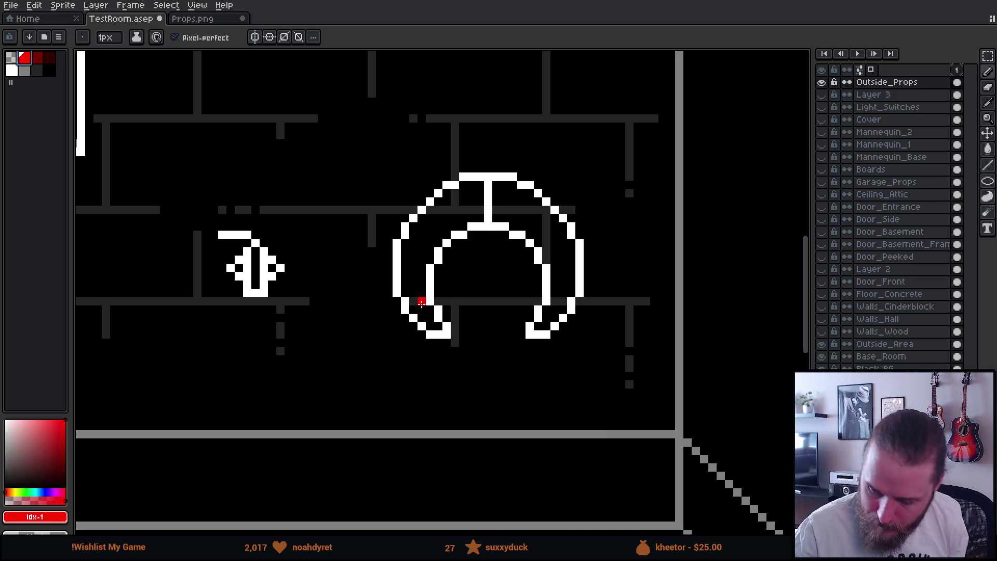
- Paint a red stripe up the coil's left side between the two rings
{"action": "left_click", "coordinate": [430, 318]}
{"action": "left_click", "coordinate": [422, 310]}
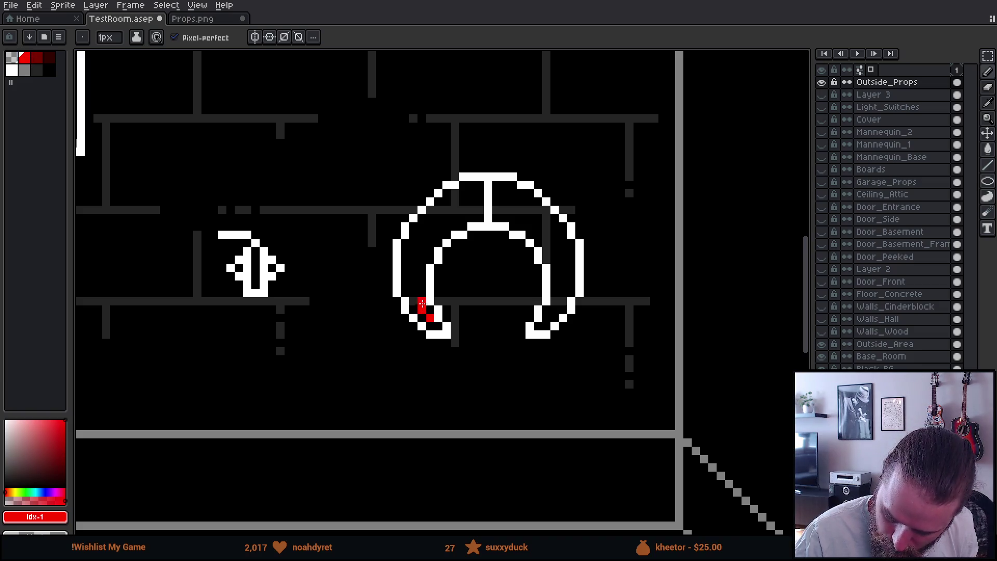
{"action": "left_click", "coordinate": [422, 301]}
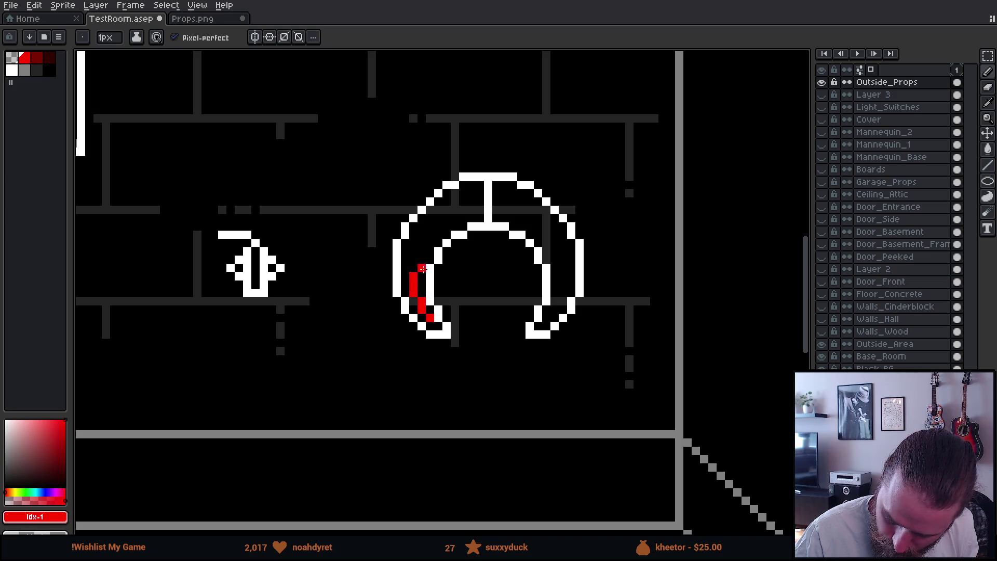
{"action": "left_click", "coordinate": [422, 293]}
{"action": "key", "text": "ctrl+z"}
{"action": "key", "text": "ctrl+z"}
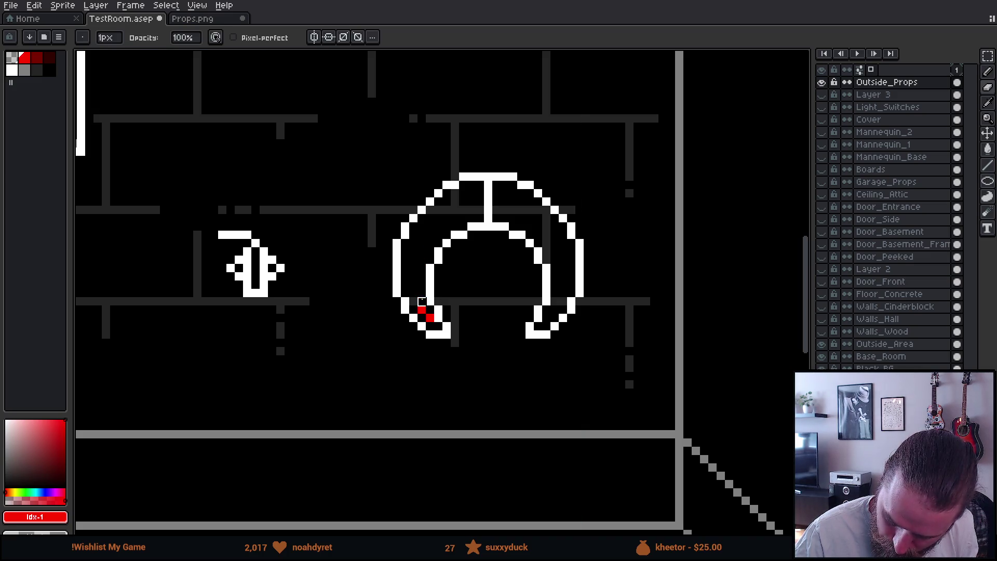
{"action": "mouse_move", "coordinate": [414, 293]}
{"action": "left_mouse_down"}
{"action": "mouse_move", "coordinate": [414, 268]}
{"action": "mouse_move", "coordinate": [454, 218]}
{"action": "mouse_move", "coordinate": [474, 209]}
{"action": "mouse_move", "coordinate": [540, 215]}
{"action": "mouse_move", "coordinate": [533, 227]}
{"action": "mouse_move", "coordinate": [563, 269]}
{"action": "mouse_move", "coordinate": [563, 293]}
{"action": "mouse_move", "coordinate": [546, 318]}
{"action": "left_mouse_up"}
- Add red stripe pixels along the coil's upper arc and its lower-left end
{"action": "mouse_move", "coordinate": [627, 302]}
{"action": "left_mouse_down"}
{"action": "mouse_move", "coordinate": [581, 359]}
{"action": "mouse_move", "coordinate": [609, 314]}
{"action": "mouse_move", "coordinate": [621, 313]}
{"action": "left_mouse_up"}
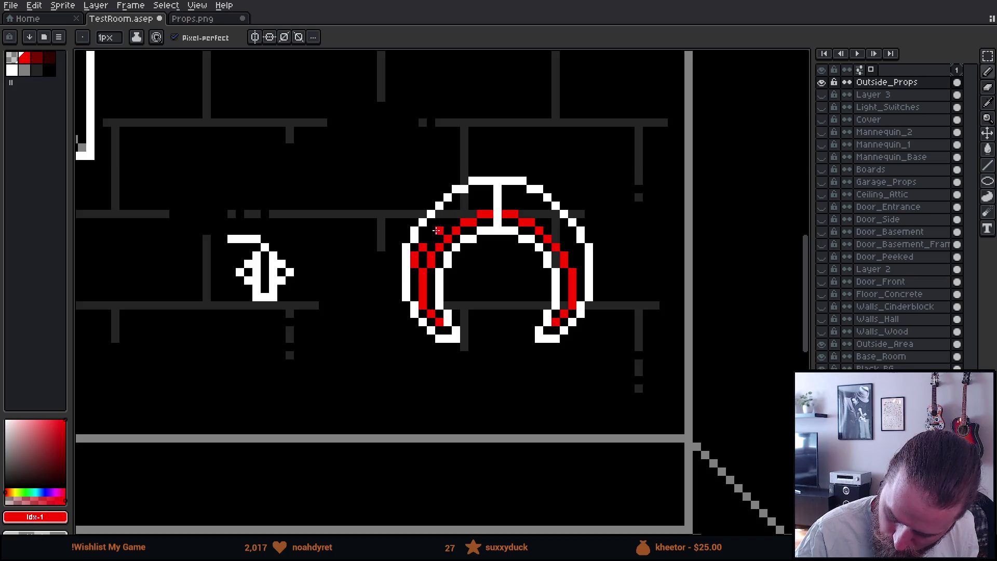
{"action": "left_click_drag", "start_coordinate": [433, 236], "coordinate": [464, 207]}
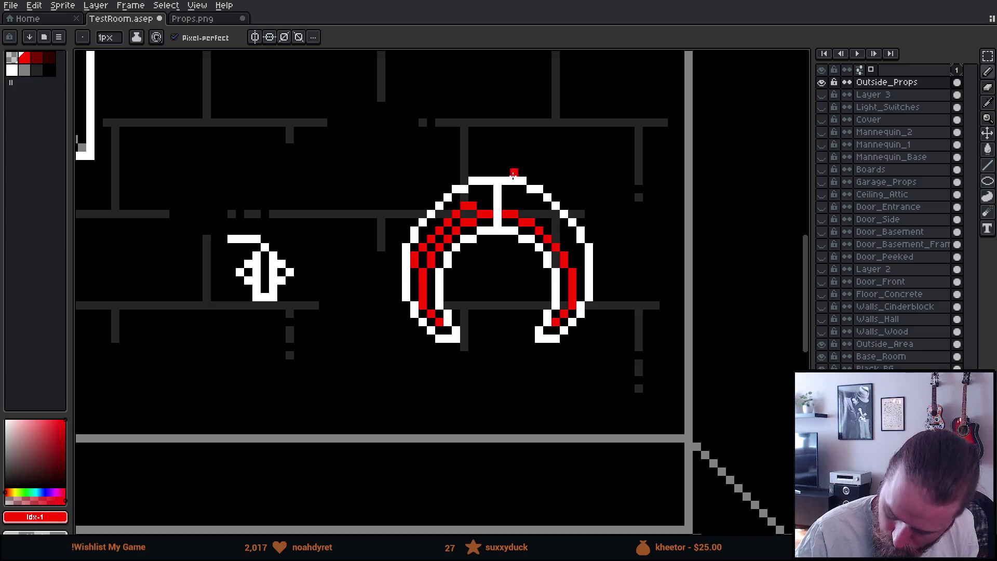
{"action": "left_click", "coordinate": [485, 197]}
{"action": "left_click", "coordinate": [510, 198]}
{"action": "left_click", "coordinate": [540, 206]}
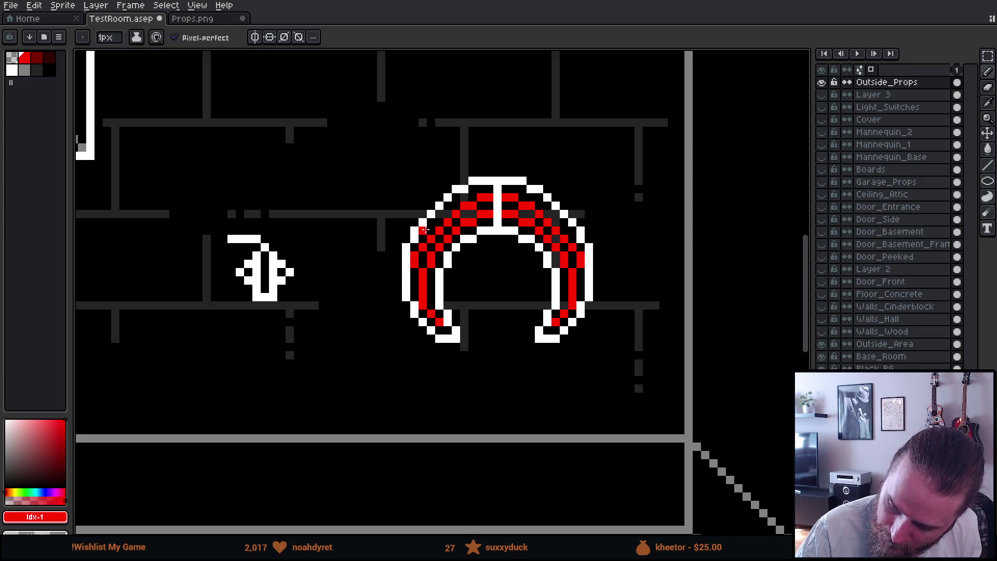
{"action": "mouse_move", "coordinate": [600, 413]}
{"action": "left_mouse_down"}
{"action": "mouse_move", "coordinate": [656, 341]}
{"action": "mouse_move", "coordinate": [638, 394]}
{"action": "left_mouse_up"}
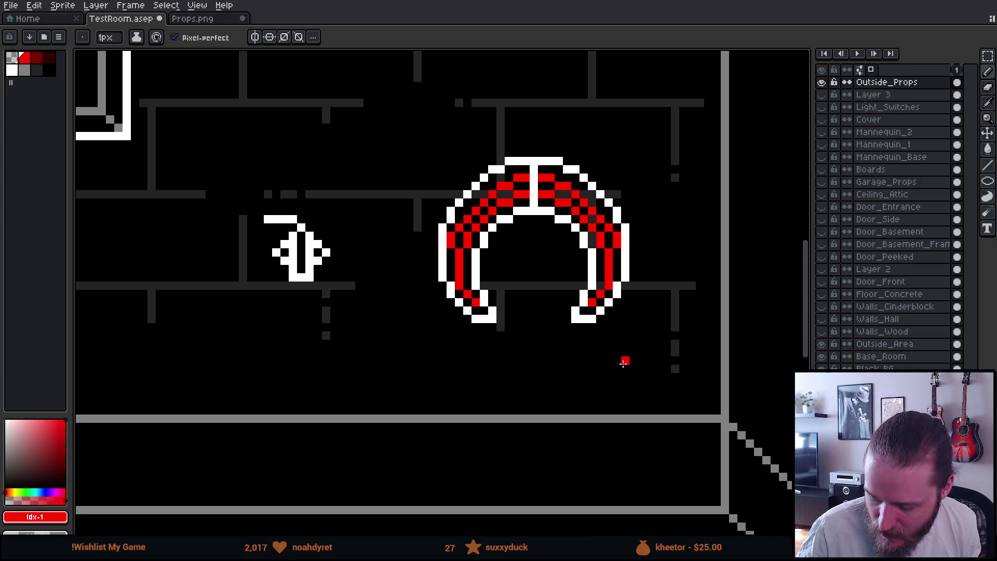
{"action": "left_click_drag", "start_coordinate": [575, 394], "coordinate": [618, 357]}
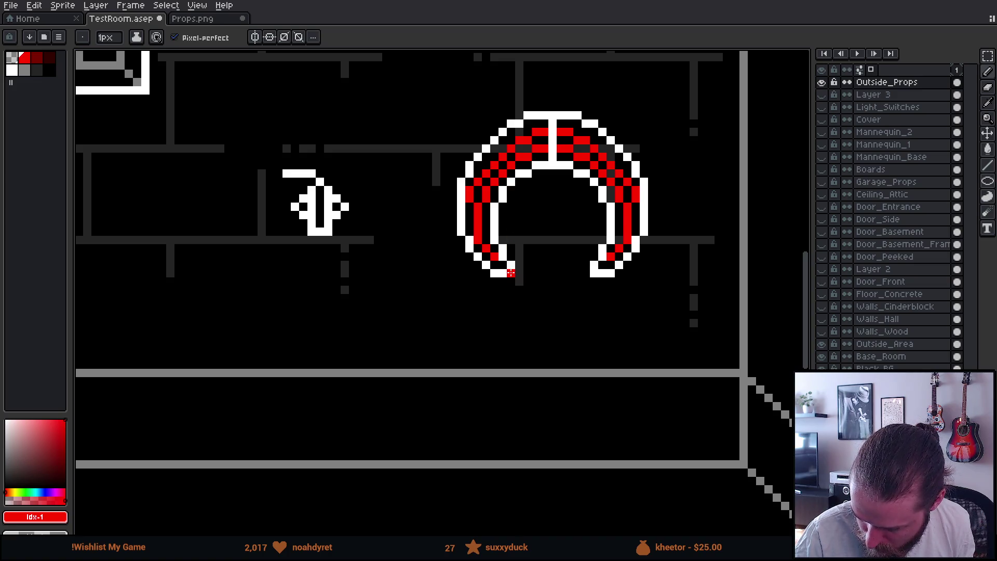
{"action": "mouse_move", "coordinate": [526, 282]}
{"action": "left_mouse_down"}
{"action": "mouse_move", "coordinate": [569, 291]}
{"action": "mouse_move", "coordinate": [557, 290]}
{"action": "left_mouse_up"}
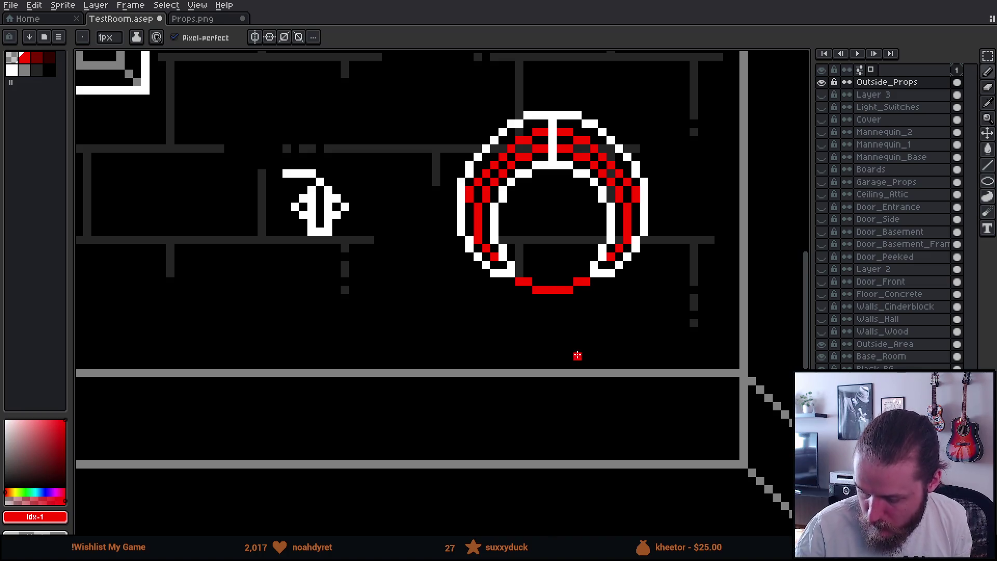
- Draw a red bottom edge, diagonal strands and a hanging lower loop beneath the coil rings
{"action": "left_click", "coordinate": [502, 281]}
{"action": "mouse_move", "coordinate": [511, 288]}
{"action": "left_mouse_down"}
{"action": "mouse_move", "coordinate": [570, 306]}
{"action": "mouse_move", "coordinate": [607, 271]}
{"action": "left_mouse_up"}
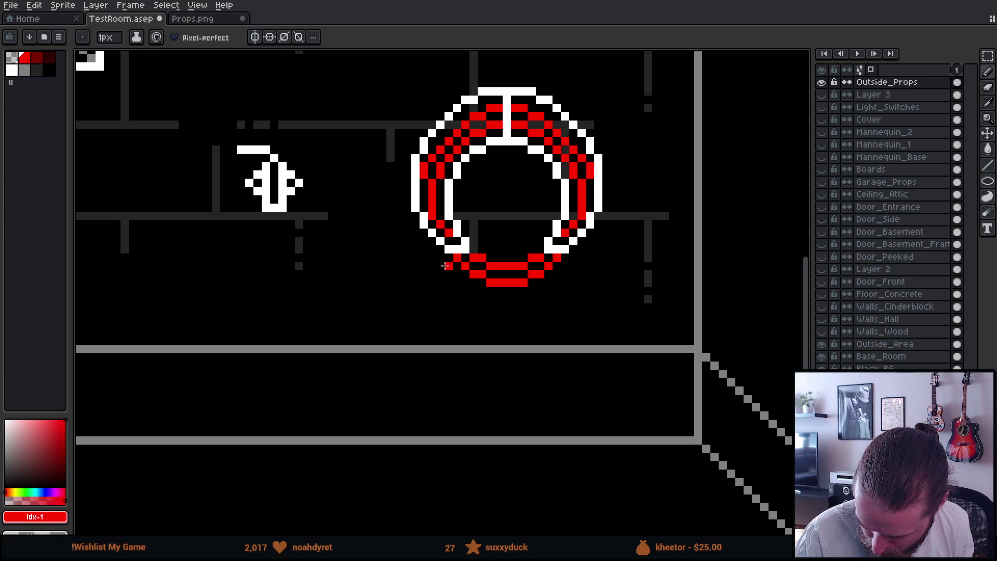
{"action": "left_click_drag", "start_coordinate": [440, 256], "coordinate": [450, 269]}
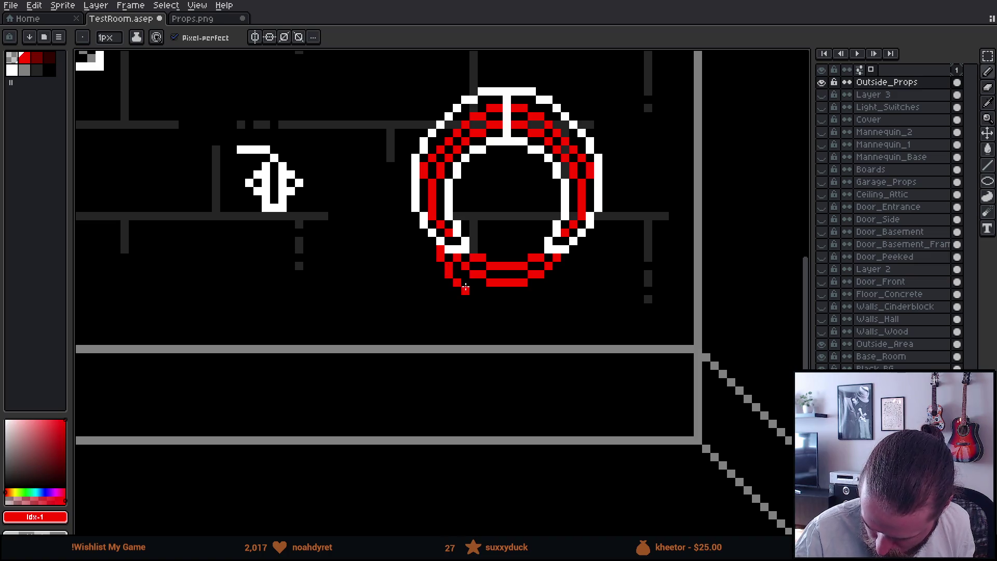
{"action": "mouse_move", "coordinate": [465, 293]}
{"action": "left_mouse_down"}
{"action": "mouse_move", "coordinate": [484, 310]}
{"action": "mouse_move", "coordinate": [517, 313]}
{"action": "mouse_move", "coordinate": [574, 256]}
{"action": "left_mouse_up"}
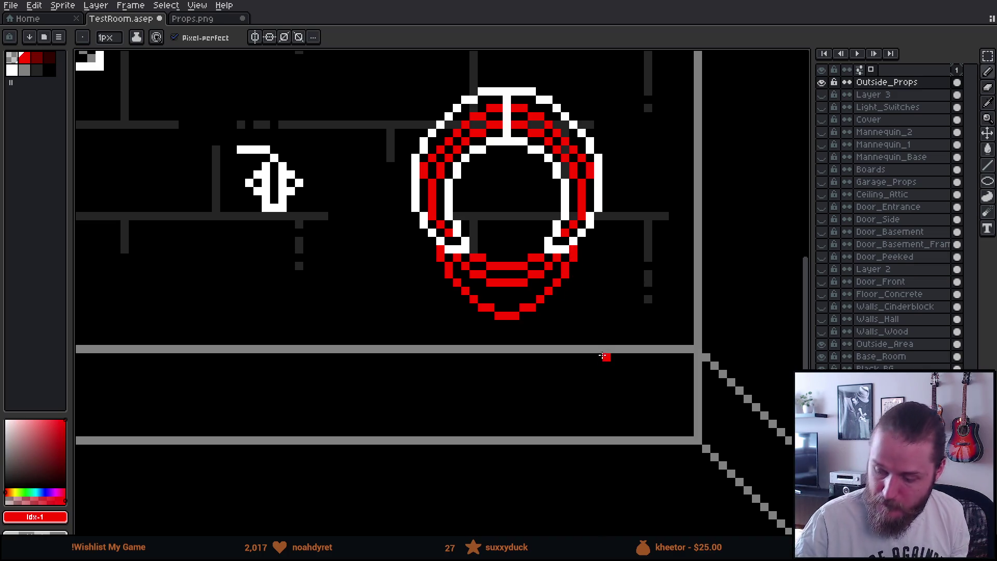
{"action": "left_click_drag", "start_coordinate": [424, 231], "coordinate": [424, 256]}
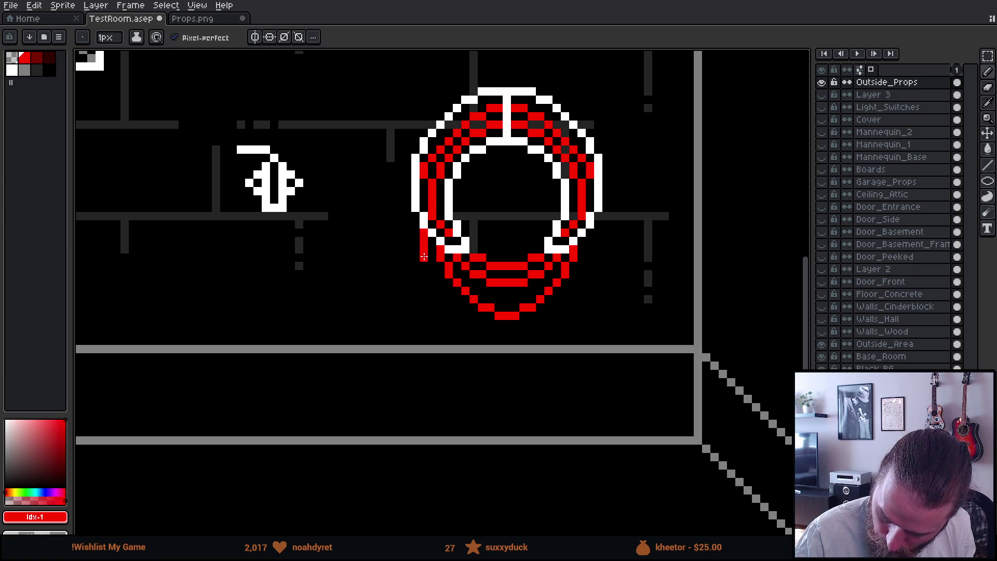
{"action": "left_click", "coordinate": [472, 318], "text": "shift"}
{"action": "mouse_move", "coordinate": [484, 325]}
{"action": "left_mouse_down"}
{"action": "mouse_move", "coordinate": [535, 324]}
{"action": "mouse_move", "coordinate": [576, 284]}
{"action": "mouse_move", "coordinate": [590, 251]}
{"action": "left_mouse_up"}
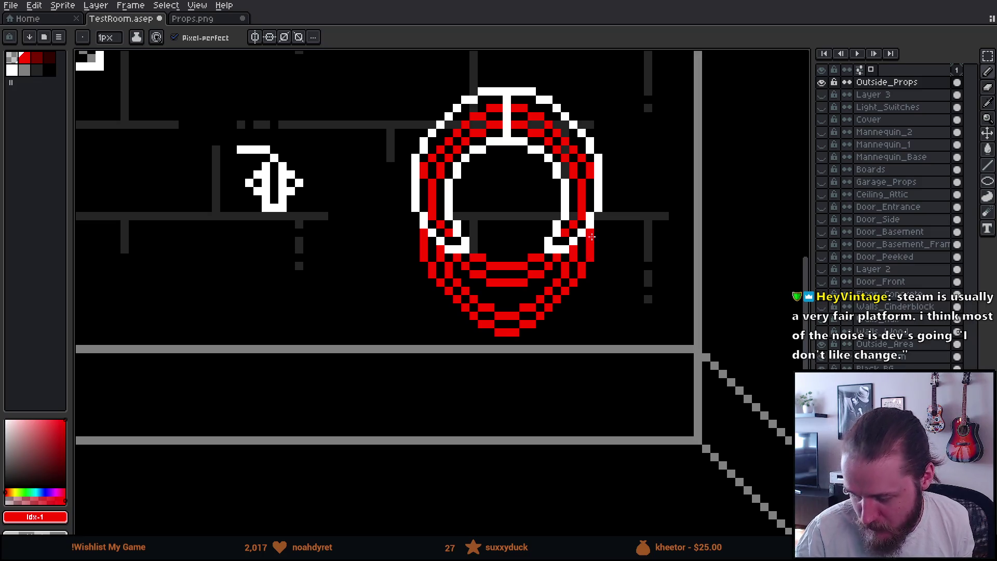
{"action": "scroll", "coordinate": [649, 360], "scroll_direction": "down", "scroll_amount": 1}
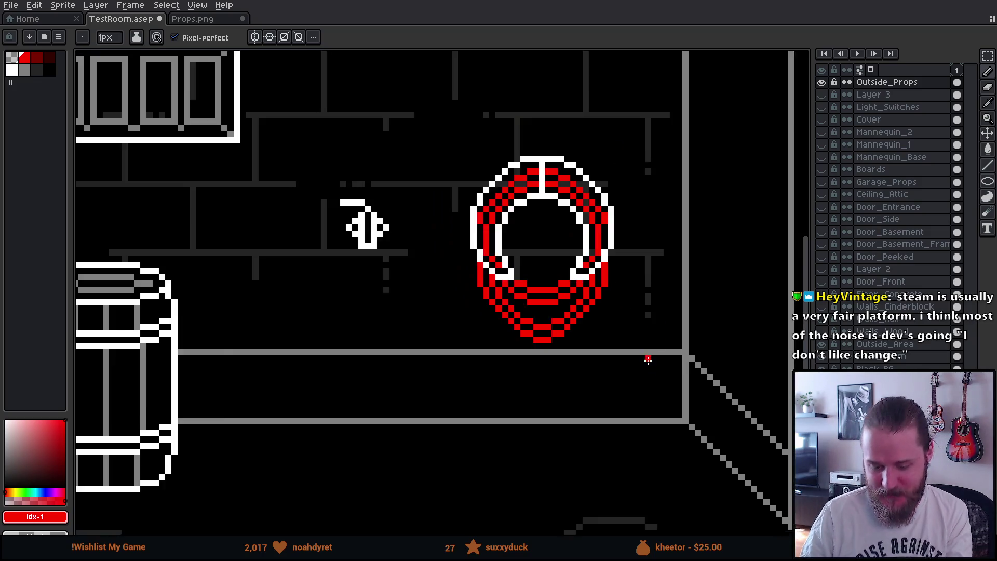
- Try red hose strands dropping from the coil to the floor, undoing each attempt
{"action": "scroll", "coordinate": [649, 359], "scroll_direction": "down", "scroll_amount": 3}
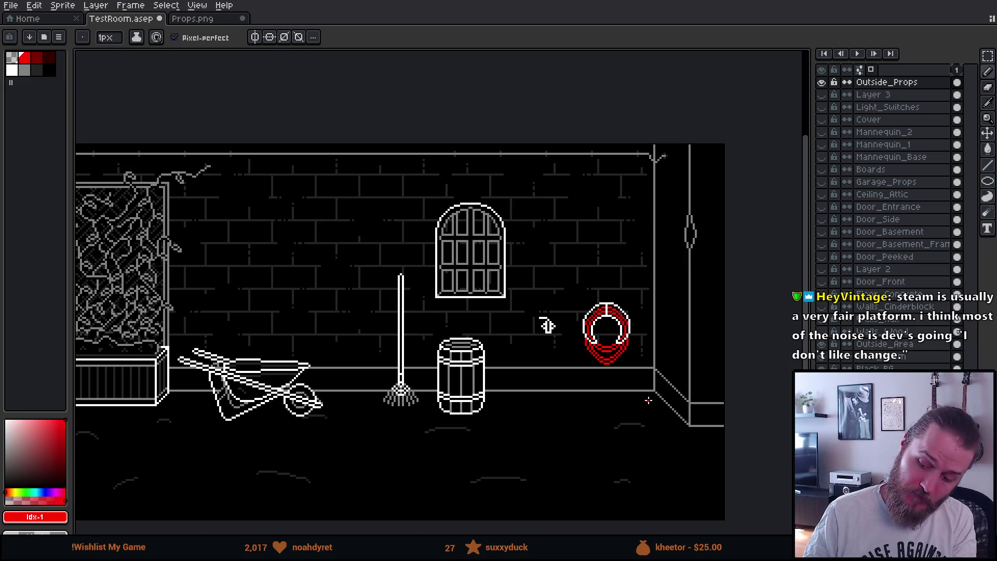
{"action": "scroll", "coordinate": [622, 396], "scroll_direction": "up", "scroll_amount": 4}
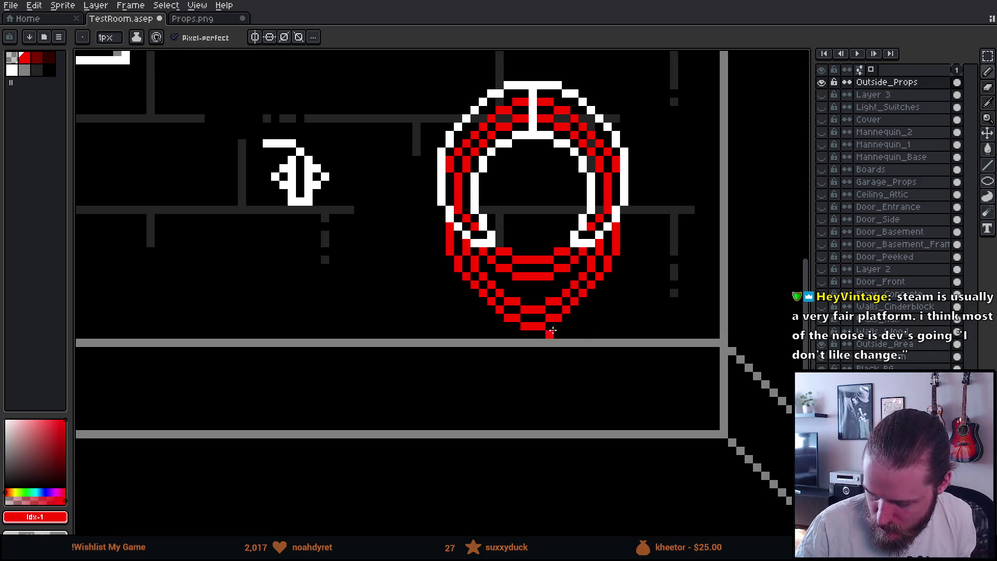
{"action": "mouse_move", "coordinate": [449, 315]}
{"action": "left_mouse_down"}
{"action": "mouse_move", "coordinate": [472, 427]}
{"action": "mouse_move", "coordinate": [552, 453]}
{"action": "left_mouse_up"}
{"action": "key", "text": "ctrl+z"}
{"action": "mouse_move", "coordinate": [450, 315]}
{"action": "left_mouse_down"}
{"action": "mouse_move", "coordinate": [490, 409]}
{"action": "mouse_move", "coordinate": [653, 256]}
{"action": "left_mouse_up"}
{"action": "key", "text": "ctrl+z"}
{"action": "left_click_drag", "start_coordinate": [441, 324], "coordinate": [444, 451]}
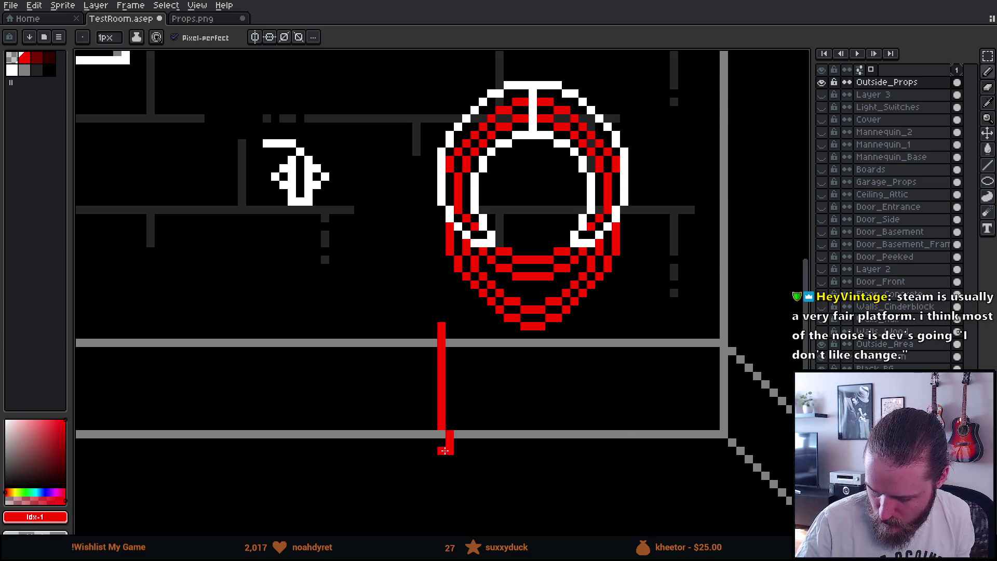
{"action": "left_click_drag", "start_coordinate": [631, 335], "coordinate": [623, 459]}
{"action": "mouse_move", "coordinate": [466, 460]}
{"action": "left_mouse_down"}
{"action": "mouse_move", "coordinate": [475, 470]}
{"action": "mouse_move", "coordinate": [643, 498]}
{"action": "left_mouse_up"}
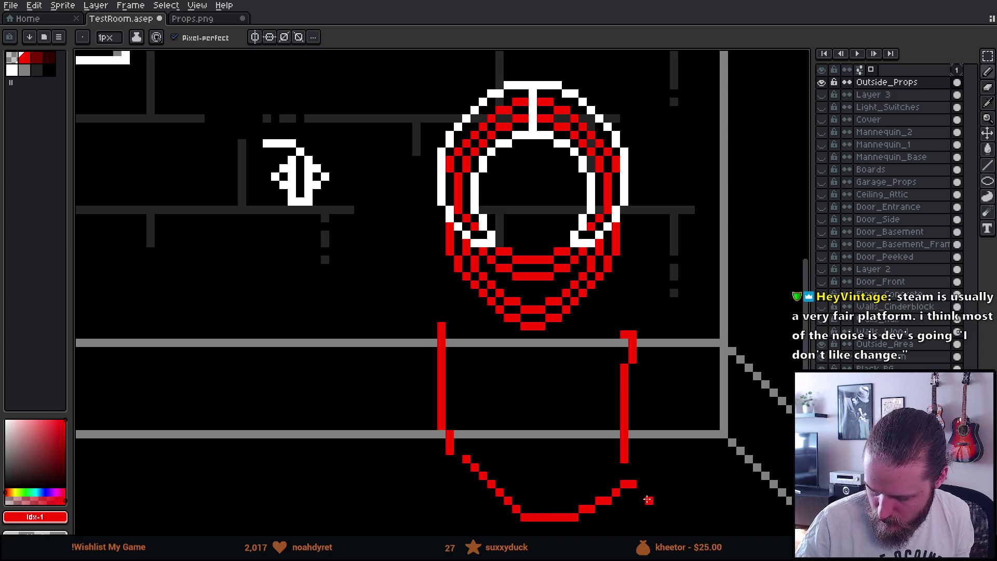
{"action": "key", "text": "ctrl+z"}
{"action": "key", "text": "ctrl+z"}
{"action": "key", "text": "ctrl+z"}
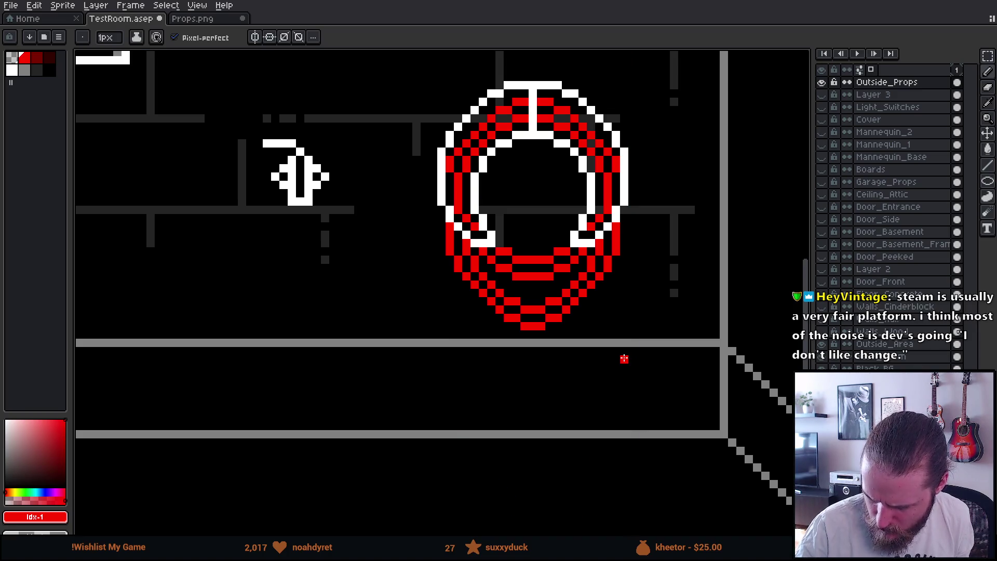
- Erase red pixels at the ring's lower-left and extend the left hose columns downward
{"action": "key", "text": "e"}
{"action": "mouse_move", "coordinate": [457, 264]}
{"action": "left_mouse_down"}
{"action": "mouse_move", "coordinate": [465, 254]}
{"action": "mouse_move", "coordinate": [508, 318]}
{"action": "mouse_move", "coordinate": [540, 327]}
{"action": "mouse_move", "coordinate": [591, 293]}
{"action": "mouse_move", "coordinate": [590, 260]}
{"action": "mouse_move", "coordinate": [607, 275]}
{"action": "mouse_move", "coordinate": [600, 264]}
{"action": "left_mouse_up"}
{"action": "key", "text": "b"}
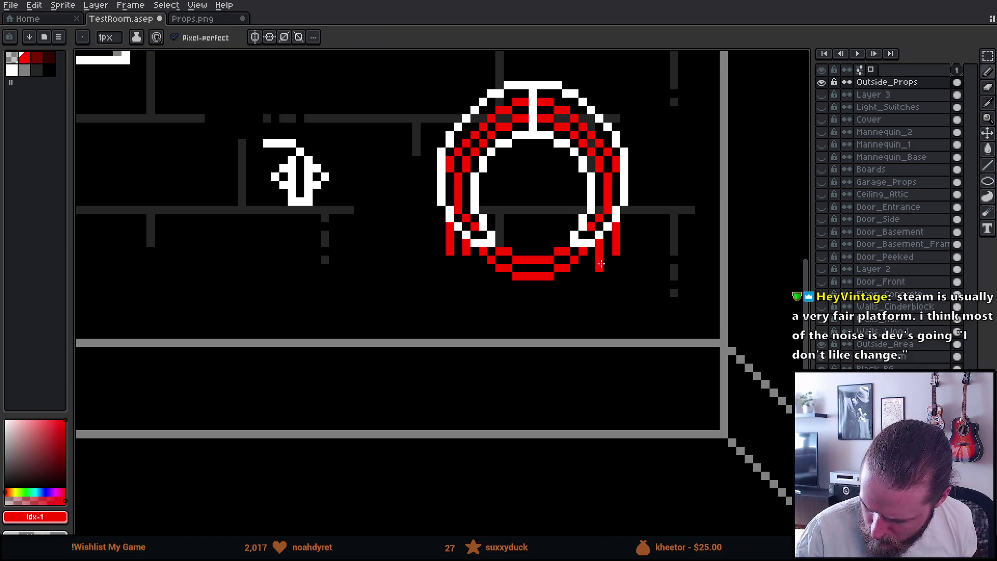
{"action": "mouse_move", "coordinate": [449, 259]}
{"action": "left_mouse_down"}
{"action": "mouse_move", "coordinate": [466, 267]}
{"action": "mouse_move", "coordinate": [459, 304]}
{"action": "mouse_move", "coordinate": [473, 297]}
{"action": "mouse_move", "coordinate": [475, 343]}
{"action": "mouse_move", "coordinate": [513, 362]}
{"action": "left_mouse_up"}
{"action": "key", "text": "ctrl+z"}
{"action": "key", "text": "ctrl+z"}
{"action": "key", "text": "ctrl+z"}
- Draw a red strand running right along the loop's bottom and tidy its end pixels
{"action": "key", "text": "e"}
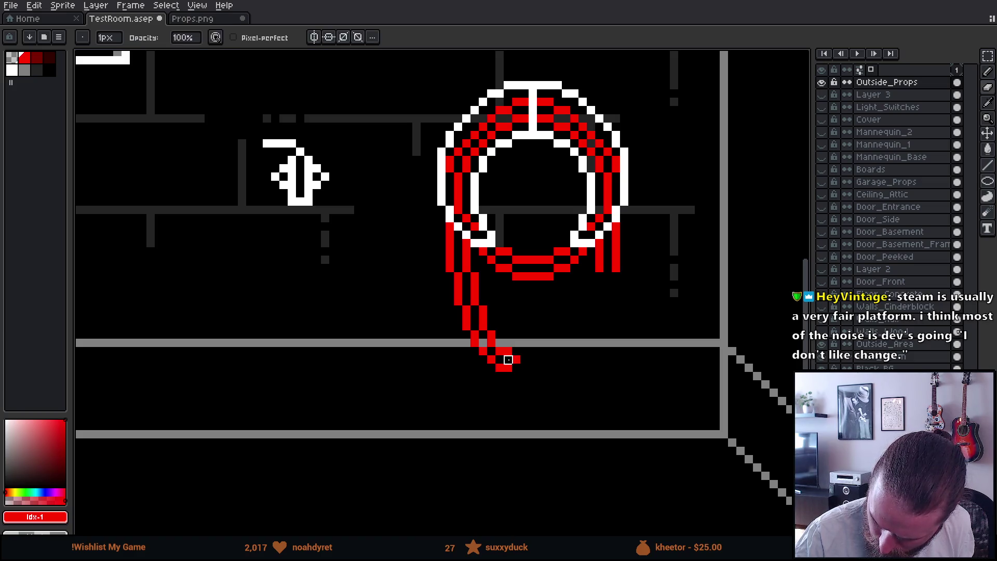
{"action": "key", "text": "b"}
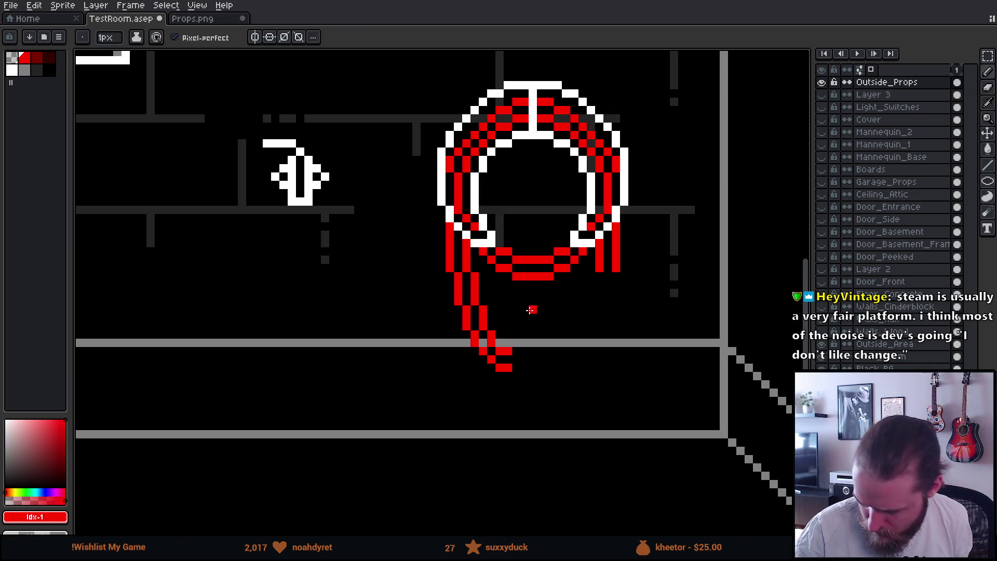
{"action": "mouse_move", "coordinate": [518, 359]}
{"action": "left_mouse_down"}
{"action": "mouse_move", "coordinate": [543, 356]}
{"action": "mouse_move", "coordinate": [553, 375]}
{"action": "left_mouse_up"}
{"action": "left_click_drag", "start_coordinate": [550, 318], "coordinate": [551, 334]}
{"action": "key", "text": "ctrl+z"}
{"action": "left_click", "coordinate": [562, 361]}
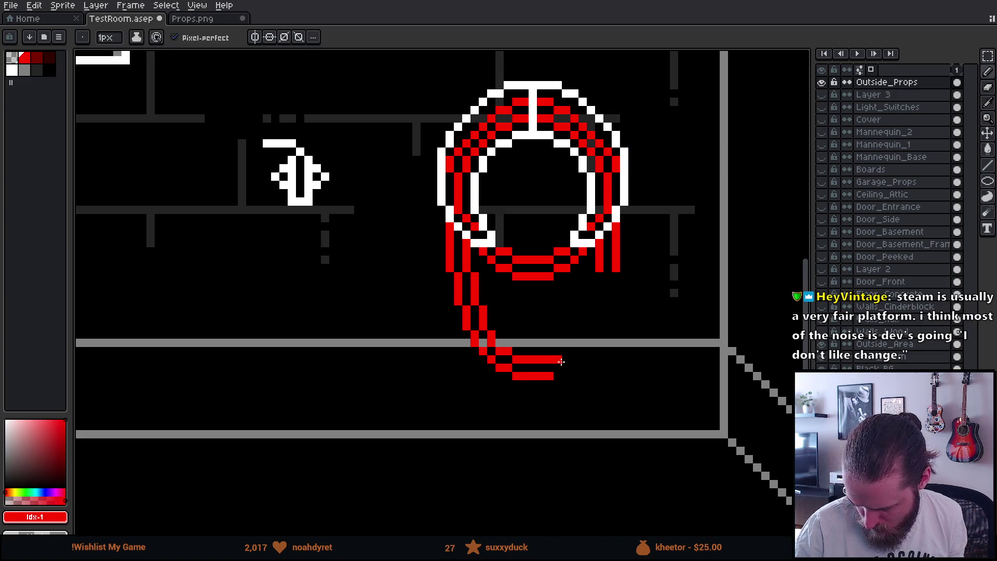
{"action": "left_click", "coordinate": [564, 365]}
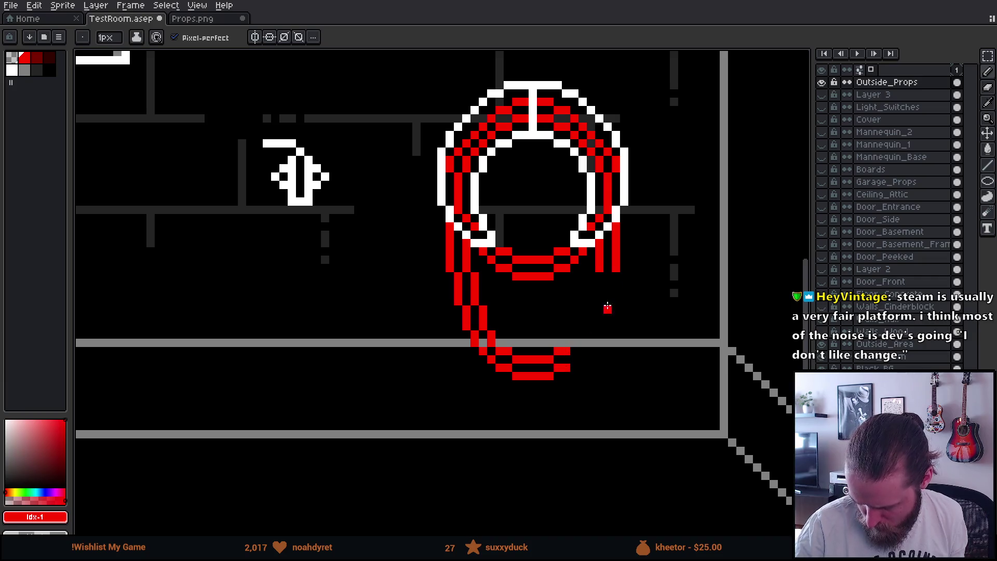
- Select the left part of the hanging loop and move it right to mirror the loop
{"action": "key", "text": "m"}
{"action": "left_click_drag", "start_coordinate": [435, 255], "coordinate": [489, 349]}
{"action": "mouse_move", "coordinate": [460, 306]}
{"action": "left_mouse_down"}
{"action": "mouse_move", "coordinate": [512, 373]}
{"action": "mouse_move", "coordinate": [501, 345]}
{"action": "mouse_move", "coordinate": [710, 369]}
{"action": "mouse_move", "coordinate": [703, 356]}
{"action": "mouse_move", "coordinate": [646, 356]}
{"action": "mouse_move", "coordinate": [617, 335]}
{"action": "left_mouse_up"}
{"action": "left_click", "coordinate": [669, 333]}
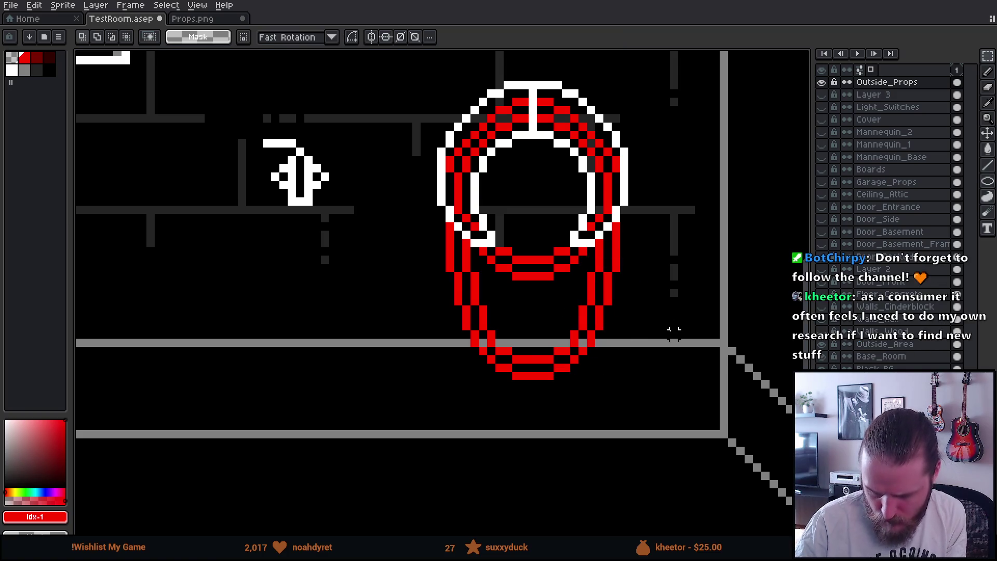
- Draw a red coil strand across the inside of the hanging loop
{"action": "scroll", "coordinate": [665, 311], "scroll_direction": "down", "scroll_amount": 3}
{"action": "scroll", "coordinate": [657, 291], "scroll_direction": "down", "scroll_amount": 2}
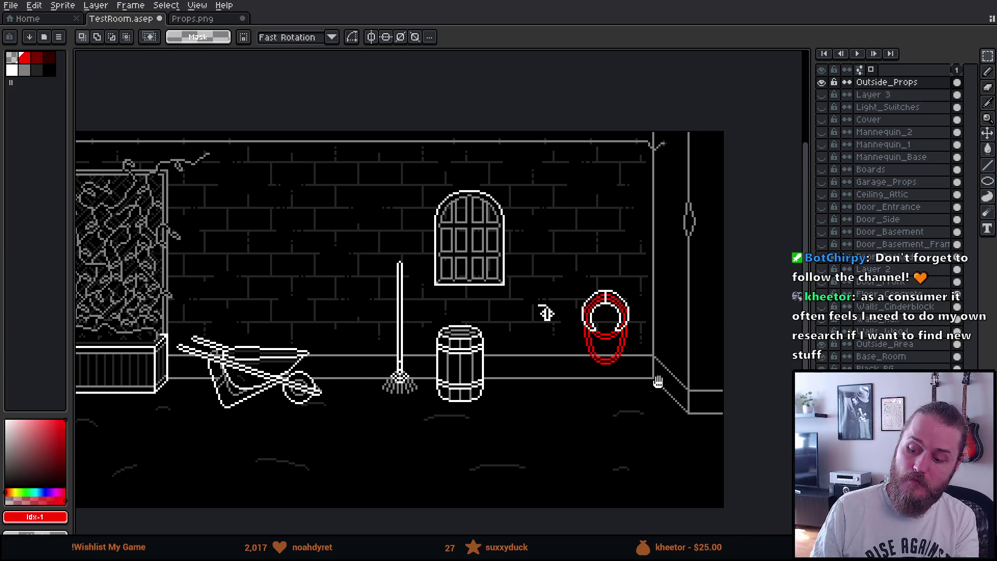
{"action": "scroll", "coordinate": [623, 358], "scroll_direction": "up", "scroll_amount": 3}
{"action": "scroll", "coordinate": [634, 351], "scroll_direction": "up", "scroll_amount": 5}
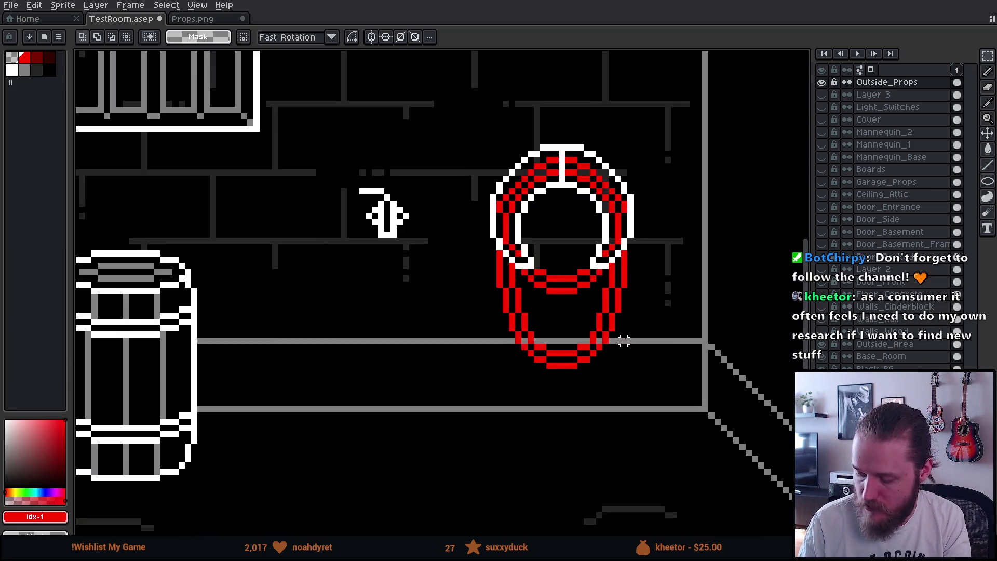
{"action": "key", "text": "b"}
{"action": "left_click_drag", "start_coordinate": [452, 227], "coordinate": [452, 239]}
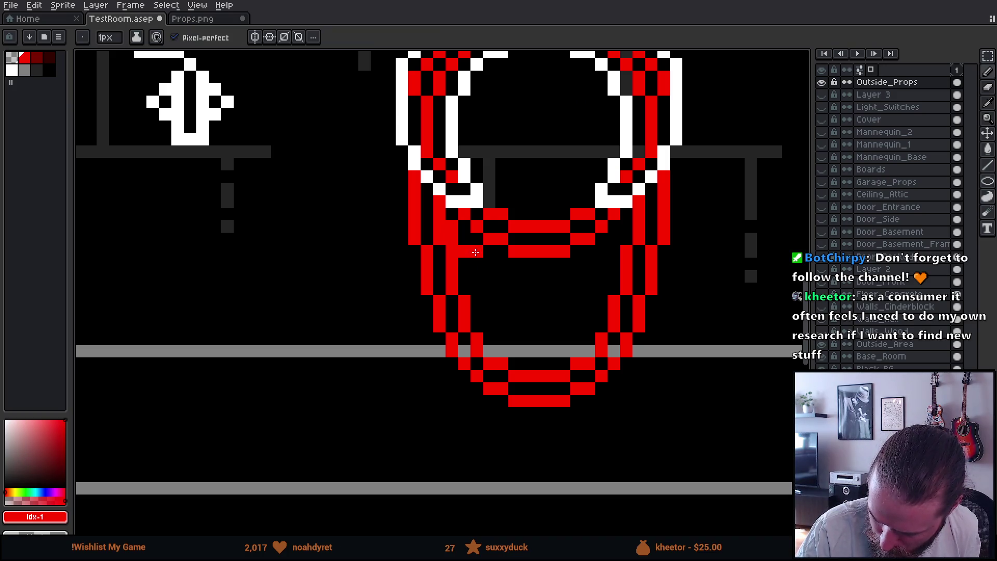
{"action": "key", "text": "ctrl+z"}
{"action": "mouse_move", "coordinate": [452, 227]}
{"action": "left_mouse_down"}
{"action": "mouse_move", "coordinate": [490, 263]}
{"action": "mouse_move", "coordinate": [568, 276]}
{"action": "mouse_move", "coordinate": [623, 229]}
{"action": "left_mouse_up"}
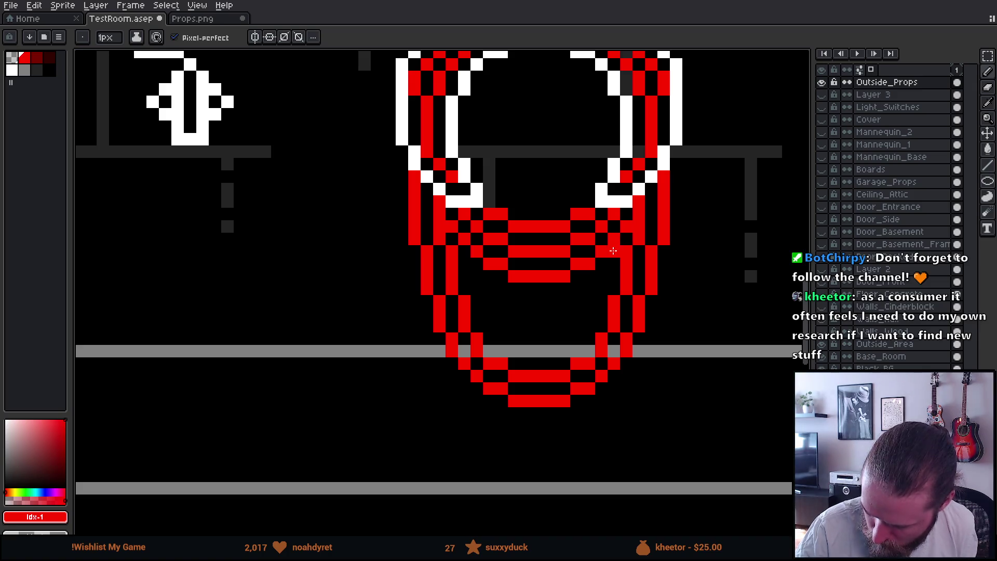
- Add red pixels beside the hose coils dropping toward the floor line, then recentre the hose
{"action": "scroll", "coordinate": [649, 349], "scroll_direction": "down", "scroll_amount": 3}
{"action": "scroll", "coordinate": [689, 357], "scroll_direction": "down", "scroll_amount": 2}
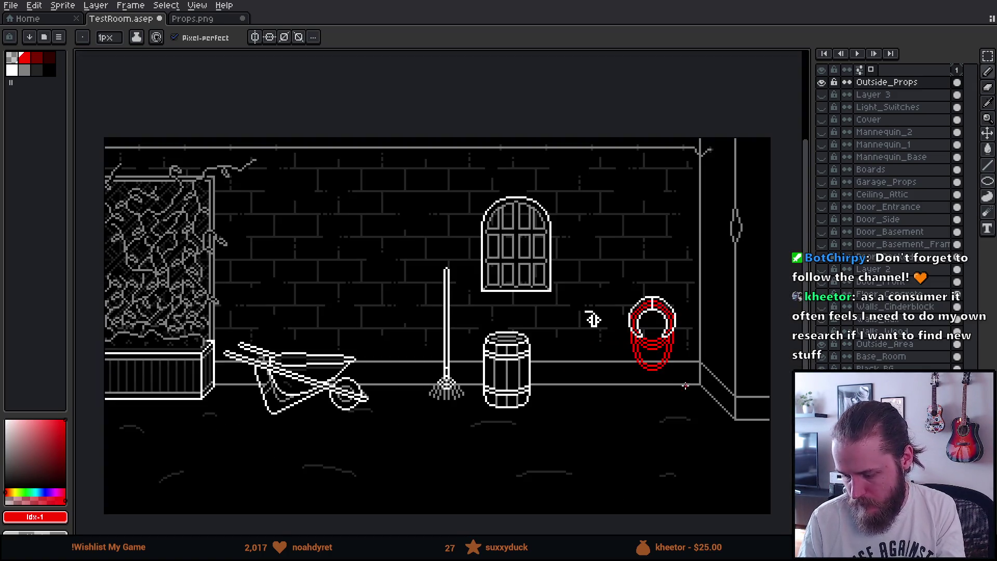
{"action": "scroll", "coordinate": [682, 383], "scroll_direction": "up", "scroll_amount": 5}
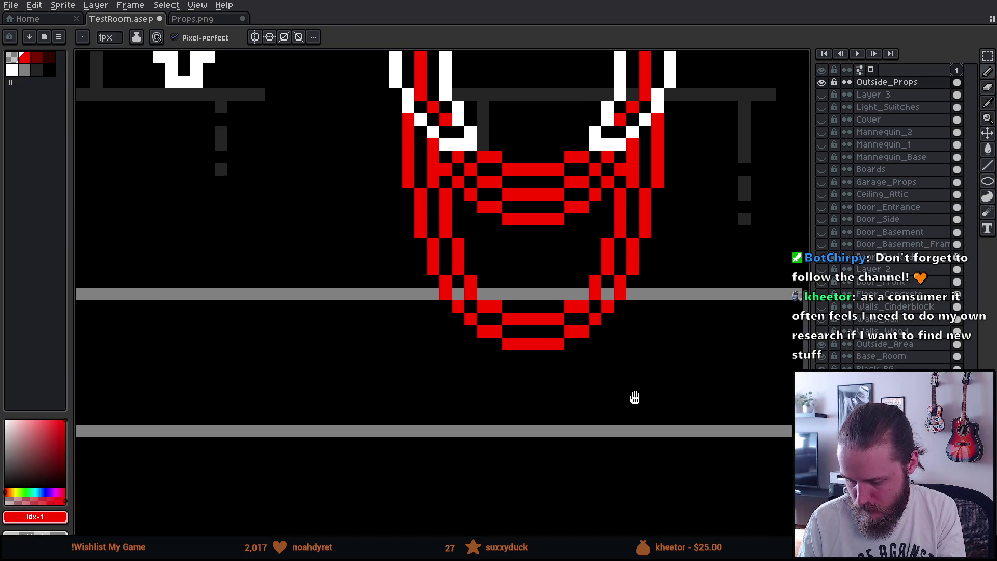
{"action": "mouse_move", "coordinate": [455, 227]}
{"action": "left_mouse_down"}
{"action": "mouse_move", "coordinate": [517, 264]}
{"action": "mouse_move", "coordinate": [553, 264]}
{"action": "mouse_move", "coordinate": [603, 228]}
{"action": "mouse_move", "coordinate": [591, 264]}
{"action": "mouse_move", "coordinate": [551, 289]}
{"action": "mouse_move", "coordinate": [498, 286]}
{"action": "mouse_move", "coordinate": [468, 268]}
{"action": "left_mouse_up"}
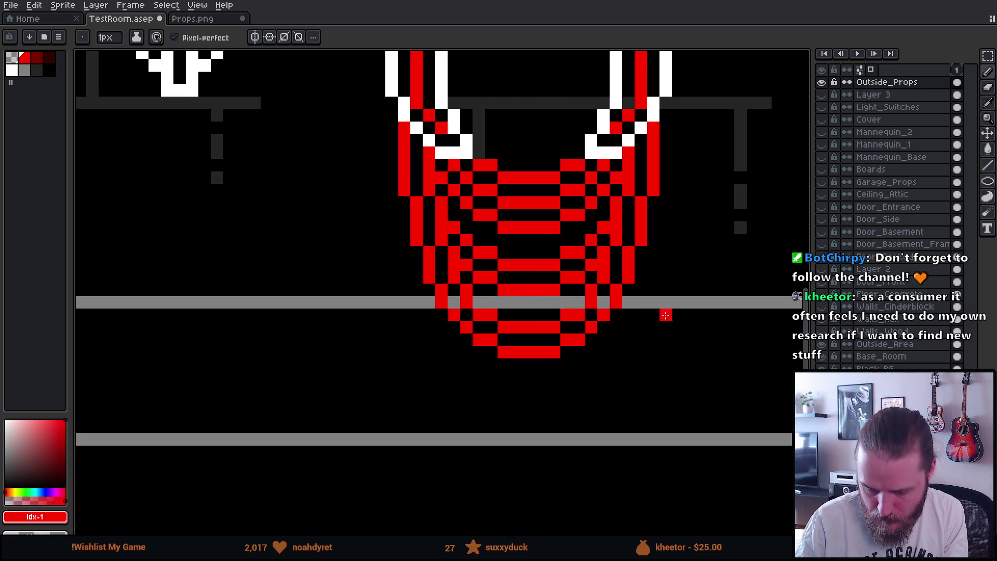
{"action": "scroll", "coordinate": [657, 312], "scroll_direction": "down", "scroll_amount": 6}
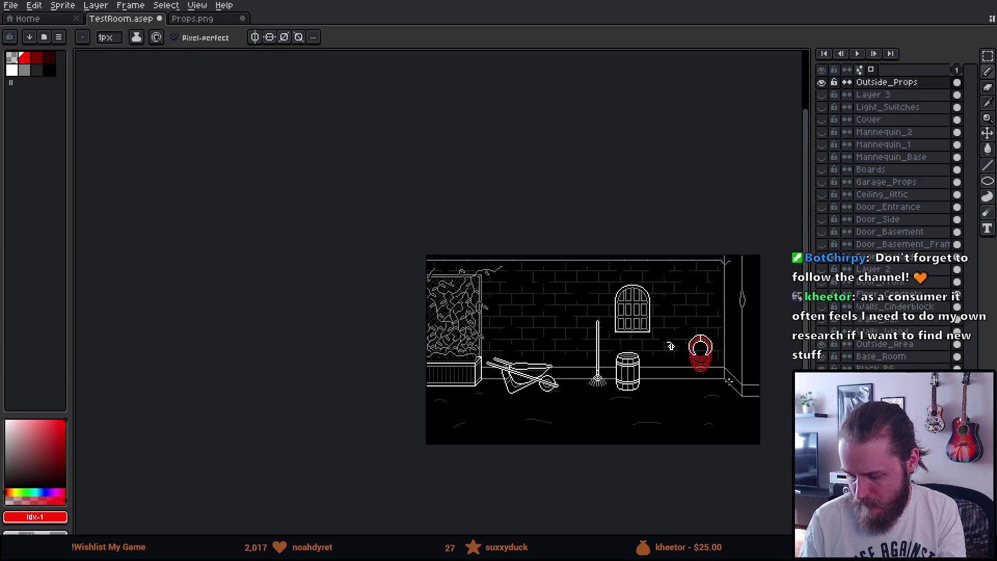
{"action": "scroll", "coordinate": [671, 346], "scroll_direction": "up", "scroll_amount": 1}
{"action": "scroll", "coordinate": [712, 379], "scroll_direction": "up", "scroll_amount": 3}
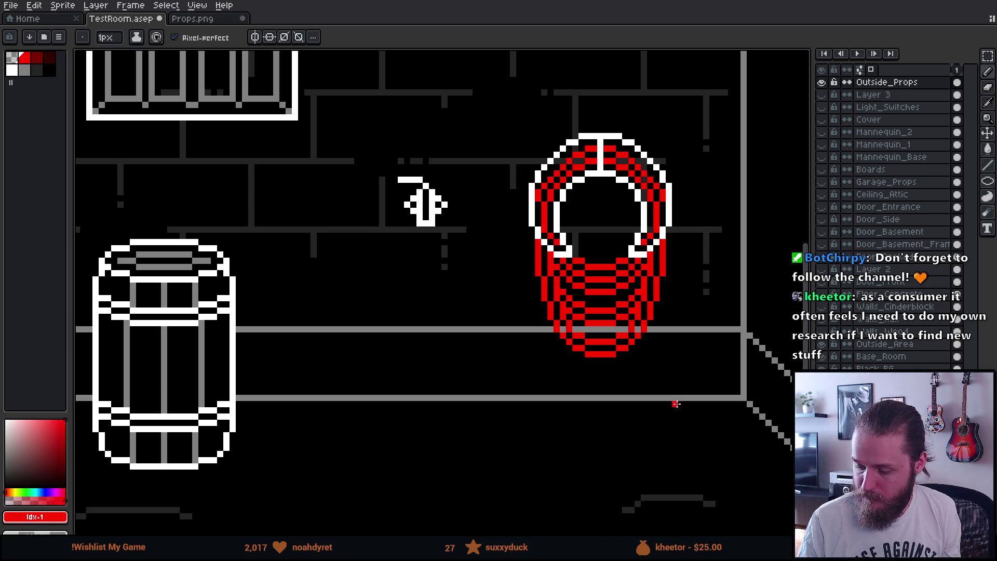
{"action": "mouse_move", "coordinate": [668, 275]}
{"action": "left_mouse_down"}
{"action": "mouse_move", "coordinate": [649, 255]}
{"action": "mouse_move", "coordinate": [658, 215]}
{"action": "mouse_move", "coordinate": [647, 333]}
{"action": "left_mouse_up"}
{"action": "scroll", "coordinate": [645, 259], "scroll_direction": "up", "scroll_amount": 2}
- Paint a red strip down the hose's right side and remove the stray pixel below it
{"action": "left_click_drag", "start_coordinate": [671, 252], "coordinate": [672, 332]}
{"action": "scroll", "coordinate": [670, 301], "scroll_direction": "down", "scroll_amount": 4}
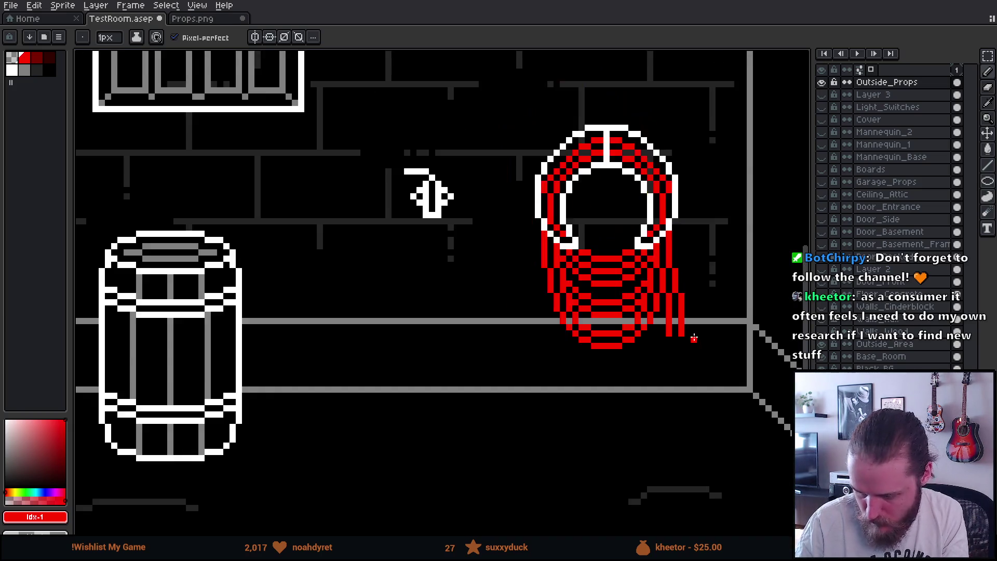
{"action": "scroll", "coordinate": [732, 353], "scroll_direction": "up", "scroll_amount": 2}
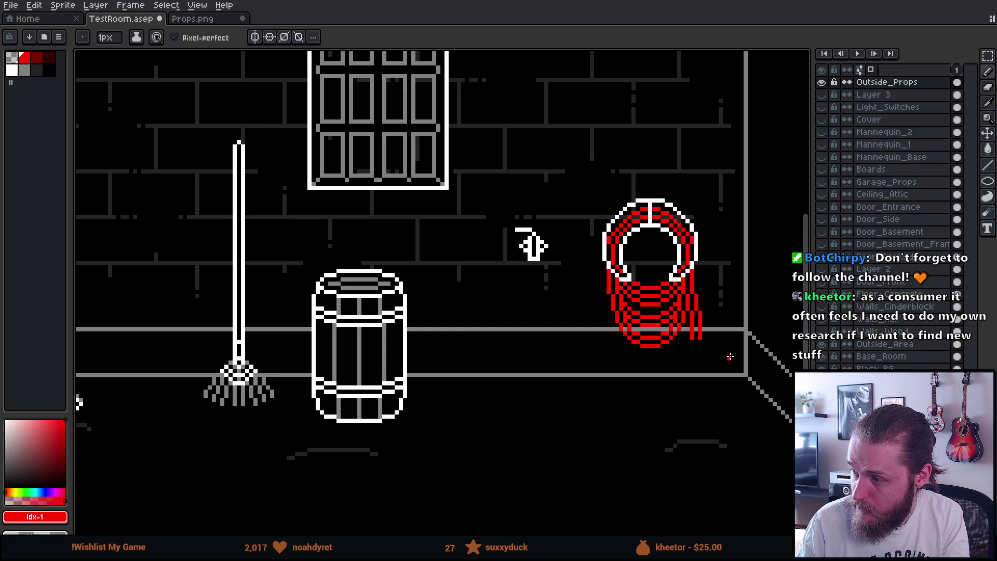
{"action": "scroll", "coordinate": [707, 362], "scroll_direction": "up", "scroll_amount": 3}
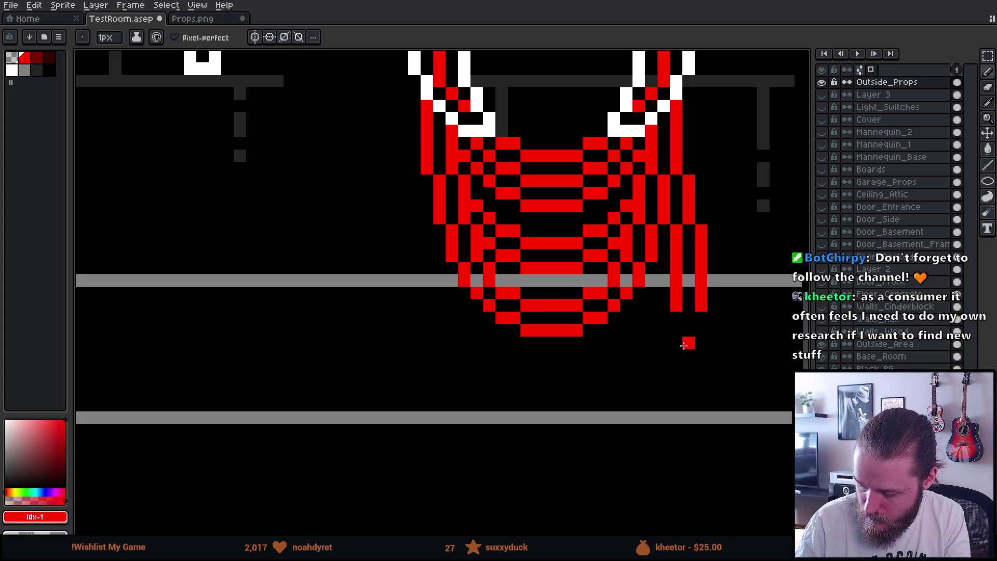
{"action": "left_click", "coordinate": [682, 318]}
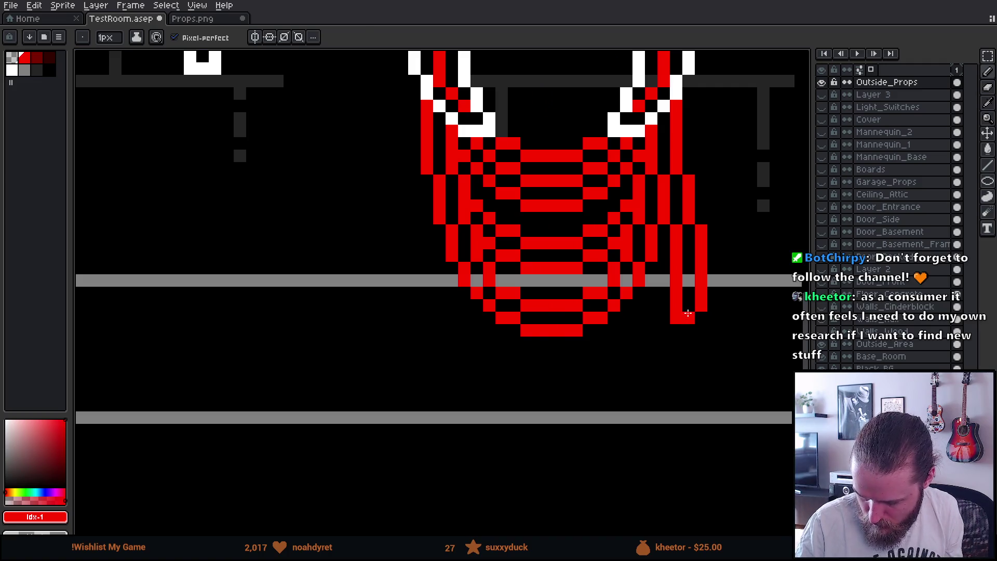
{"action": "key", "text": "e"}
{"action": "left_click", "coordinate": [688, 316]}
- Extend the hose's loose end down onto the floor and start it leftward
{"action": "scroll", "coordinate": [701, 356], "scroll_direction": "down", "scroll_amount": 5}
{"action": "left_click_drag", "start_coordinate": [639, 276], "coordinate": [550, 305]}
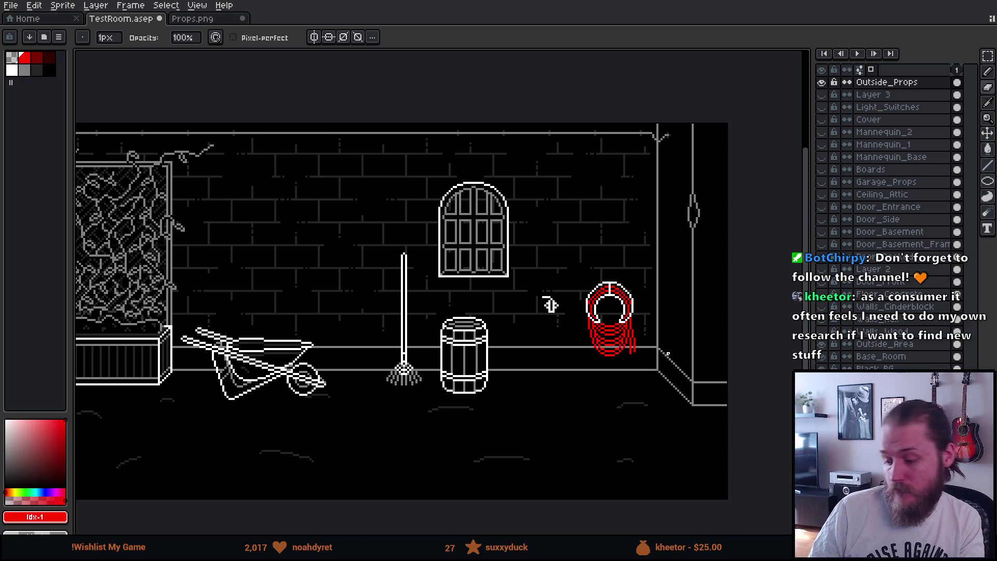
{"action": "scroll", "coordinate": [670, 354], "scroll_direction": "up", "scroll_amount": 3}
{"action": "mouse_move", "coordinate": [629, 323]}
{"action": "left_mouse_down"}
{"action": "mouse_move", "coordinate": [597, 255]}
{"action": "mouse_move", "coordinate": [581, 387]}
{"action": "mouse_move", "coordinate": [625, 308]}
{"action": "mouse_move", "coordinate": [617, 335]}
{"action": "mouse_move", "coordinate": [602, 343]}
{"action": "mouse_move", "coordinate": [610, 357]}
{"action": "left_mouse_up"}
{"action": "key", "text": "b"}
{"action": "key", "text": "e"}
{"action": "key", "text": "b"}
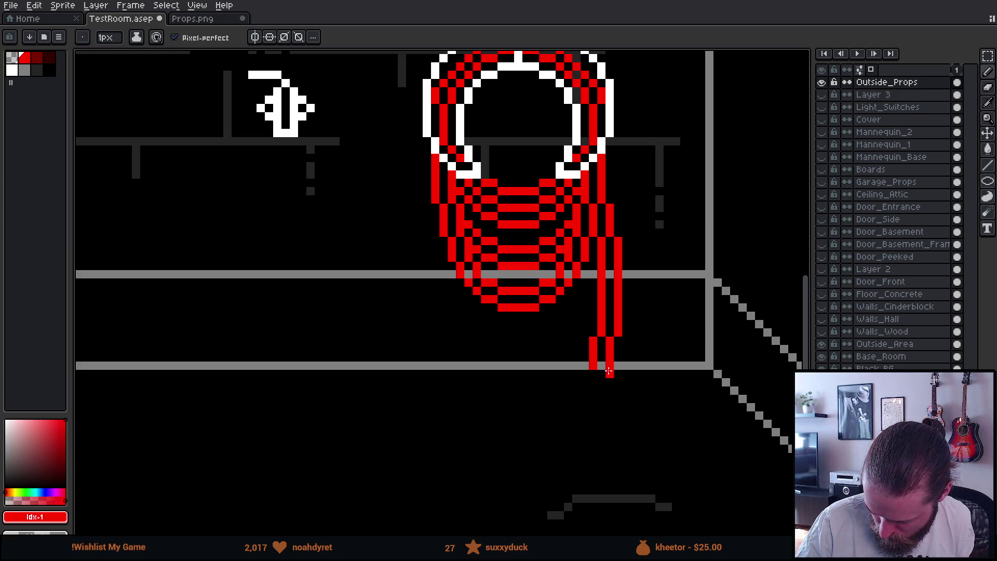
{"action": "mouse_move", "coordinate": [592, 384]}
{"action": "left_mouse_down"}
{"action": "mouse_move", "coordinate": [585, 378]}
{"action": "mouse_move", "coordinate": [592, 392]}
{"action": "left_mouse_up"}
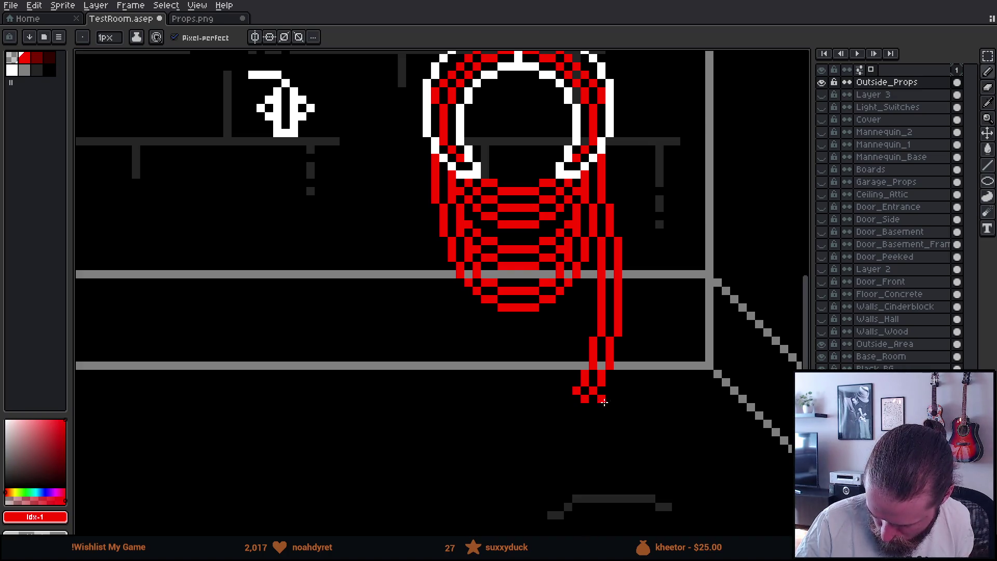
{"action": "scroll", "coordinate": [675, 374], "scroll_direction": "down", "scroll_amount": 2}
{"action": "left_click_drag", "start_coordinate": [584, 361], "coordinate": [587, 371]}
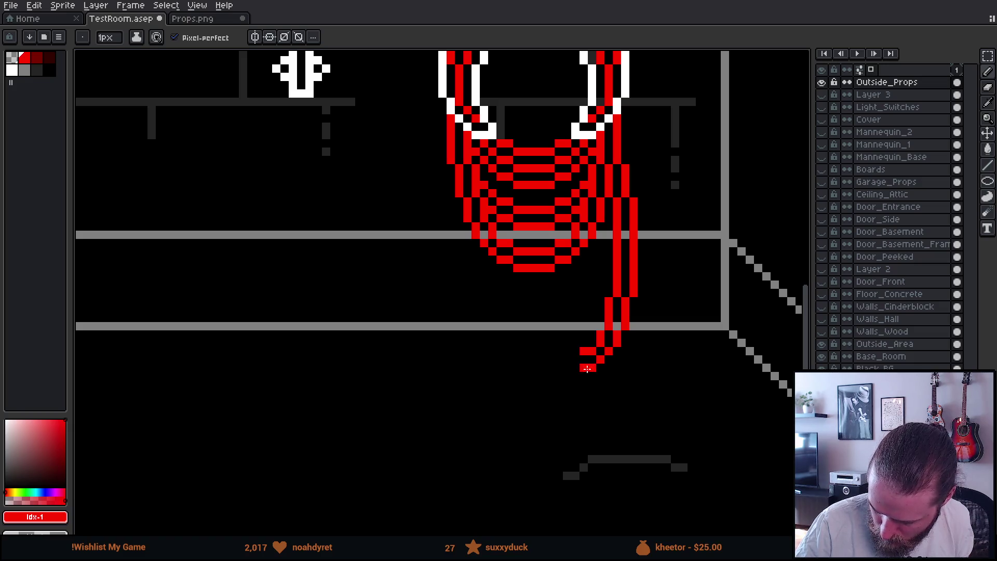
{"action": "mouse_move", "coordinate": [566, 368]}
{"action": "left_mouse_down"}
{"action": "mouse_move", "coordinate": [575, 375]}
{"action": "mouse_move", "coordinate": [558, 374]}
{"action": "left_mouse_up"}
{"action": "mouse_move", "coordinate": [584, 408]}
{"action": "left_mouse_down"}
{"action": "mouse_move", "coordinate": [634, 389]}
{"action": "mouse_move", "coordinate": [656, 357]}
{"action": "mouse_move", "coordinate": [601, 341]}
{"action": "mouse_move", "coordinate": [581, 341]}
{"action": "mouse_move", "coordinate": [583, 357]}
{"action": "mouse_move", "coordinate": [558, 349]}
{"action": "left_mouse_up"}
{"action": "key", "text": "ctrl+z"}
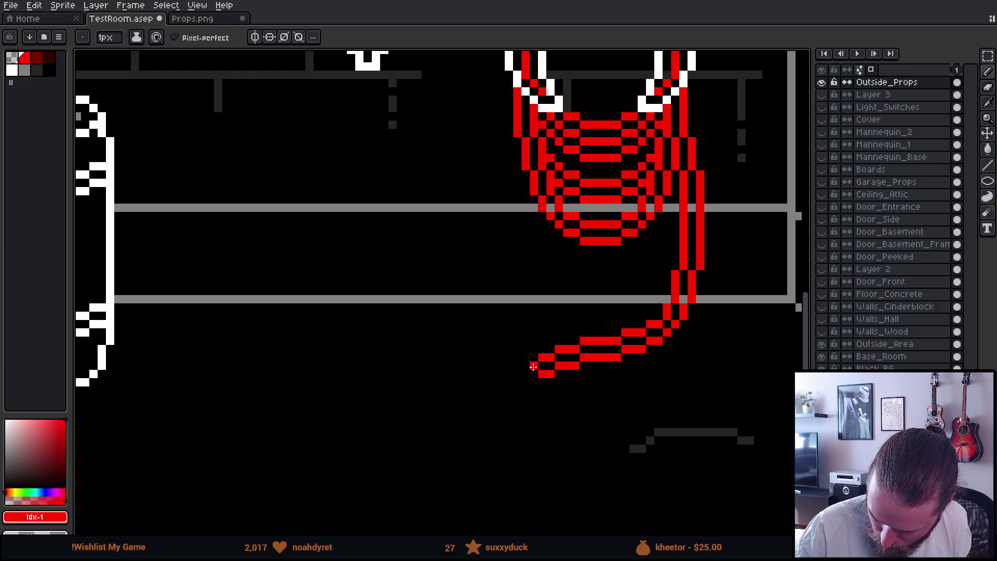
- Continue the hose left along the floor and curve its tip down and left
{"action": "left_click_drag", "start_coordinate": [534, 382], "coordinate": [524, 367]}
{"action": "key", "text": "e"}
{"action": "left_click", "coordinate": [525, 366]}
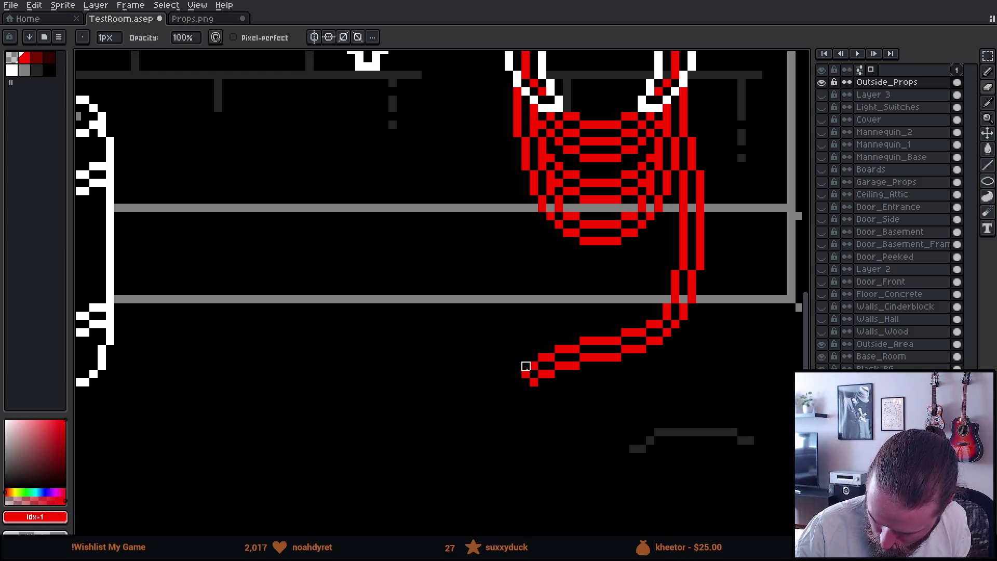
{"action": "left_click_drag", "start_coordinate": [659, 383], "coordinate": [574, 330]}
{"action": "key", "text": "b"}
{"action": "left_click_drag", "start_coordinate": [434, 330], "coordinate": [432, 339]}
{"action": "key", "text": "ctrl+z"}
{"action": "left_click", "coordinate": [445, 342]}
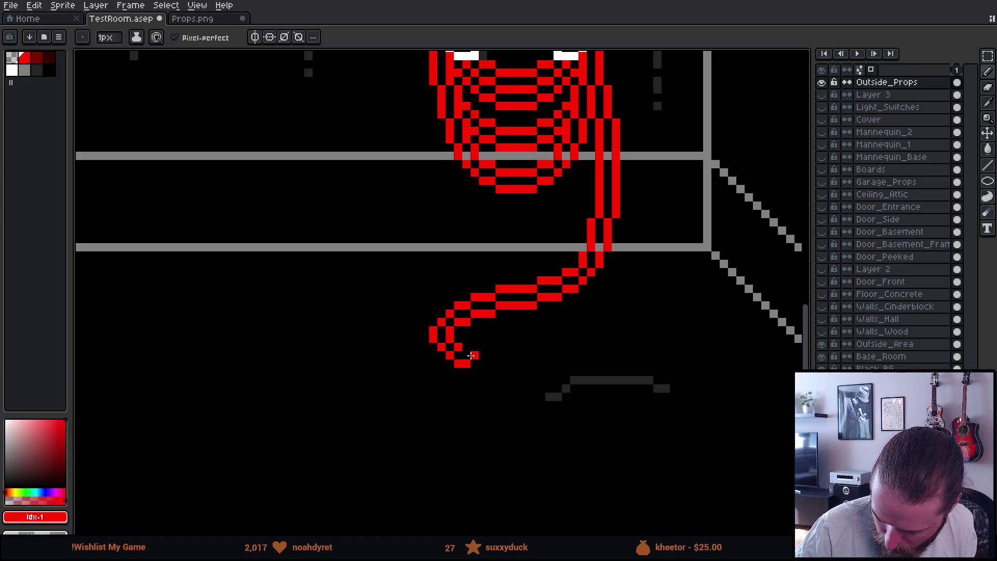
- Curl the hose back right across the floor, turning its end upward into a nozzle tip
{"action": "left_click", "coordinate": [475, 356]}
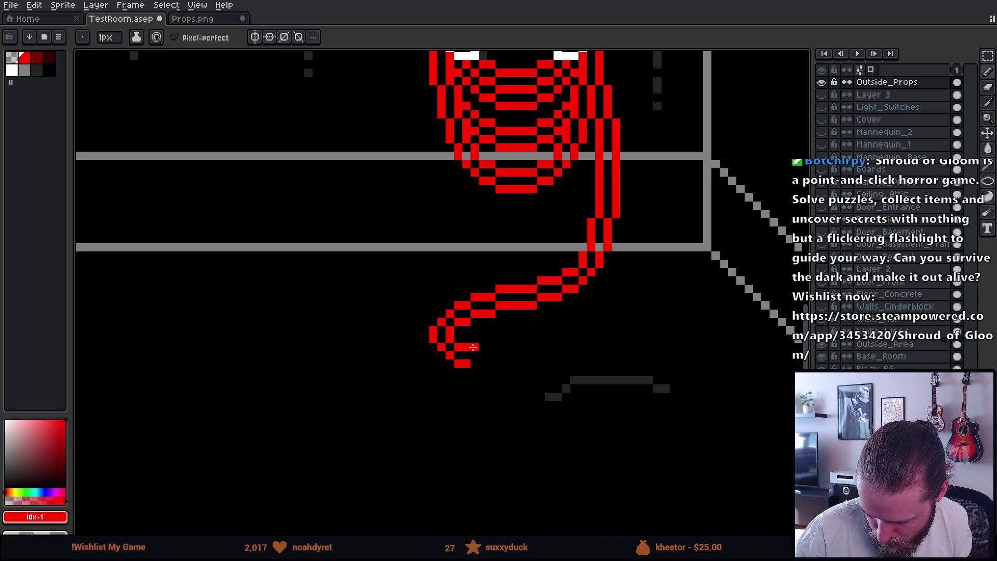
{"action": "mouse_move", "coordinate": [479, 355]}
{"action": "left_mouse_down"}
{"action": "mouse_move", "coordinate": [516, 355]}
{"action": "mouse_move", "coordinate": [518, 371]}
{"action": "mouse_move", "coordinate": [537, 366]}
{"action": "mouse_move", "coordinate": [536, 376]}
{"action": "left_mouse_up"}
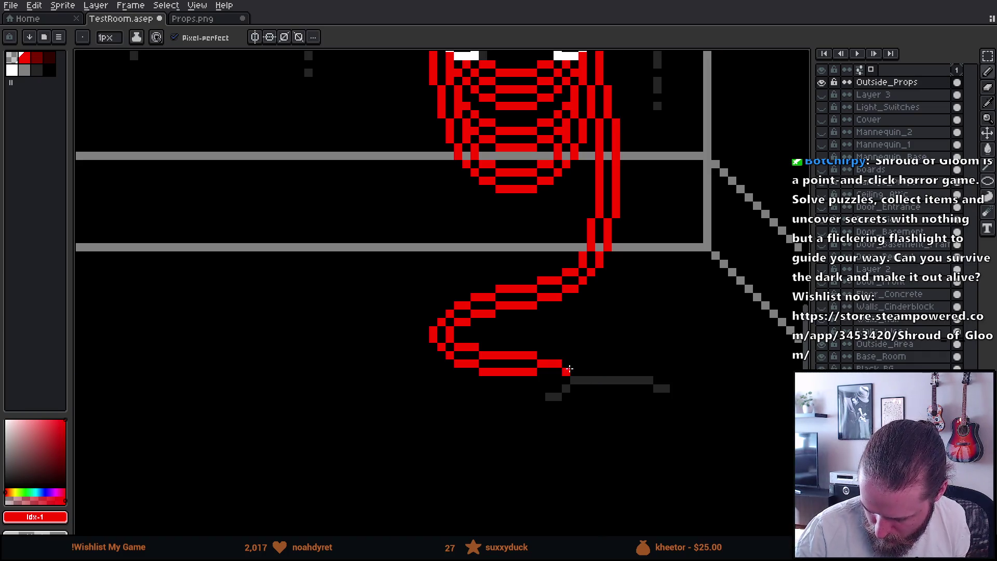
{"action": "mouse_move", "coordinate": [541, 346]}
{"action": "left_mouse_down"}
{"action": "mouse_move", "coordinate": [572, 359]}
{"action": "mouse_move", "coordinate": [591, 350]}
{"action": "mouse_move", "coordinate": [590, 337]}
{"action": "left_mouse_up"}
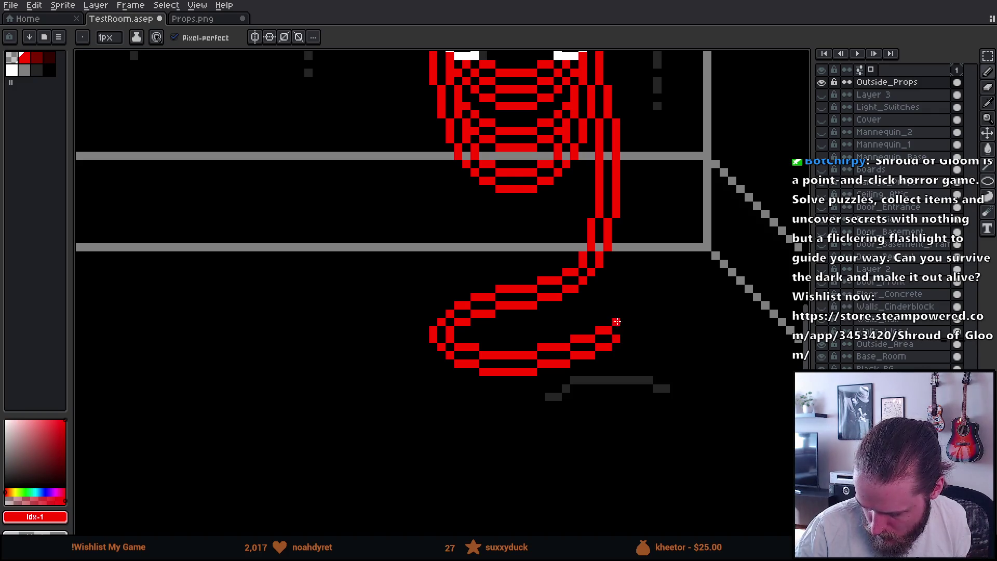
{"action": "left_click", "coordinate": [634, 315]}
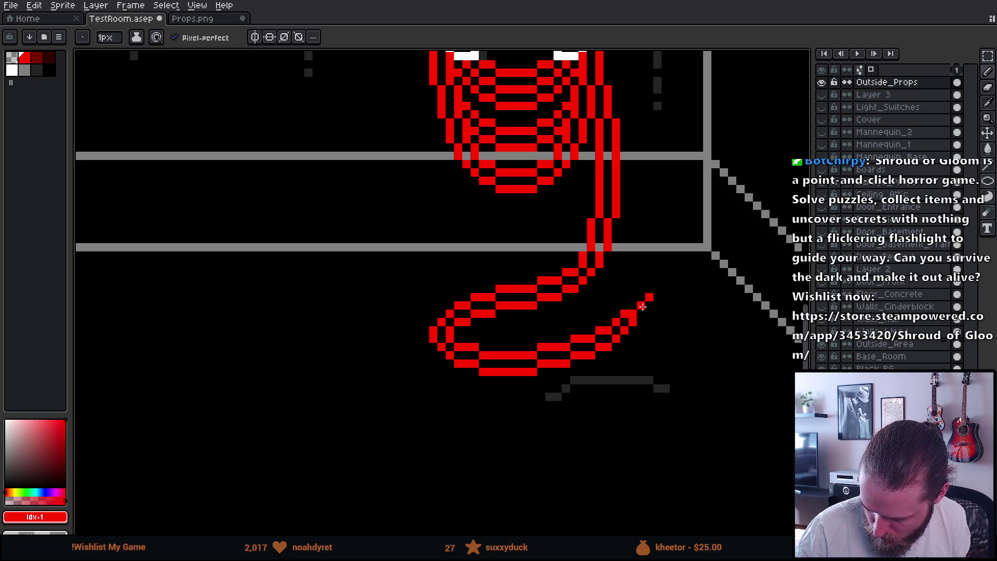
{"action": "scroll", "coordinate": [657, 314], "scroll_direction": "right", "scroll_amount": 2}
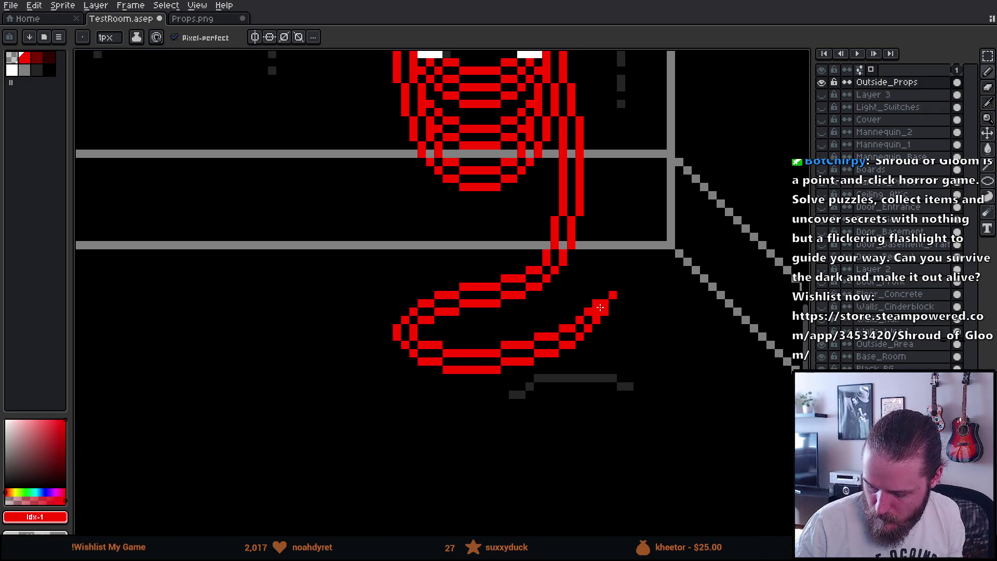
{"action": "key", "text": "e"}
{"action": "scroll", "coordinate": [630, 312], "scroll_direction": "right", "scroll_amount": 1}
{"action": "scroll", "coordinate": [618, 327], "scroll_direction": "up", "scroll_amount": 1}
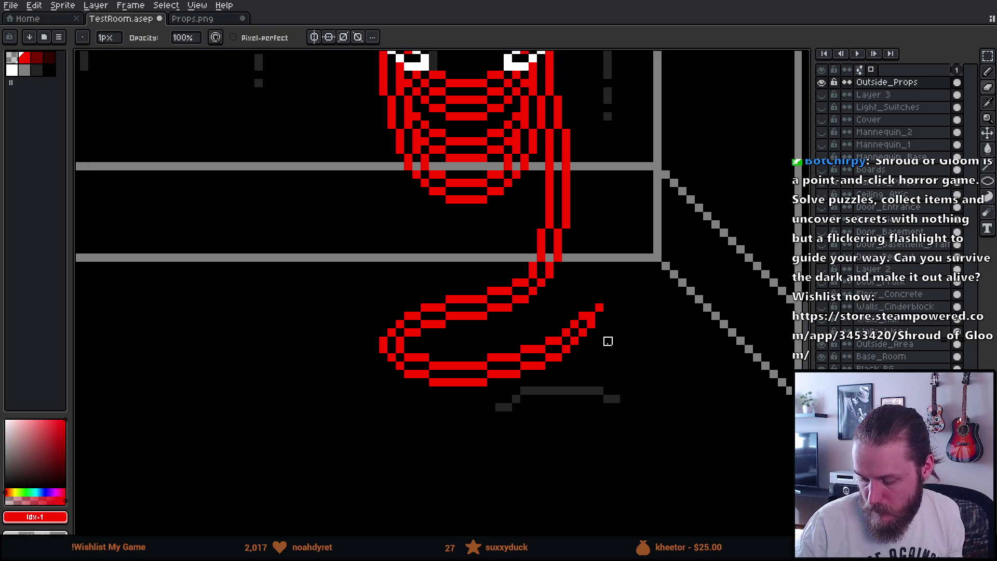
{"action": "scroll", "coordinate": [634, 339], "scroll_direction": "left", "scroll_amount": 1}
{"action": "scroll", "coordinate": [633, 339], "scroll_direction": "down", "scroll_amount": 1}
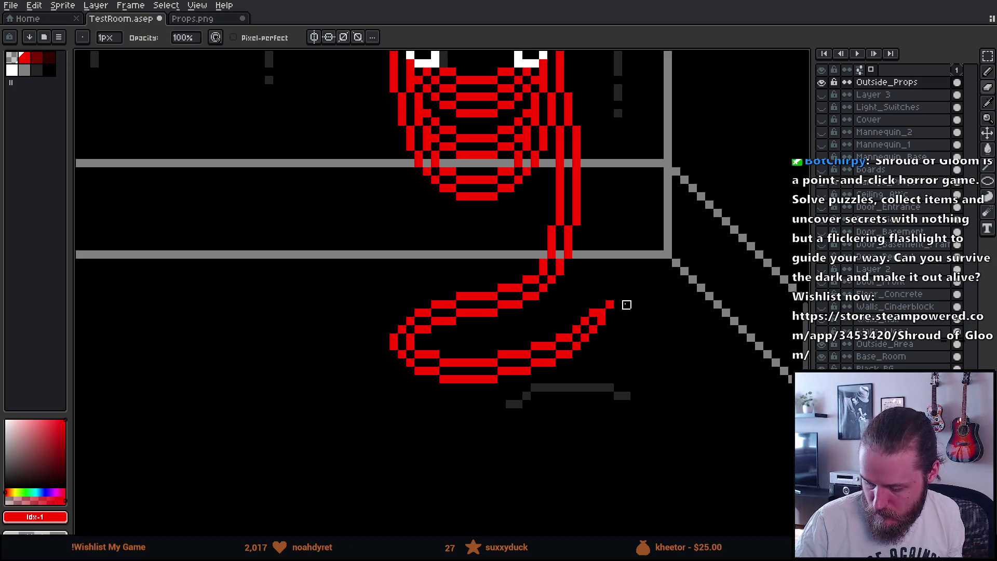
{"action": "key", "text": "b"}
{"action": "key", "text": "e"}
{"action": "scroll", "coordinate": [650, 350], "scroll_direction": "up", "scroll_amount": 1}
{"action": "scroll", "coordinate": [652, 380], "scroll_direction": "down", "scroll_amount": 2}
{"action": "scroll", "coordinate": [712, 394], "scroll_direction": "down", "scroll_amount": 2}
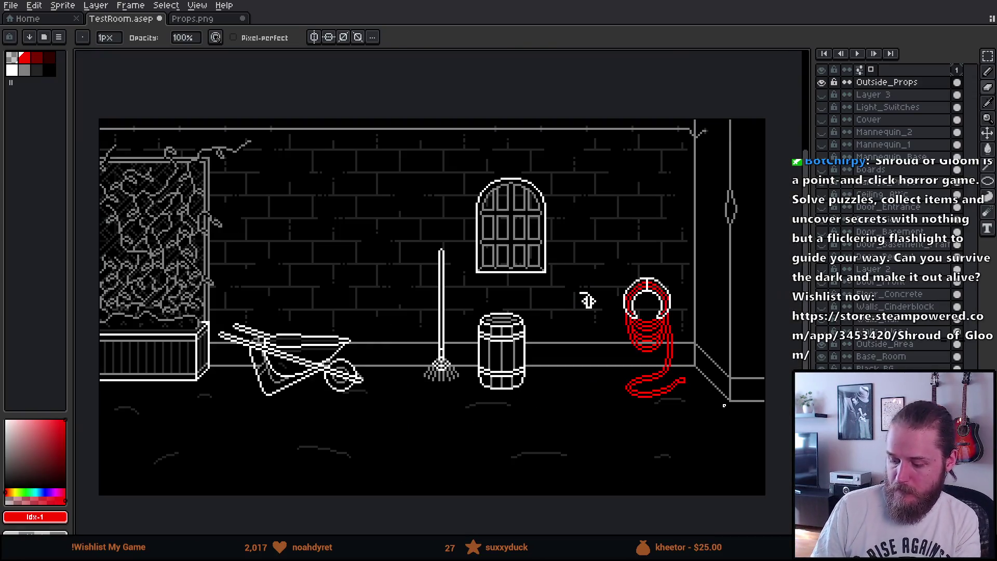
- Draw a red hose line running down the wall from the faucet
{"action": "left_click_drag", "start_coordinate": [720, 419], "coordinate": [590, 451]}
{"action": "scroll", "coordinate": [609, 398], "scroll_direction": "up", "scroll_amount": 3}
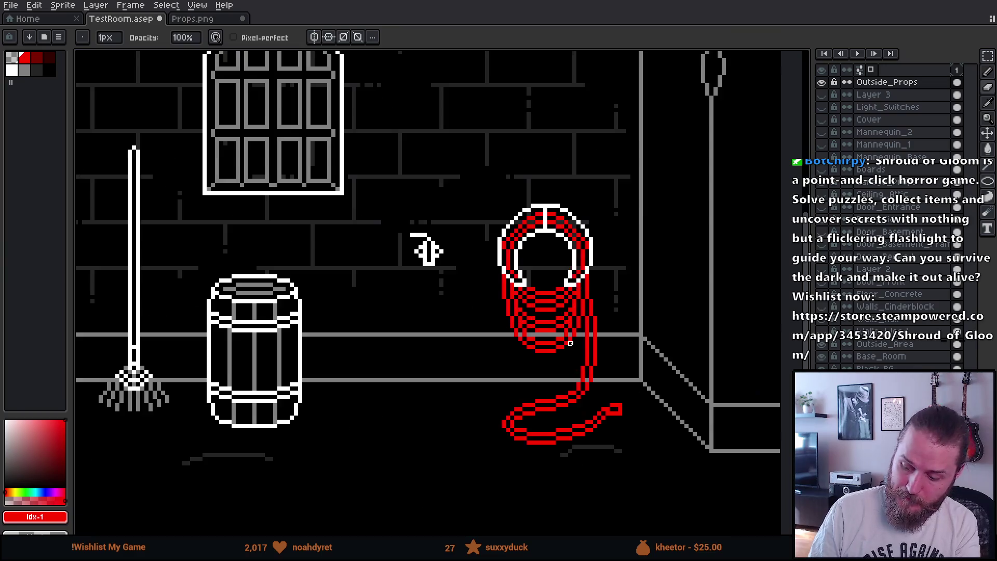
{"action": "scroll", "coordinate": [687, 328], "scroll_direction": "up", "scroll_amount": 1}
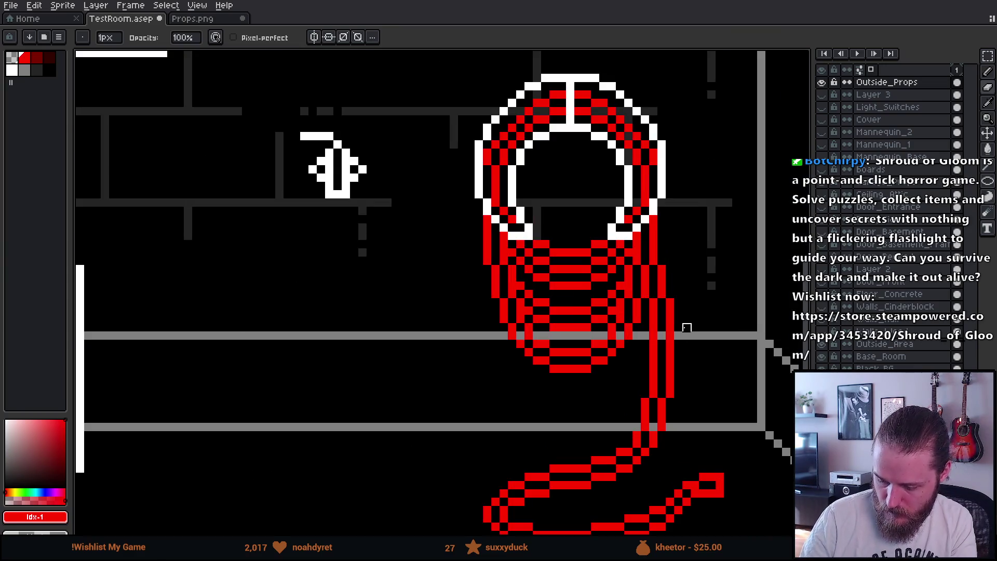
{"action": "scroll", "coordinate": [563, 285], "scroll_direction": "left", "scroll_amount": 1}
{"action": "scroll", "coordinate": [541, 210], "scroll_direction": "up", "scroll_amount": 1}
{"action": "key", "text": "e"}
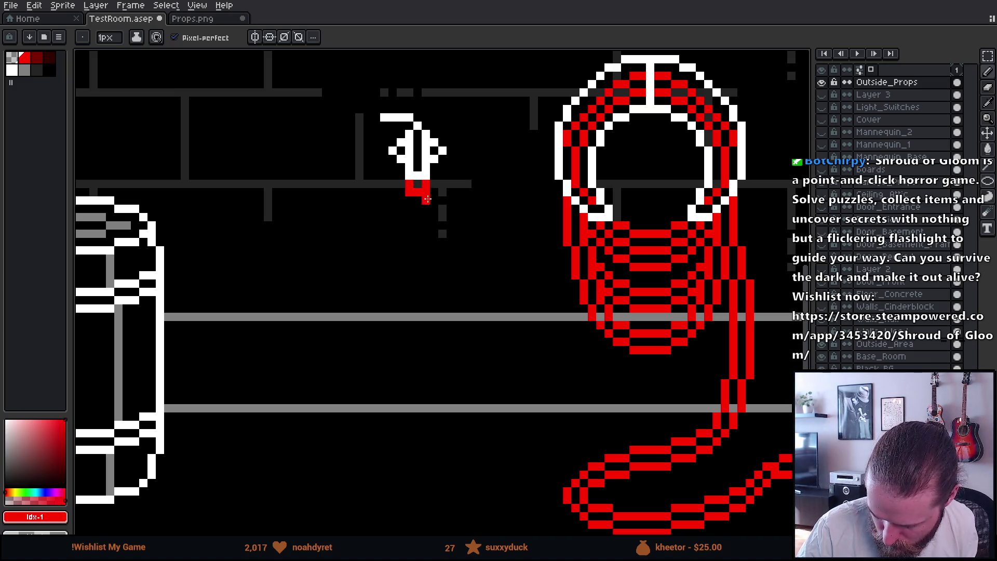
{"action": "left_click_drag", "start_coordinate": [410, 201], "coordinate": [409, 217]}
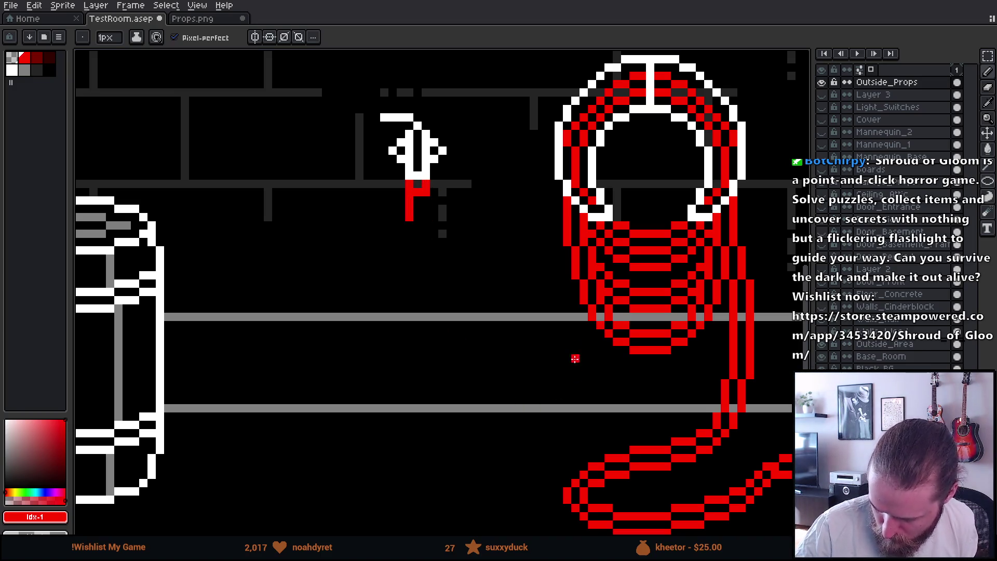
{"action": "left_click_drag", "start_coordinate": [560, 253], "coordinate": [568, 303]}
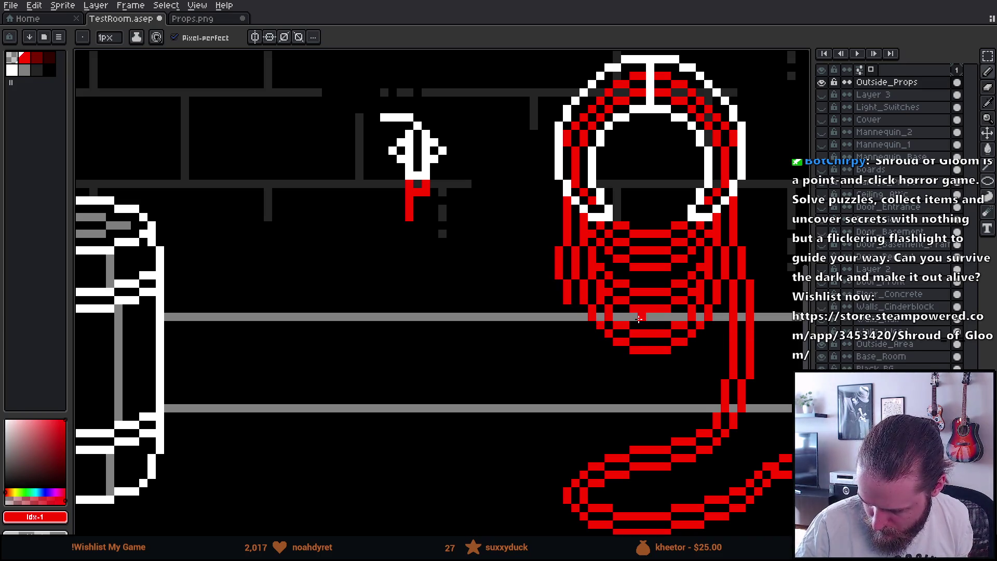
{"action": "left_click_drag", "start_coordinate": [550, 285], "coordinate": [550, 306]}
{"action": "key", "text": "e"}
{"action": "key", "text": "b"}
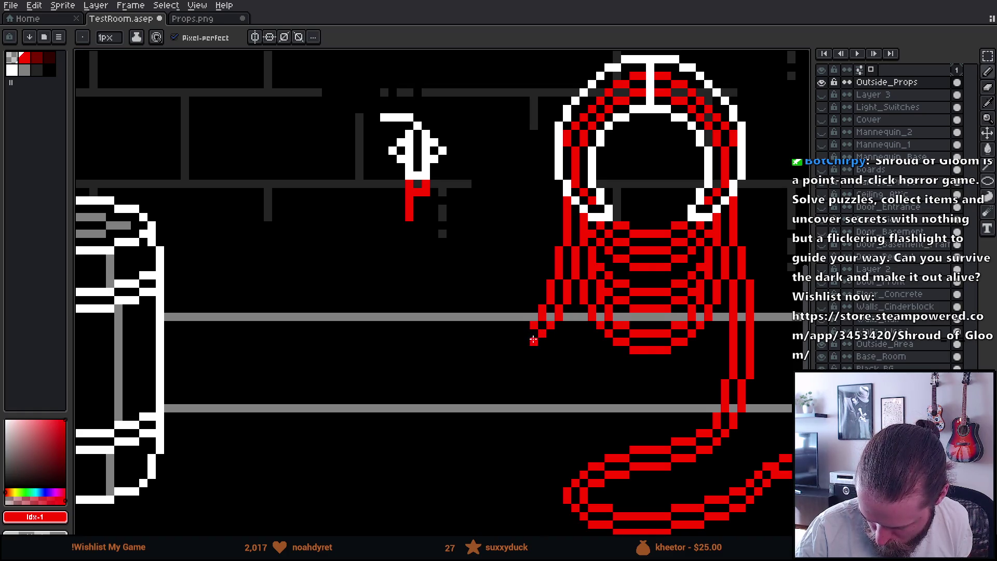
{"action": "left_click", "coordinate": [526, 328]}
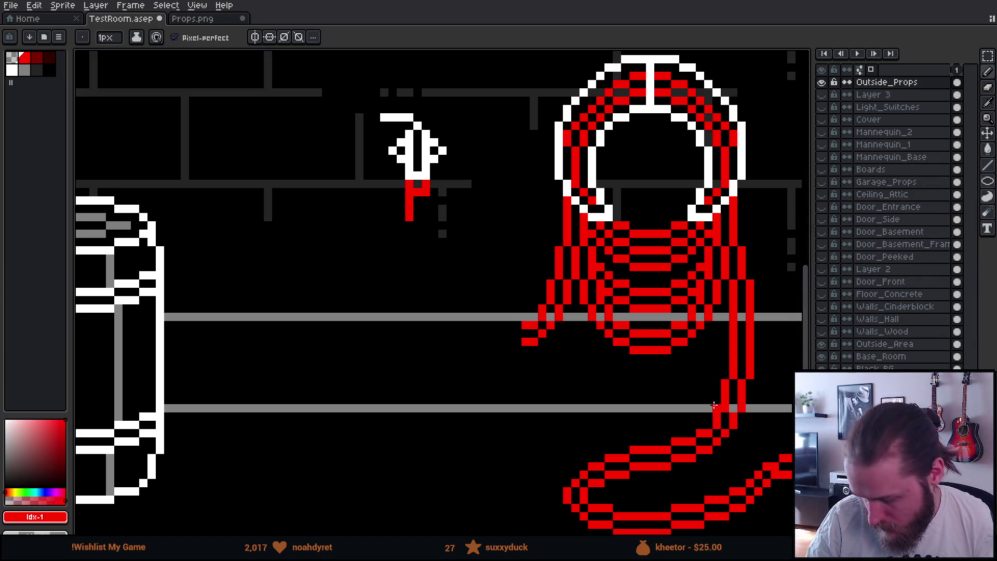
- Select the hose section, flip it horizontally and reposition it under the faucet
{"action": "key", "text": "m"}
{"action": "mouse_move", "coordinate": [494, 244]}
{"action": "left_mouse_down"}
{"action": "mouse_move", "coordinate": [535, 356]}
{"action": "mouse_move", "coordinate": [565, 381]}
{"action": "left_mouse_up"}
{"action": "mouse_move", "coordinate": [573, 250]}
{"action": "left_mouse_down"}
{"action": "mouse_move", "coordinate": [566, 329]}
{"action": "mouse_move", "coordinate": [542, 345]}
{"action": "mouse_move", "coordinate": [423, 345]}
{"action": "left_mouse_up"}
{"action": "key", "text": "shift+h"}
{"action": "mouse_move", "coordinate": [438, 309]}
{"action": "left_mouse_down"}
{"action": "mouse_move", "coordinate": [467, 311]}
{"action": "mouse_move", "coordinate": [478, 278]}
{"action": "left_mouse_up"}
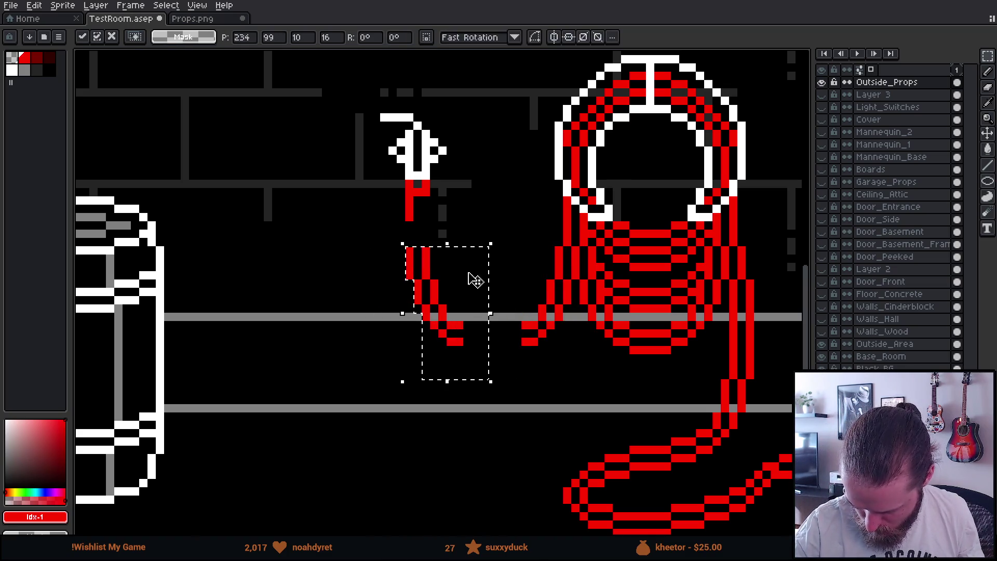
{"action": "key", "text": "Right"}
{"action": "key", "text": "Return"}
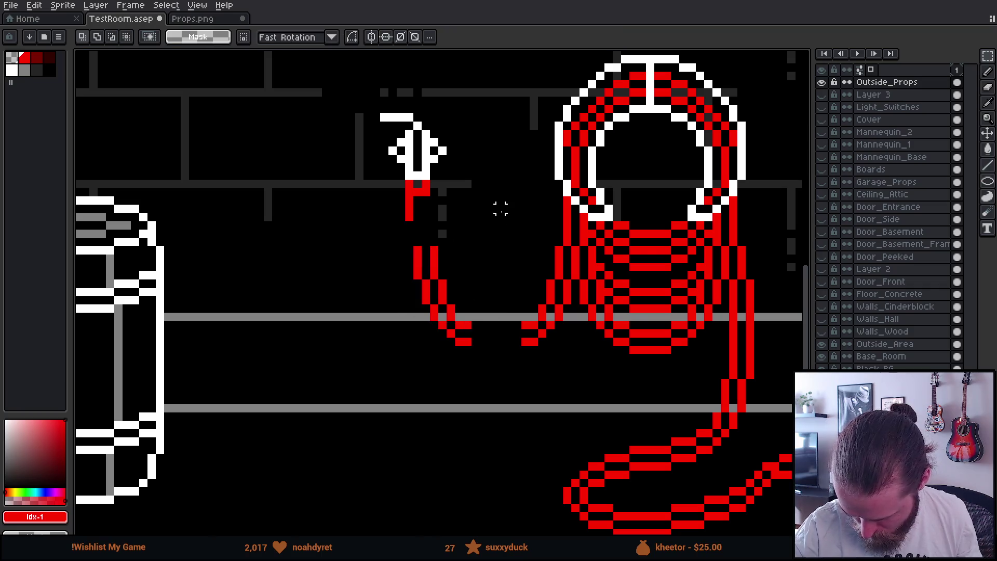
- Fill the gap between the faucet and the hose section, trying a join to the coil
{"action": "key", "text": "b"}
{"action": "mouse_move", "coordinate": [409, 223]}
{"action": "left_mouse_down"}
{"action": "mouse_move", "coordinate": [410, 244]}
{"action": "mouse_move", "coordinate": [425, 239]}
{"action": "mouse_move", "coordinate": [435, 207]}
{"action": "left_mouse_up"}
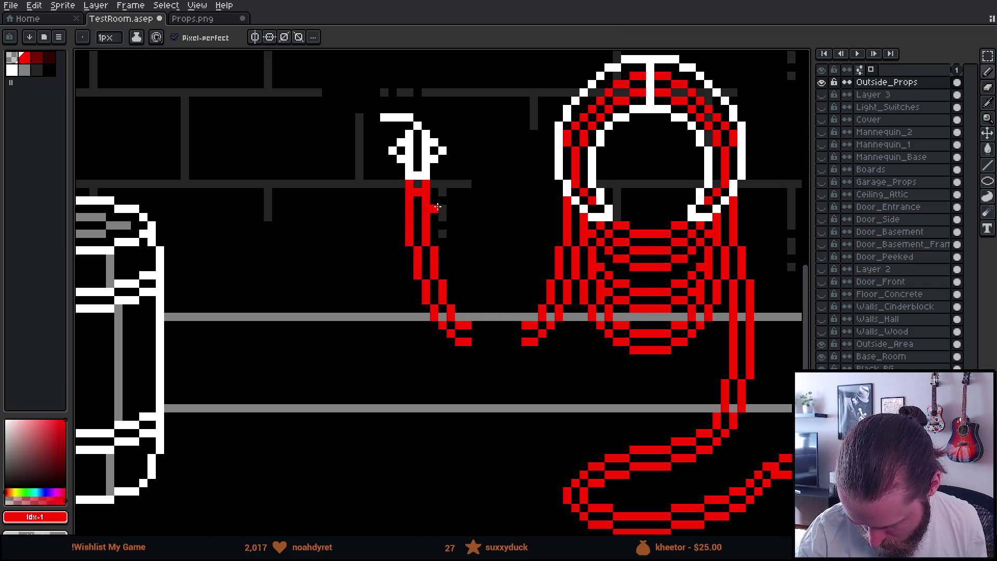
{"action": "mouse_move", "coordinate": [475, 349]}
{"action": "left_mouse_down"}
{"action": "mouse_move", "coordinate": [483, 358]}
{"action": "mouse_move", "coordinate": [511, 351]}
{"action": "left_mouse_up"}
{"action": "key", "text": "v"}
{"action": "key", "text": "ctrl+z"}
{"action": "key", "text": "ctrl+z"}
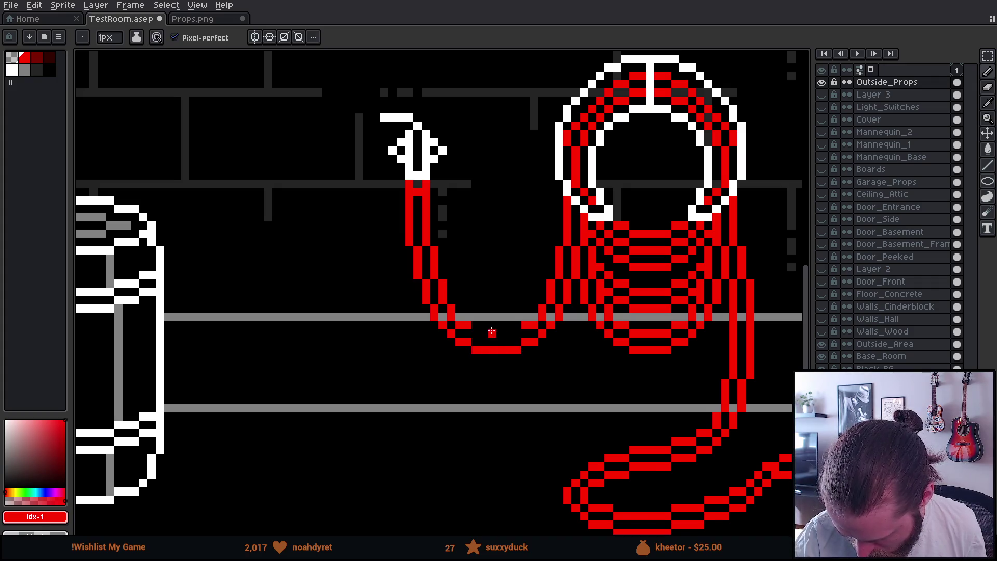
{"action": "scroll", "coordinate": [516, 383], "scroll_direction": "down", "scroll_amount": 5}
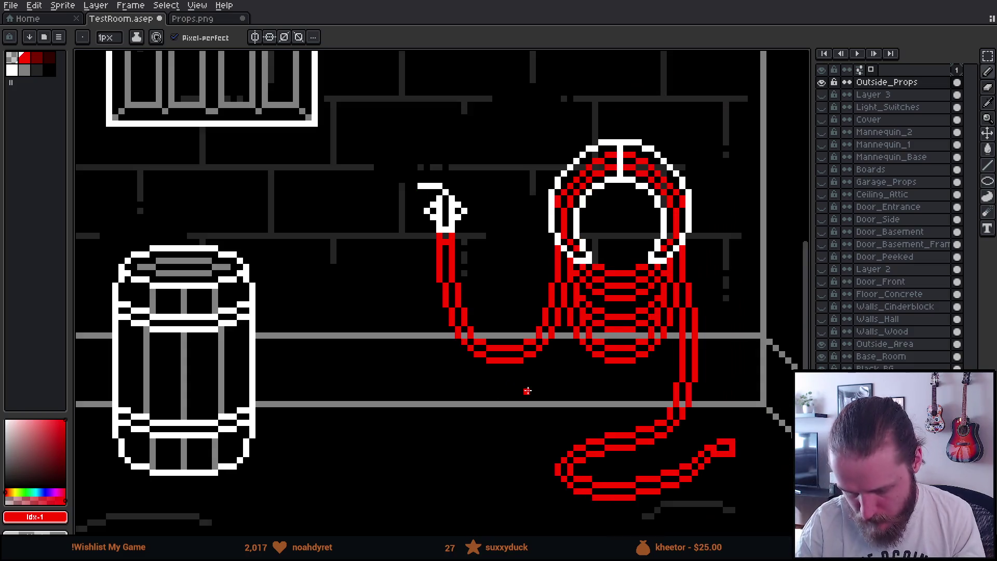
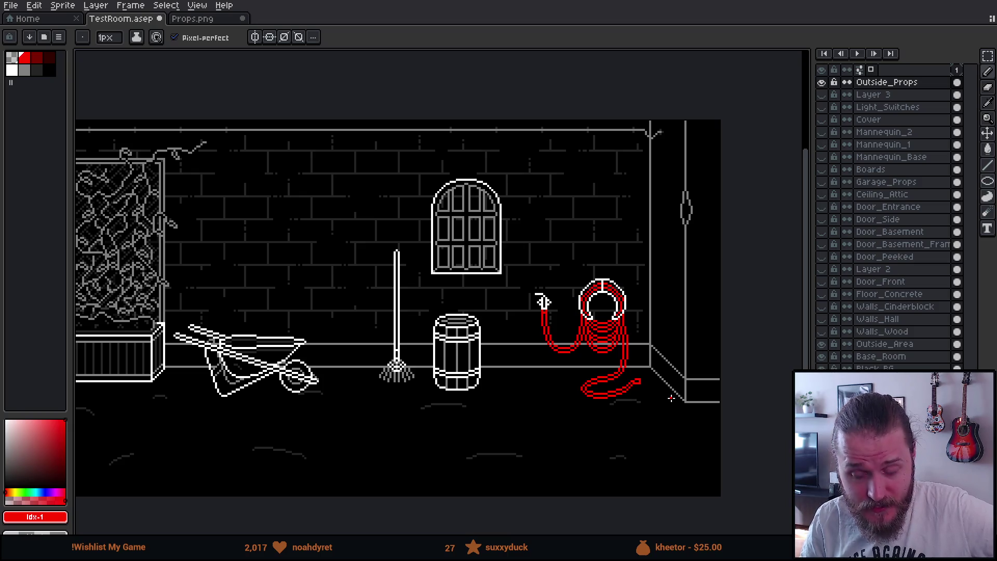
- Zoom in on the red hose by the wall corner and box-select it with the Rectangular Marquee
{"action": "scroll", "coordinate": [659, 396], "scroll_direction": "up", "scroll_amount": 3}
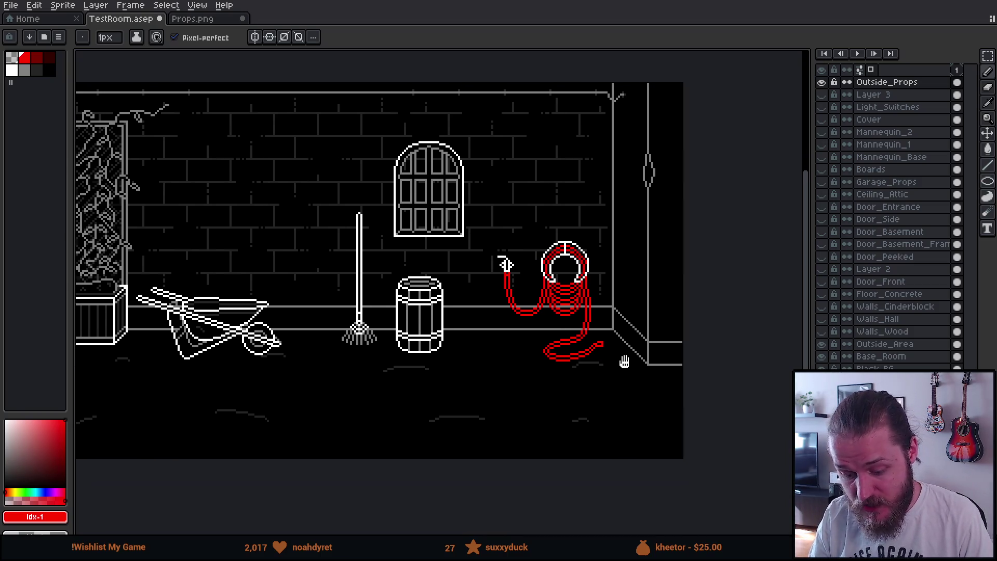
{"action": "scroll", "coordinate": [600, 331], "scroll_direction": "up", "scroll_amount": 1}
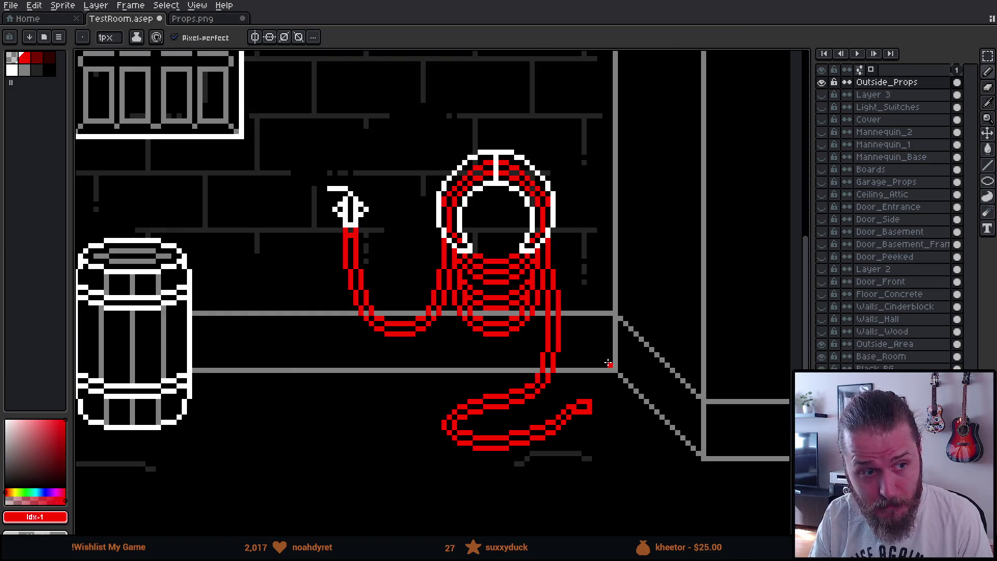
{"action": "mouse_move", "coordinate": [608, 363]}
{"action": "left_mouse_down"}
{"action": "mouse_move", "coordinate": [612, 414]}
{"action": "mouse_move", "coordinate": [634, 374]}
{"action": "mouse_move", "coordinate": [627, 358]}
{"action": "left_mouse_up"}
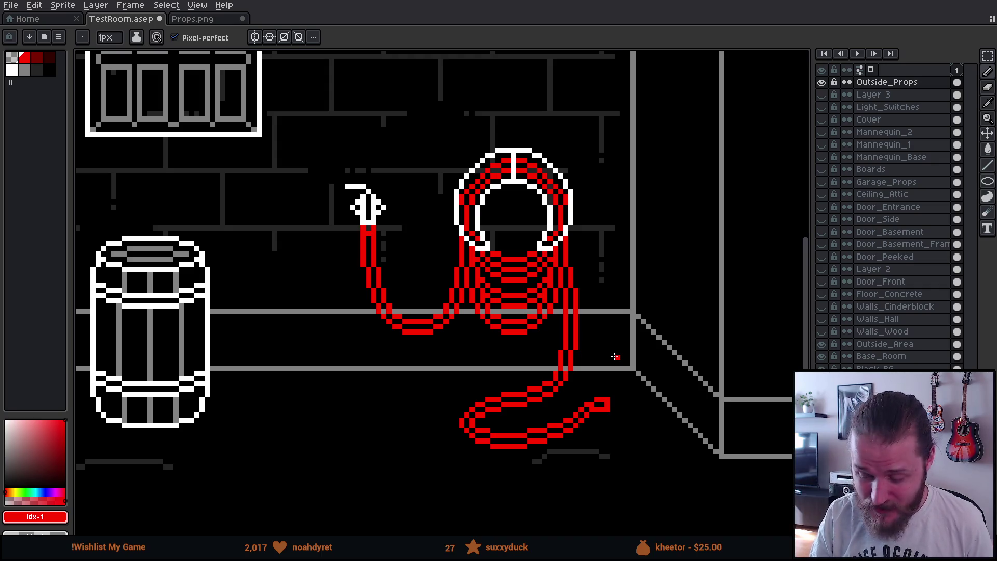
{"action": "scroll", "coordinate": [621, 366], "scroll_direction": "up", "scroll_amount": 1}
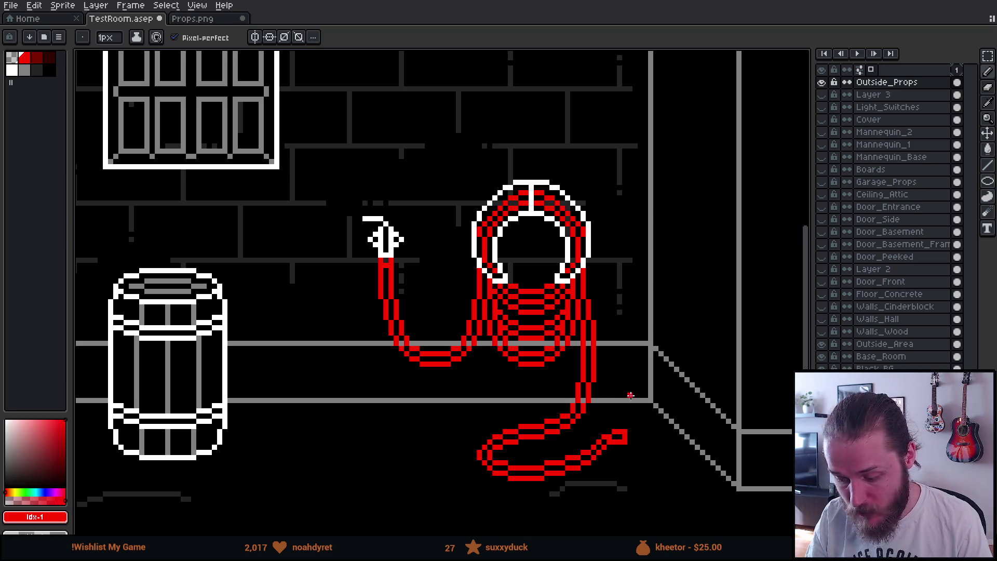
{"action": "scroll", "coordinate": [641, 408], "scroll_direction": "up", "scroll_amount": 1}
{"action": "left_click_drag", "start_coordinate": [639, 440], "coordinate": [643, 396]}
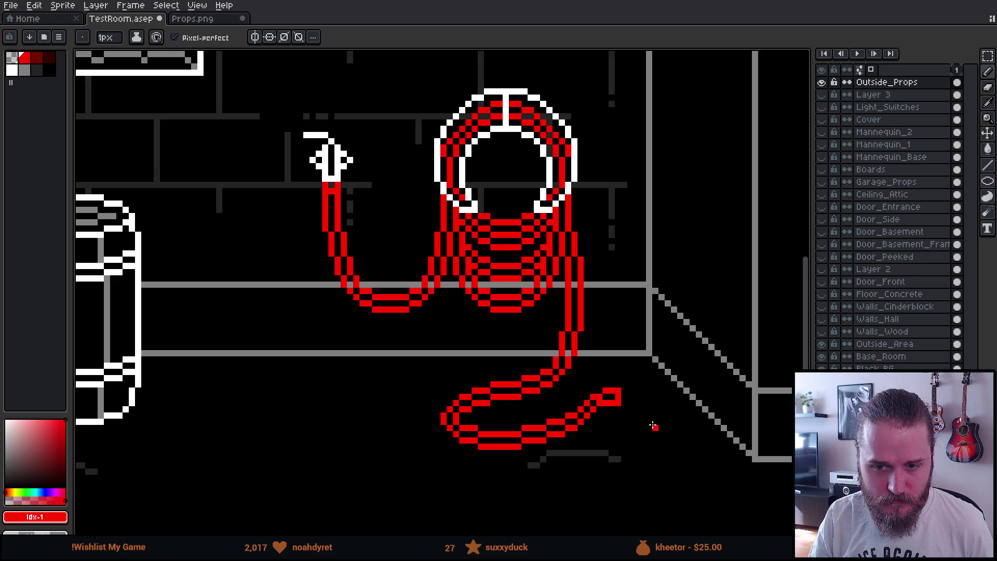
{"action": "mouse_move", "coordinate": [637, 413]}
{"action": "left_mouse_down"}
{"action": "mouse_move", "coordinate": [566, 403]}
{"action": "mouse_move", "coordinate": [585, 429]}
{"action": "left_mouse_up"}
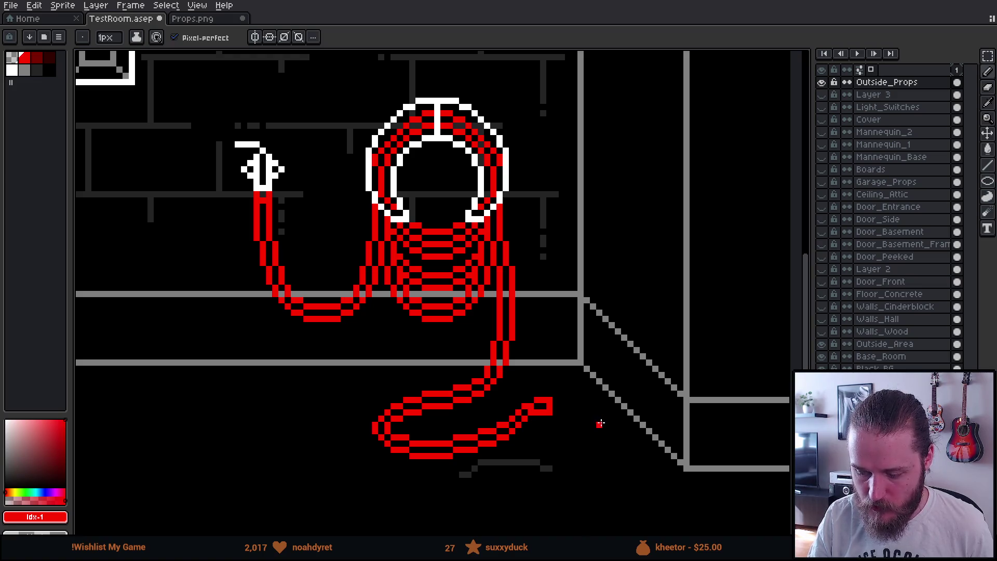
{"action": "mouse_move", "coordinate": [594, 413]}
{"action": "left_mouse_down"}
{"action": "mouse_move", "coordinate": [597, 447]}
{"action": "mouse_move", "coordinate": [605, 421]}
{"action": "left_mouse_up"}
{"action": "key", "text": "m"}
{"action": "mouse_move", "coordinate": [216, 67]}
{"action": "left_mouse_down"}
{"action": "mouse_move", "coordinate": [267, 155]}
{"action": "mouse_move", "coordinate": [634, 522]}
{"action": "mouse_move", "coordinate": [643, 517]}
{"action": "left_mouse_up"}
- Replace all the hose's red pixels with the grey palette swatch
{"action": "key", "text": "w"}
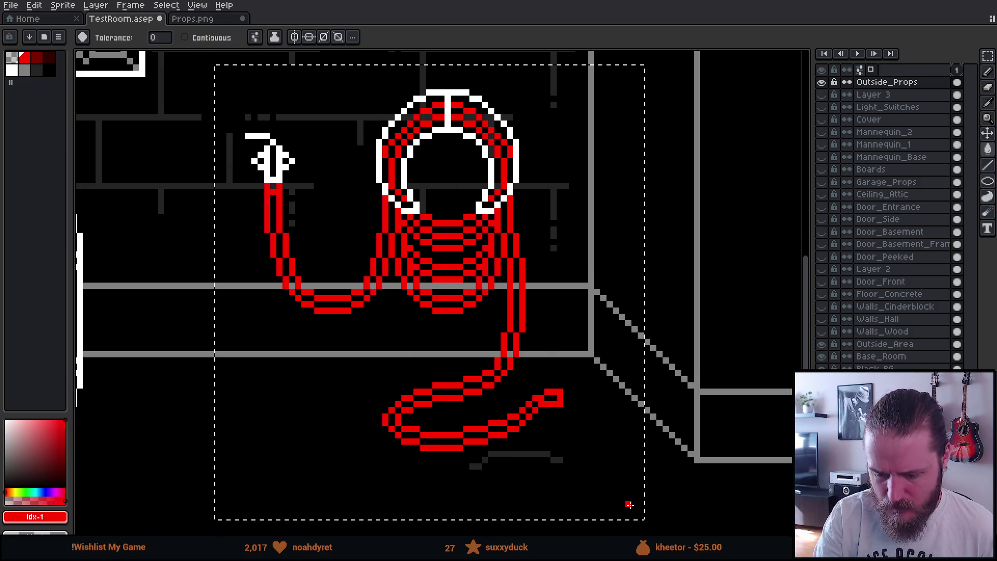
{"action": "left_click", "coordinate": [31, 73]}
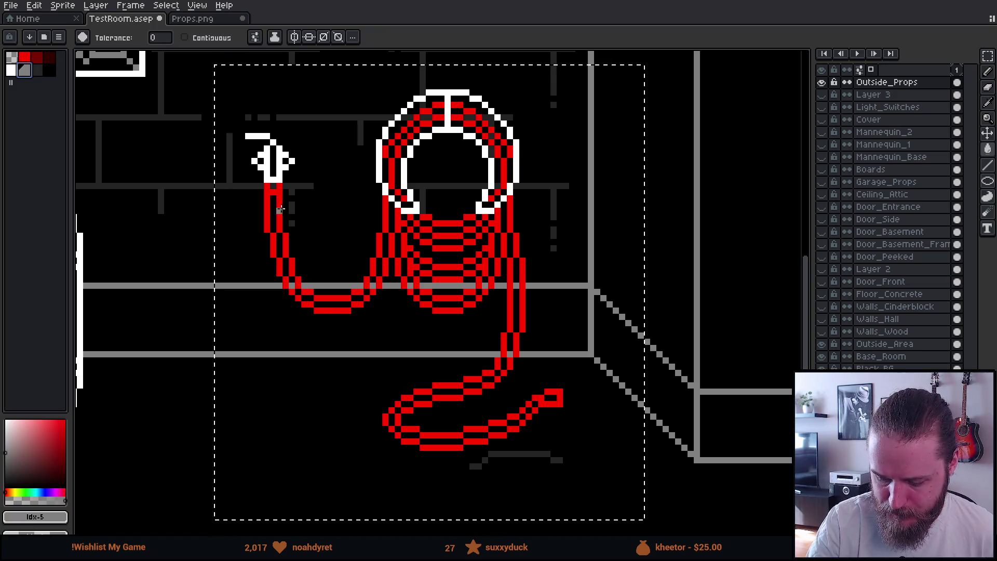
{"action": "left_click", "coordinate": [279, 209]}
{"action": "scroll", "coordinate": [639, 384], "scroll_direction": "down", "scroll_amount": 3}
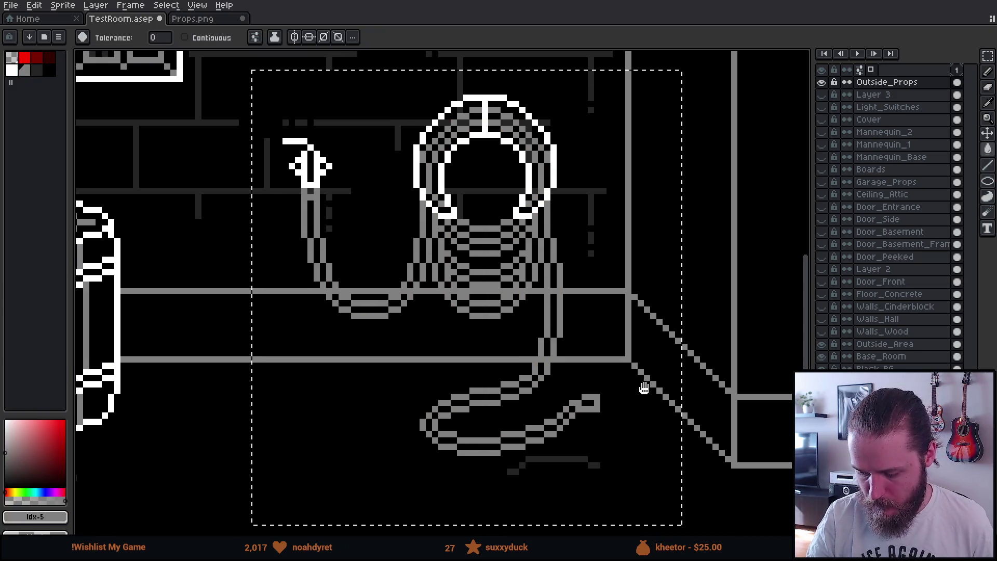
{"action": "scroll", "coordinate": [635, 397], "scroll_direction": "down", "scroll_amount": 2}
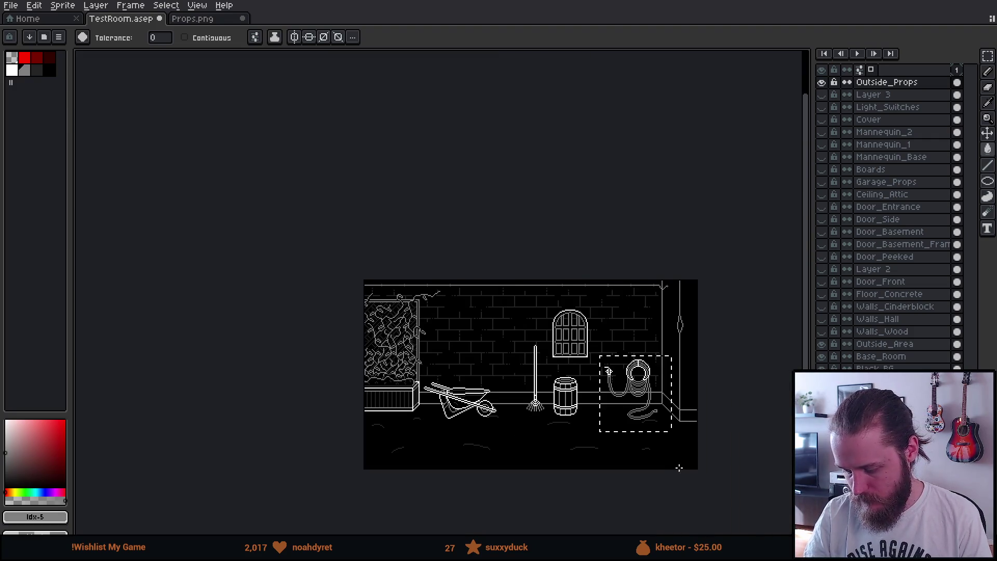
{"action": "scroll", "coordinate": [675, 461], "scroll_direction": "up", "scroll_amount": 1}
- Clear the selection around the hose and pick a darker grey colour
{"action": "key", "text": "m"}
{"action": "key", "text": "ctrl+d"}
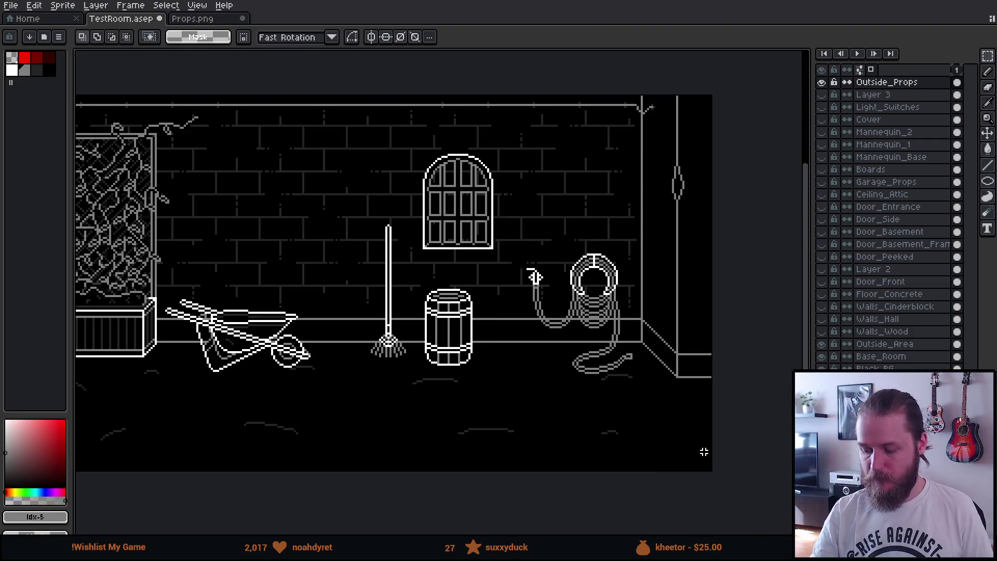
{"action": "scroll", "coordinate": [703, 452], "scroll_direction": "up", "scroll_amount": 1}
{"action": "scroll", "coordinate": [587, 319], "scroll_direction": "up", "scroll_amount": 3}
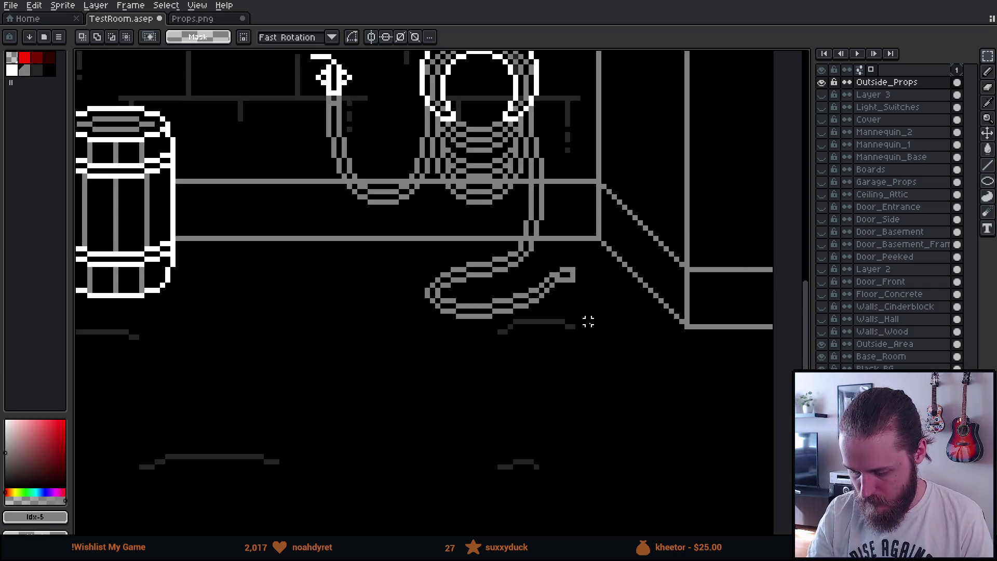
{"action": "key", "text": "bracketright"}
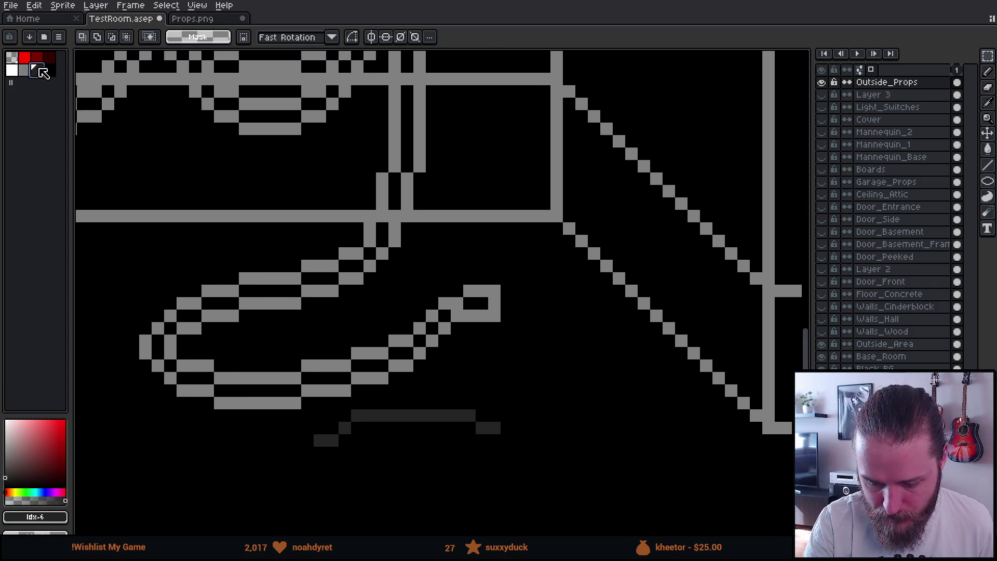
- Pencil a dark grey outline extending past the hose's loose end
{"action": "key", "text": "b"}
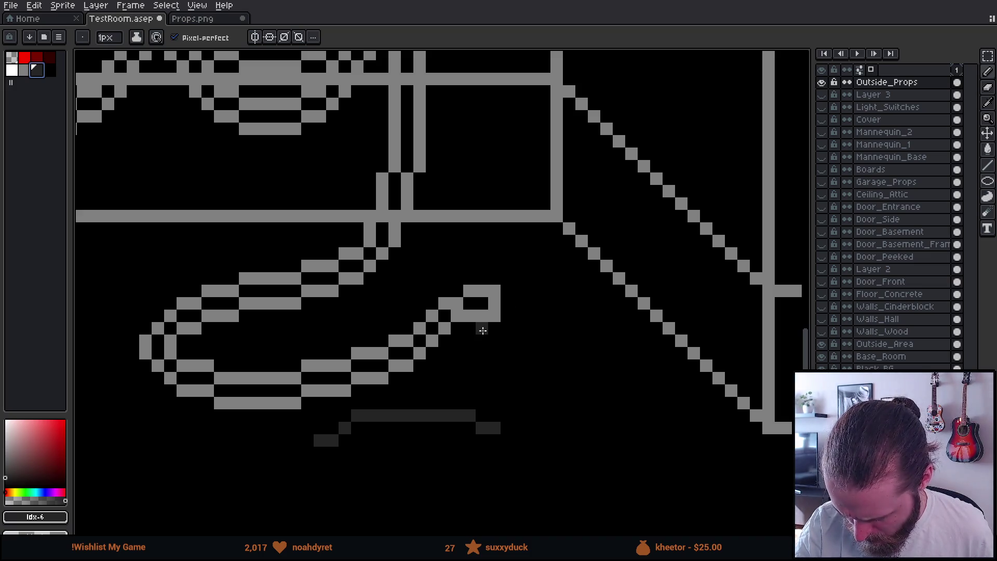
{"action": "mouse_move", "coordinate": [484, 330]}
{"action": "left_mouse_down"}
{"action": "mouse_move", "coordinate": [542, 353]}
{"action": "mouse_move", "coordinate": [623, 330]}
{"action": "mouse_move", "coordinate": [604, 291]}
{"action": "mouse_move", "coordinate": [530, 278]}
{"action": "left_mouse_up"}
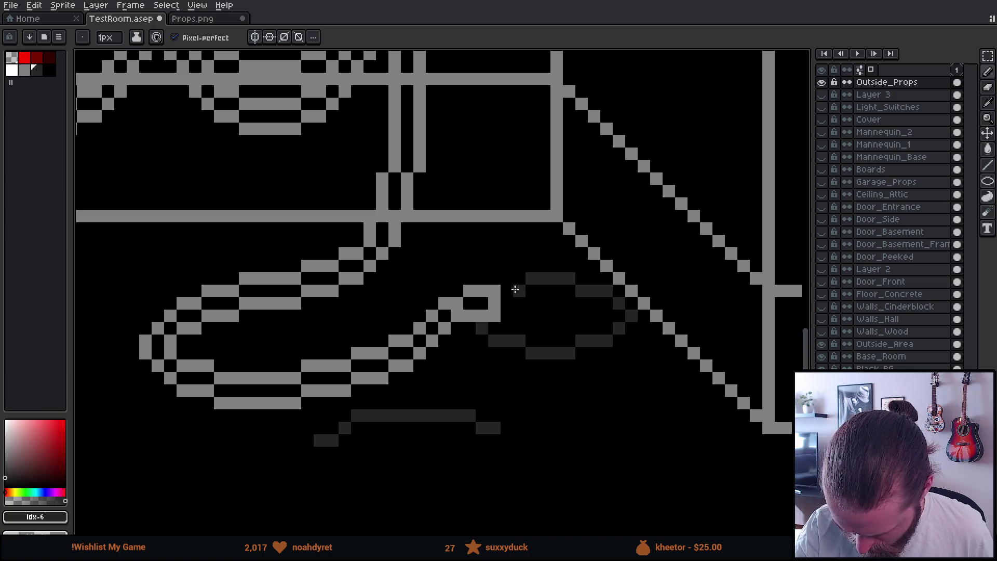
{"action": "scroll", "coordinate": [611, 400], "scroll_direction": "down", "scroll_amount": 1}
{"action": "scroll", "coordinate": [612, 400], "scroll_direction": "down", "scroll_amount": 3}
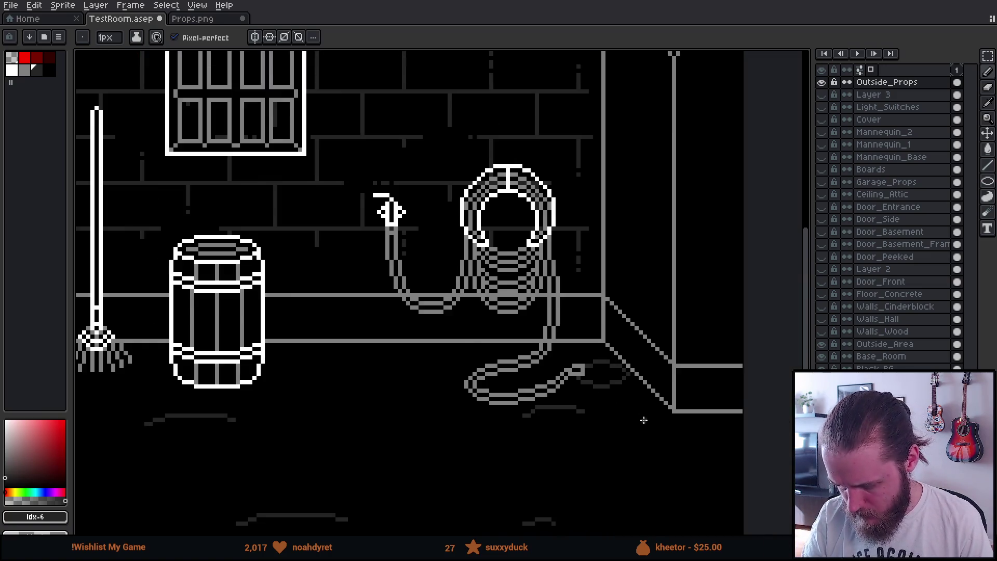
{"action": "scroll", "coordinate": [663, 449], "scroll_direction": "up", "scroll_amount": 2}
{"action": "scroll", "coordinate": [644, 439], "scroll_direction": "down", "scroll_amount": 4}
{"action": "scroll", "coordinate": [675, 447], "scroll_direction": "up", "scroll_amount": 2}
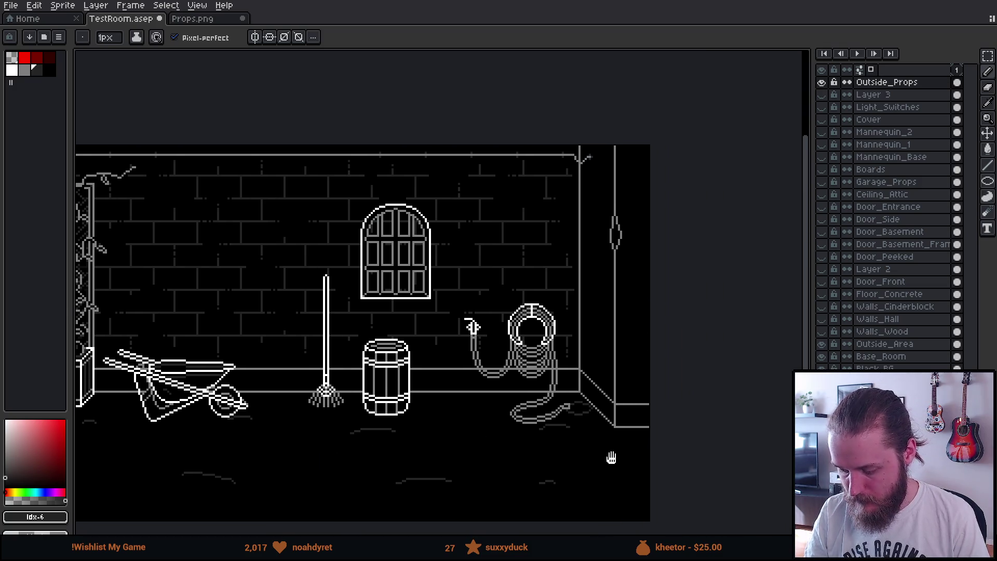
{"action": "scroll", "coordinate": [602, 457], "scroll_direction": "up", "scroll_amount": 4}
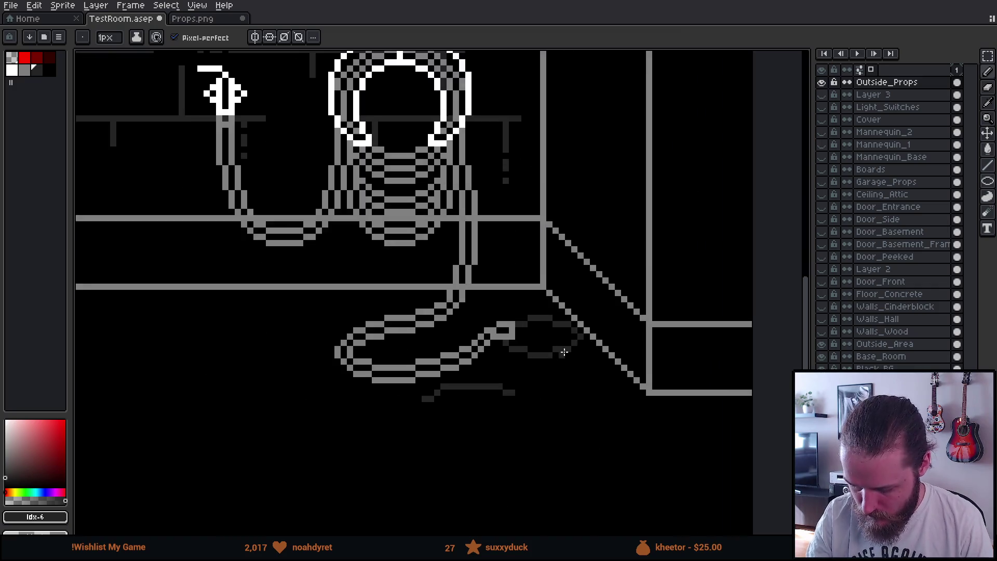
- Paint a grey block at the hose tip and touch up its gaps
{"action": "left_click", "coordinate": [503, 329], "text": "alt"}
{"action": "mouse_move", "coordinate": [502, 329]}
{"action": "left_mouse_down"}
{"action": "mouse_move", "coordinate": [509, 346]}
{"action": "mouse_move", "coordinate": [508, 327]}
{"action": "mouse_move", "coordinate": [491, 327]}
{"action": "left_mouse_up"}
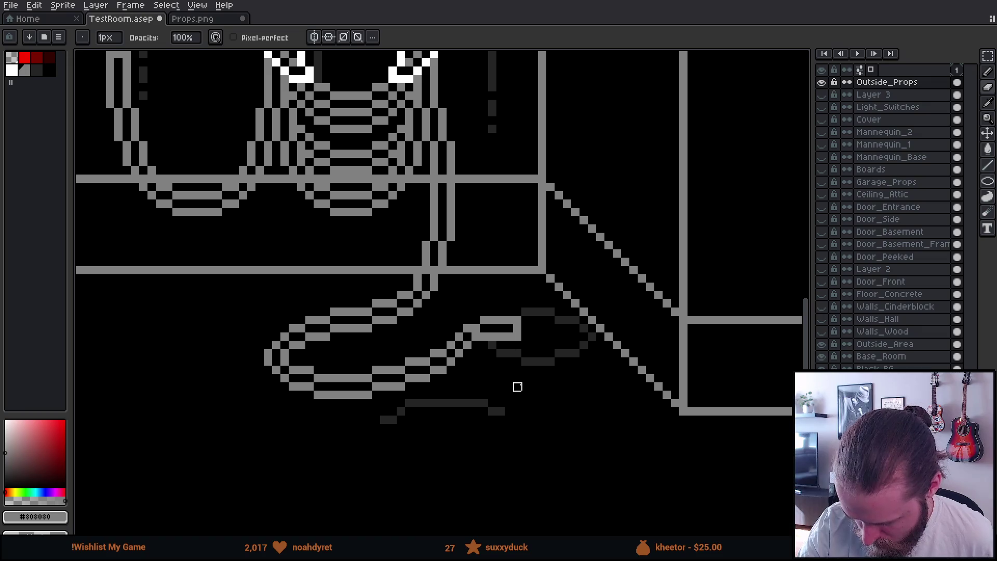
{"action": "key", "text": "e"}
{"action": "left_click", "coordinate": [492, 329]}
{"action": "left_click", "coordinate": [501, 329]}
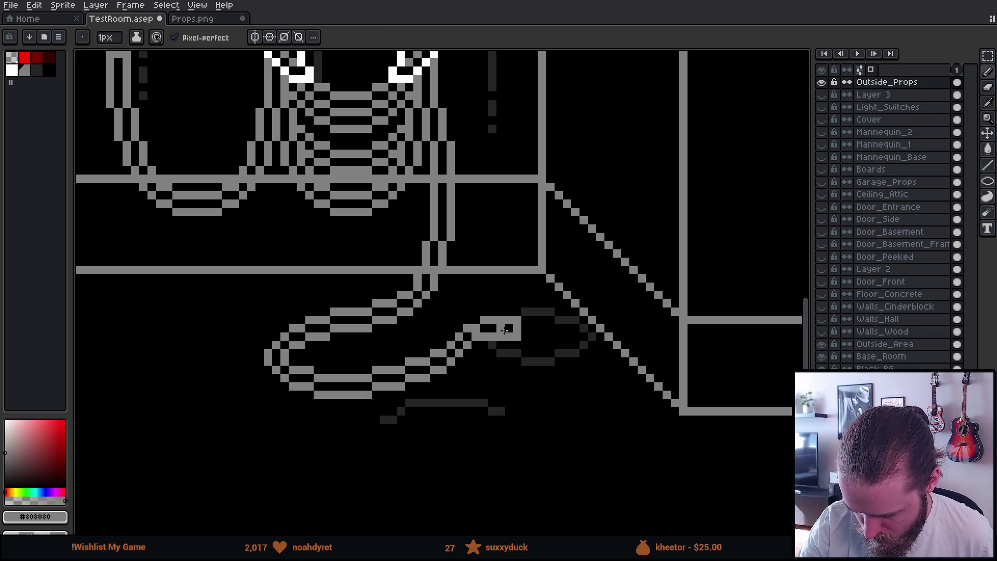
{"action": "scroll", "coordinate": [583, 409], "scroll_direction": "down", "scroll_amount": 3}
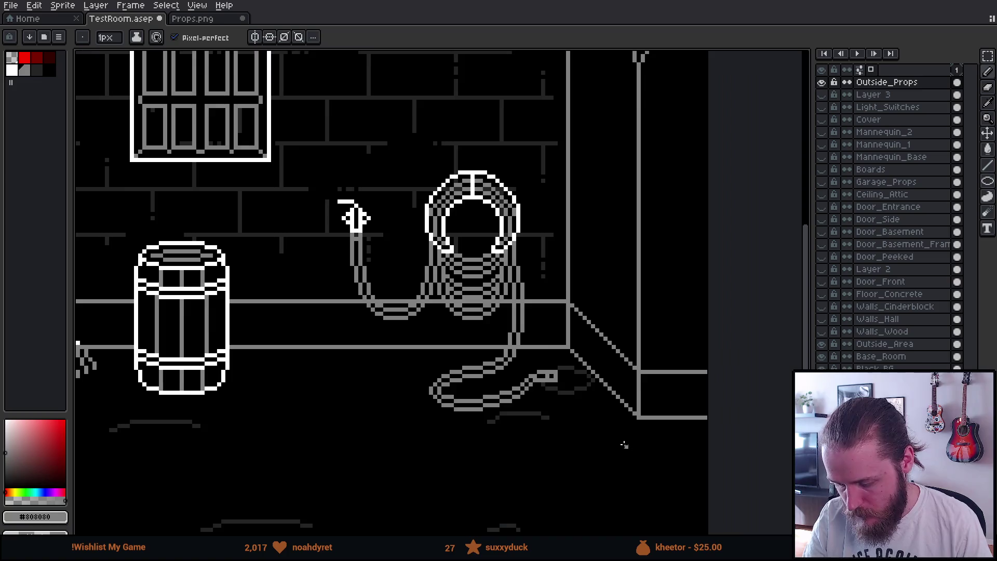
{"action": "left_click_drag", "start_coordinate": [630, 439], "coordinate": [613, 426]}
{"action": "scroll", "coordinate": [610, 420], "scroll_direction": "up", "scroll_amount": 4}
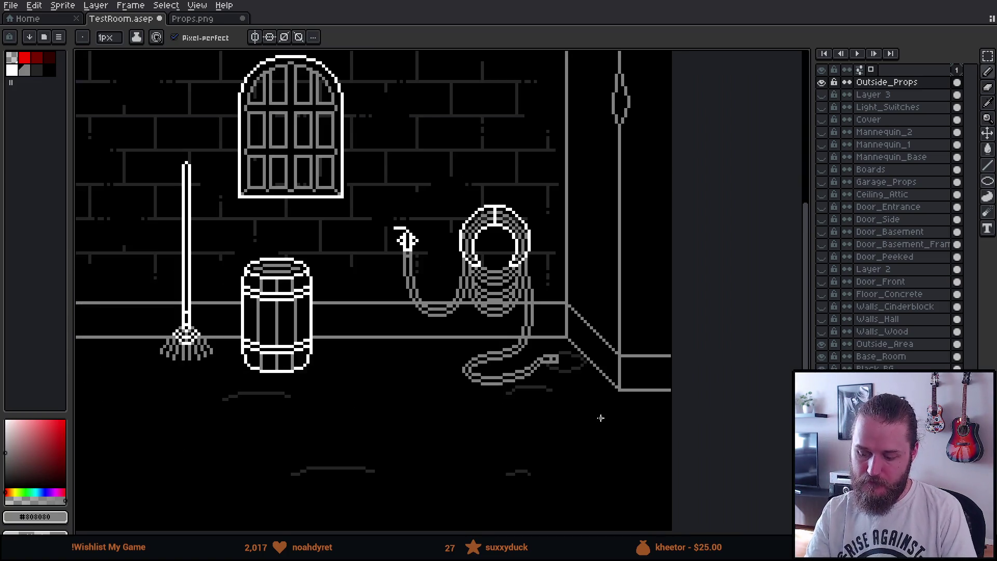
{"action": "key", "text": "e"}
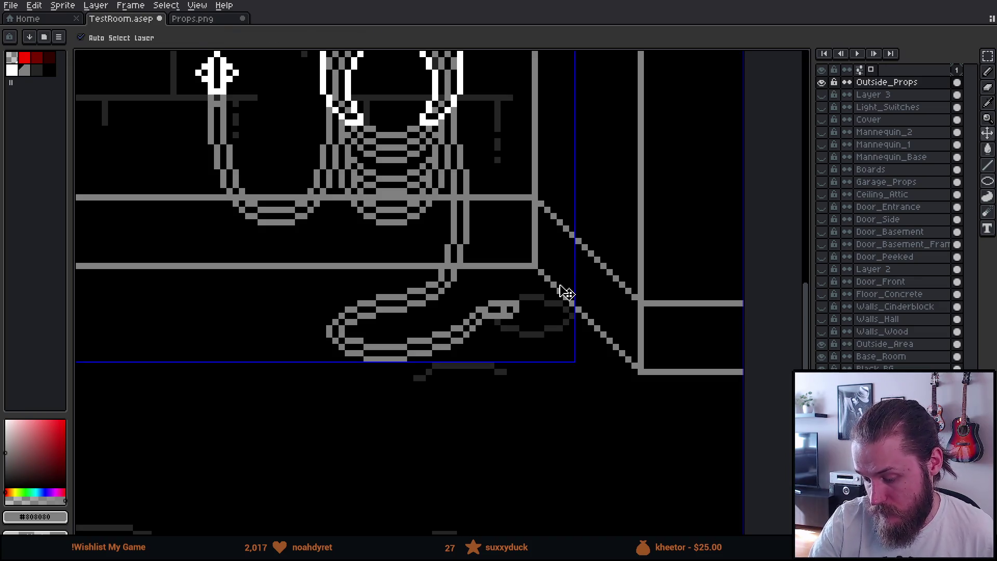
- Patch the last gap at the hose's floor tip with grey
{"action": "scroll", "coordinate": [547, 260], "scroll_direction": "down", "scroll_amount": 4}
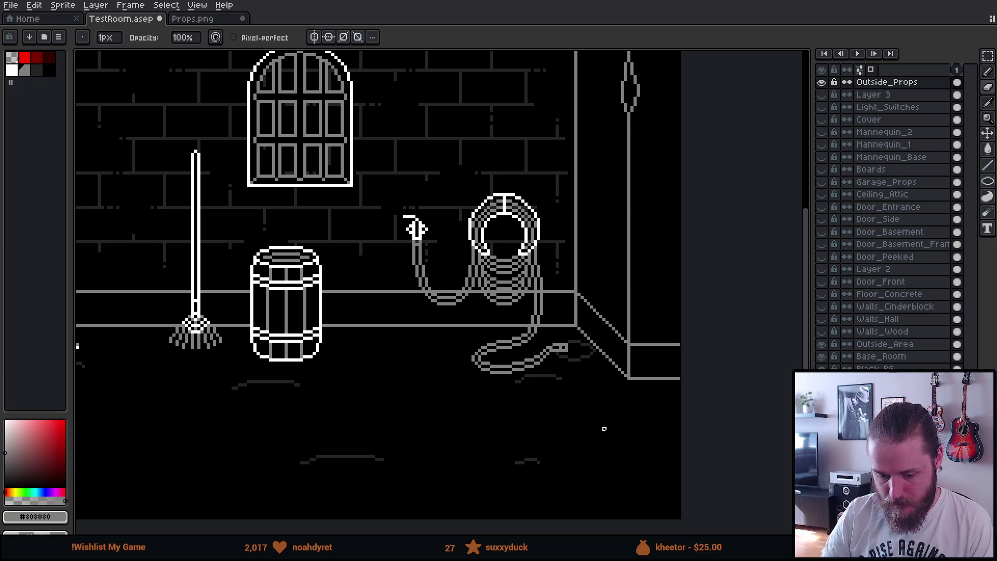
{"action": "scroll", "coordinate": [604, 428], "scroll_direction": "down", "scroll_amount": 3}
{"action": "scroll", "coordinate": [717, 394], "scroll_direction": "down", "scroll_amount": 1}
{"action": "scroll", "coordinate": [734, 396], "scroll_direction": "up", "scroll_amount": 1}
{"action": "scroll", "coordinate": [692, 414], "scroll_direction": "down", "scroll_amount": 1}
{"action": "scroll", "coordinate": [676, 407], "scroll_direction": "up", "scroll_amount": 1}
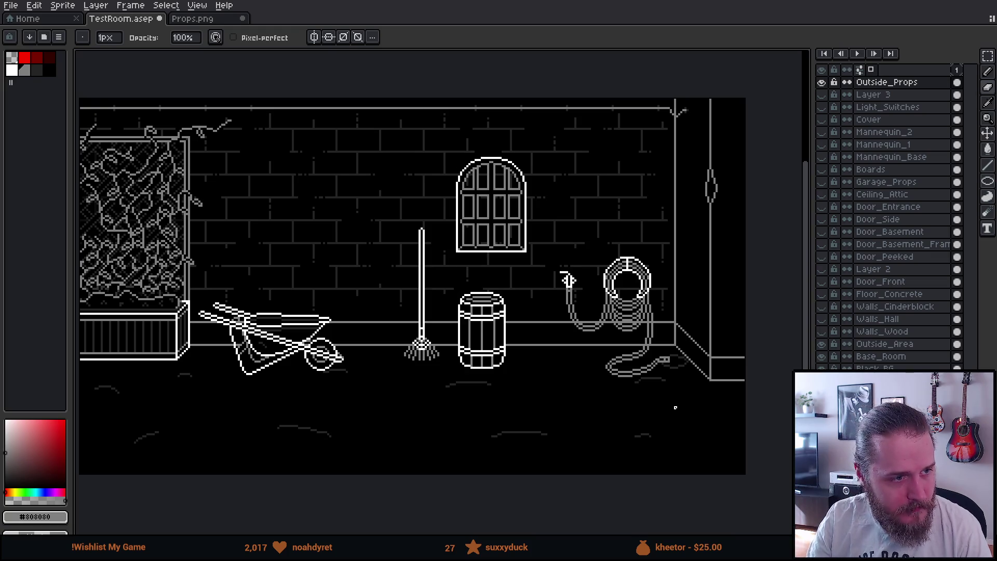
{"action": "scroll", "coordinate": [606, 339], "scroll_direction": "up", "scroll_amount": 4}
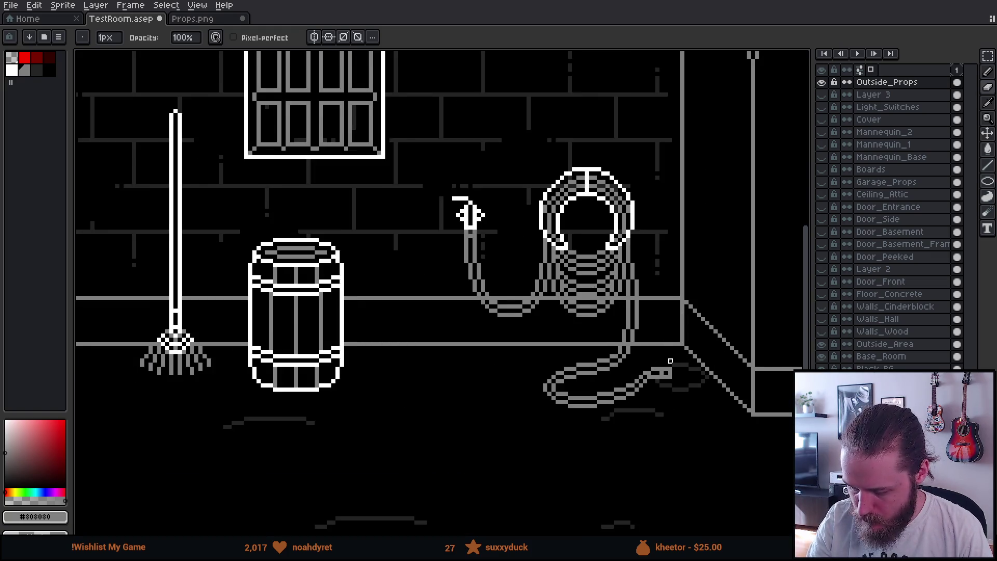
{"action": "left_click", "coordinate": [586, 400]}
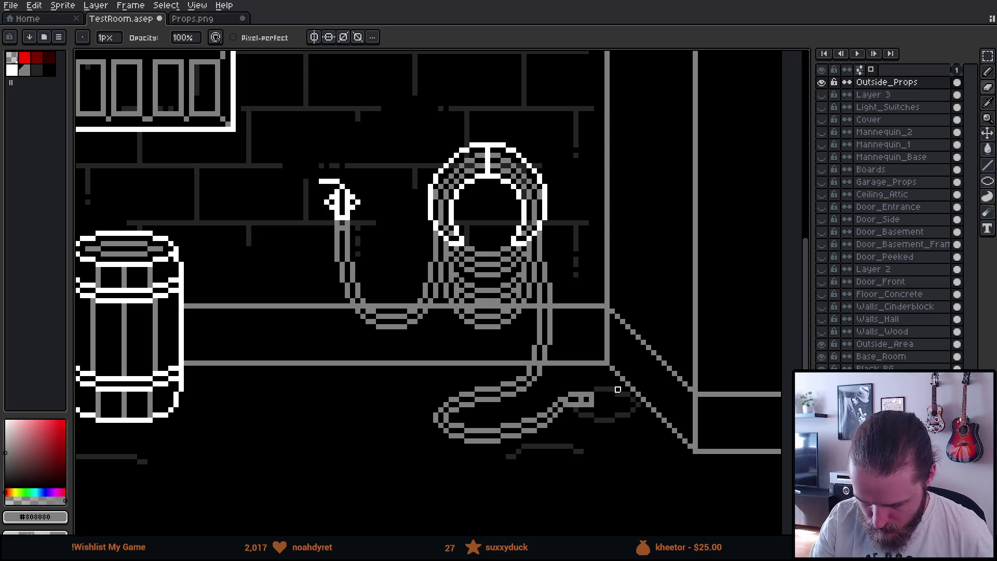
{"action": "key", "text": "m"}
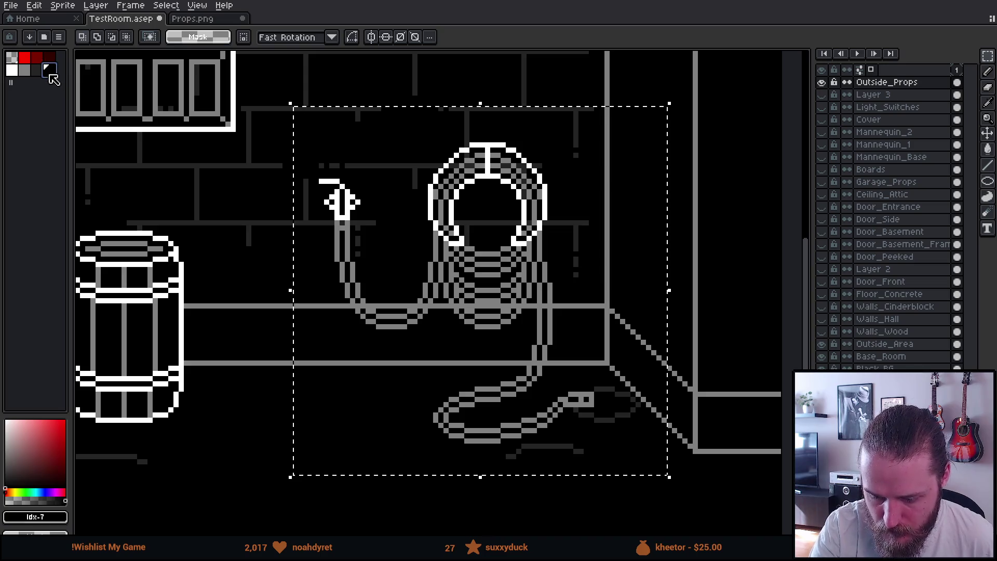
- Clear the black fill behind the hose with a transparent contiguous fill
{"action": "key", "text": "g"}
{"action": "left_click", "coordinate": [349, 133]}
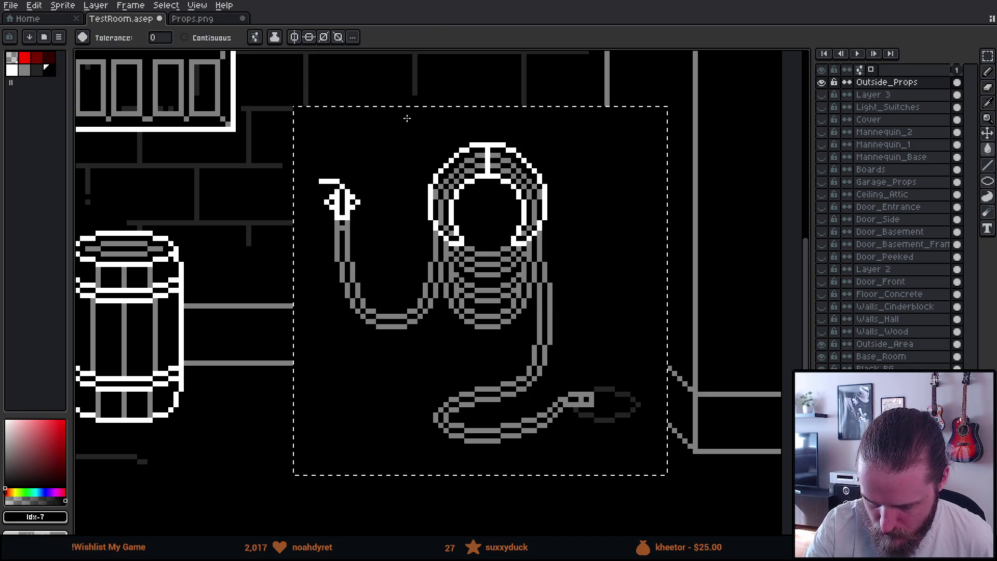
{"action": "left_click", "coordinate": [185, 37]}
{"action": "left_click", "coordinate": [11, 57]}
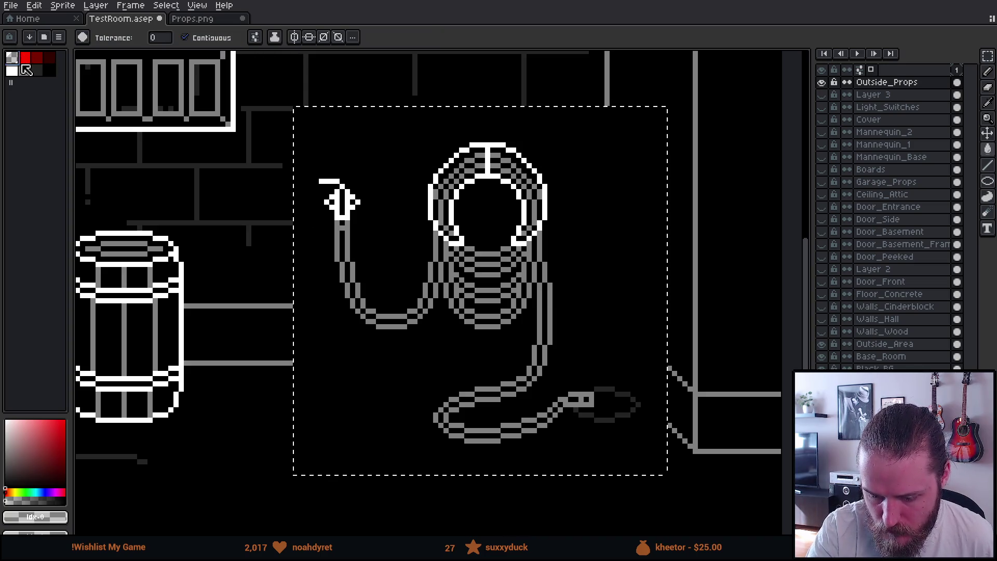
{"action": "left_click", "coordinate": [363, 146]}
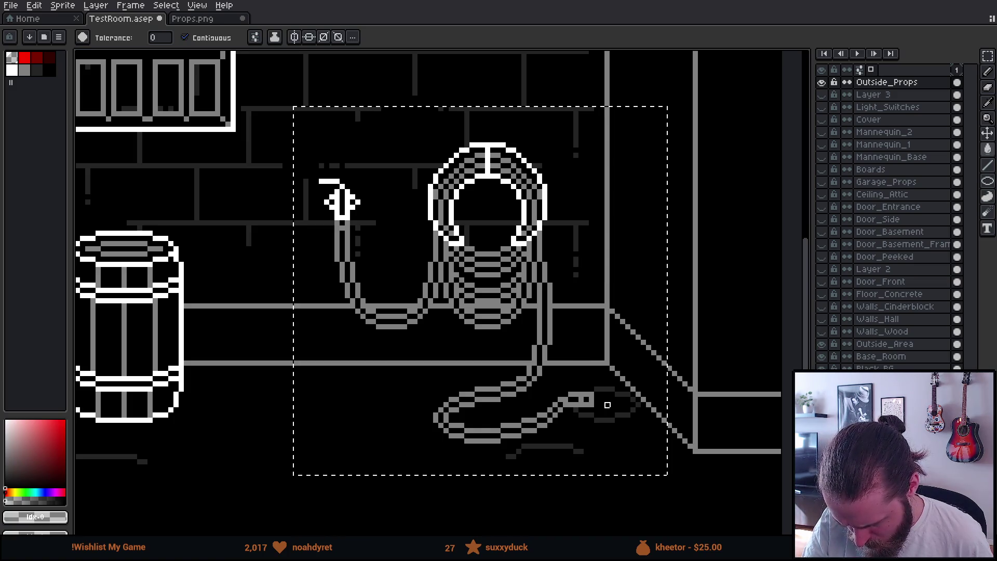
- Move the hose and reel up and left, then drop them
{"action": "key", "text": "m"}
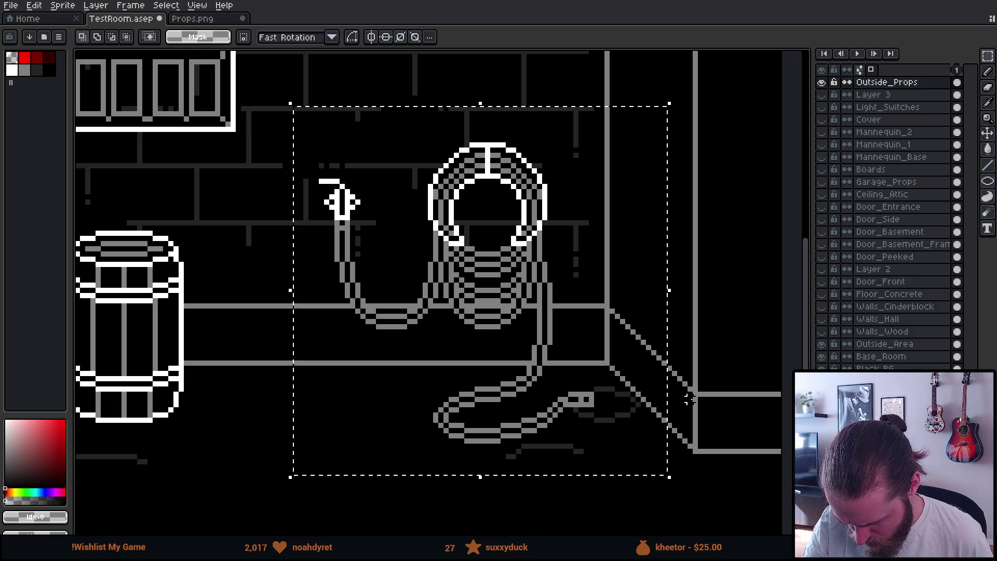
{"action": "left_click_drag", "start_coordinate": [450, 364], "coordinate": [674, 493]}
{"action": "left_click_drag", "start_coordinate": [645, 423], "coordinate": [592, 406]}
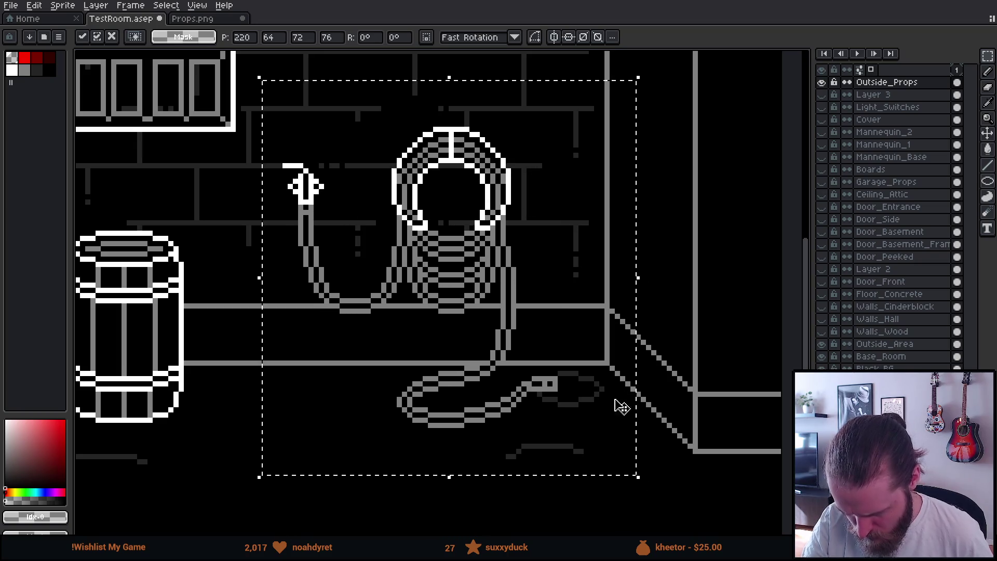
{"action": "scroll", "coordinate": [675, 397], "scroll_direction": "down", "scroll_amount": 3}
{"action": "left_click", "coordinate": [681, 396]}
{"action": "scroll", "coordinate": [685, 407], "scroll_direction": "down", "scroll_amount": 2}
{"action": "scroll", "coordinate": [683, 410], "scroll_direction": "up", "scroll_amount": 2}
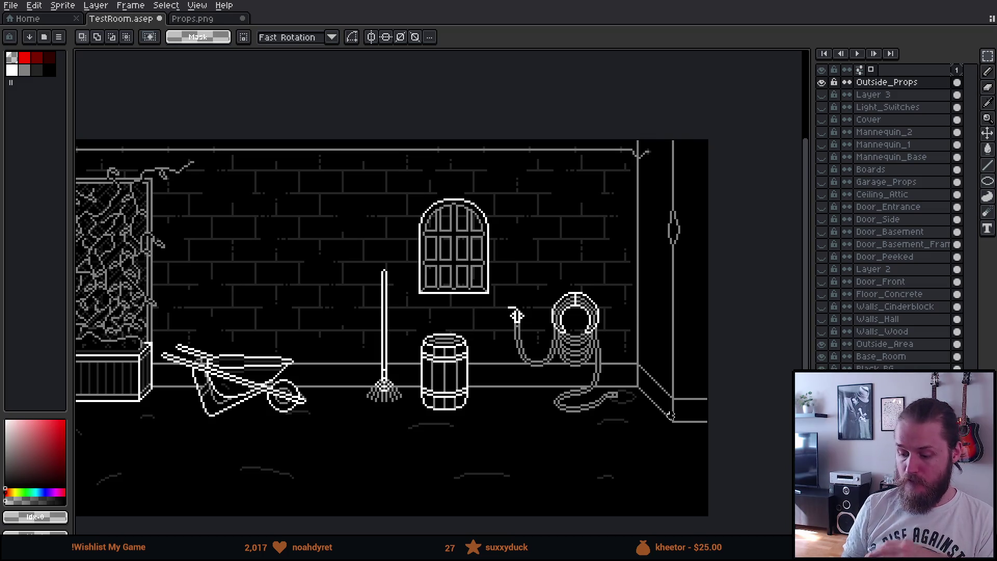
- Reselect the hose and reel, nudge them down, and commit the position
{"action": "mouse_move", "coordinate": [500, 261]}
{"action": "left_mouse_down"}
{"action": "mouse_move", "coordinate": [528, 340]}
{"action": "mouse_move", "coordinate": [656, 463]}
{"action": "left_mouse_up"}
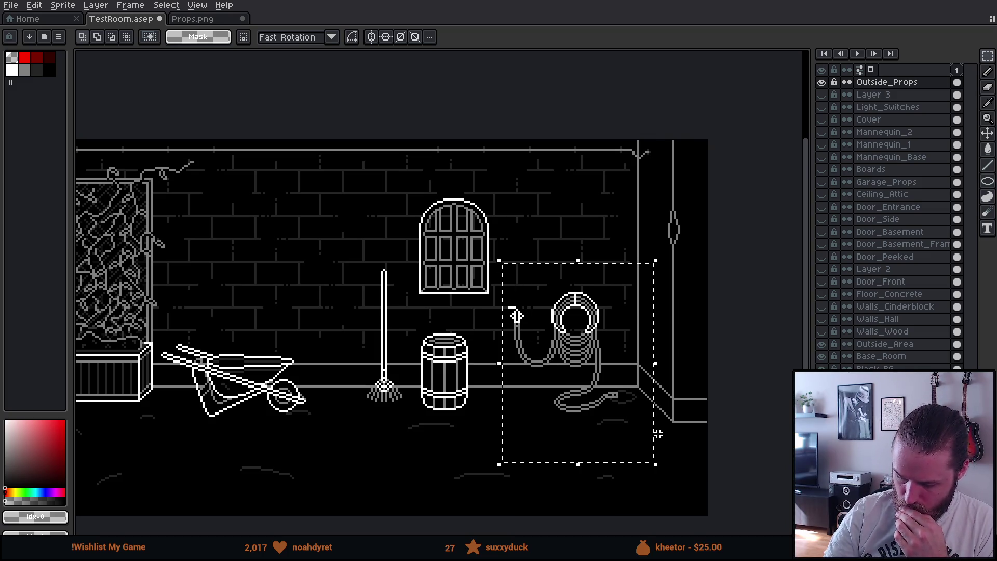
{"action": "left_click", "coordinate": [633, 407]}
{"action": "mouse_move", "coordinate": [492, 266]}
{"action": "left_mouse_down"}
{"action": "mouse_move", "coordinate": [562, 383]}
{"action": "mouse_move", "coordinate": [682, 462]}
{"action": "left_mouse_up"}
{"action": "key", "text": "Down"}
{"action": "key", "text": "Down"}
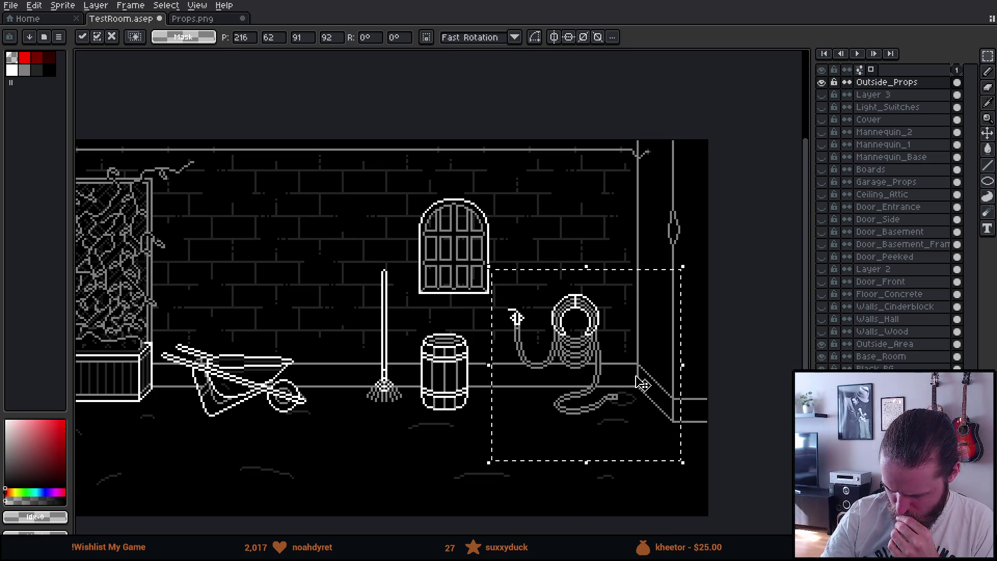
{"action": "key", "text": "ctrl+d"}
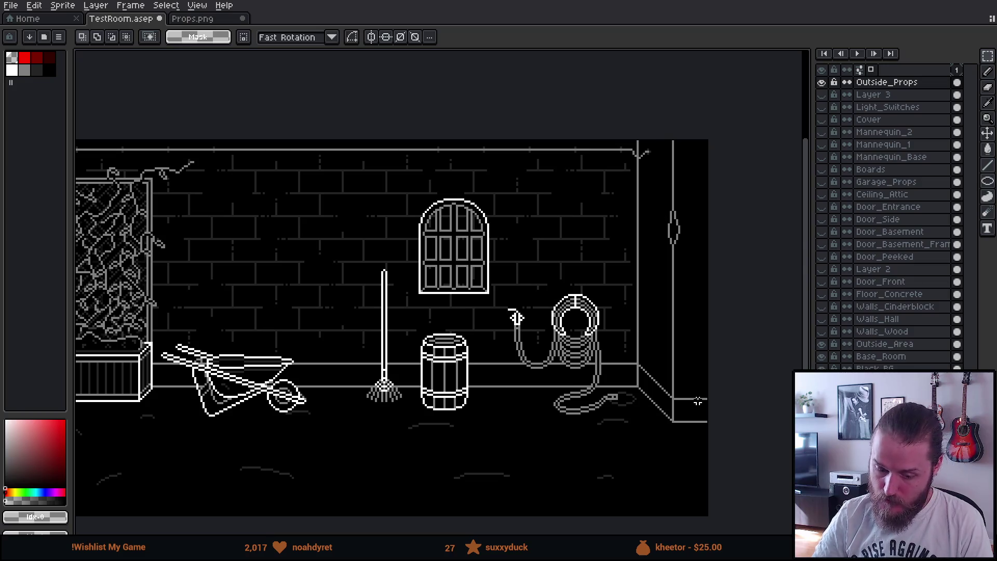
- Sample the reel's grey and draw a vertical line below the reel's top bar
{"action": "scroll", "coordinate": [698, 402], "scroll_direction": "up", "scroll_amount": 3}
{"action": "scroll", "coordinate": [494, 324], "scroll_direction": "up", "scroll_amount": 2}
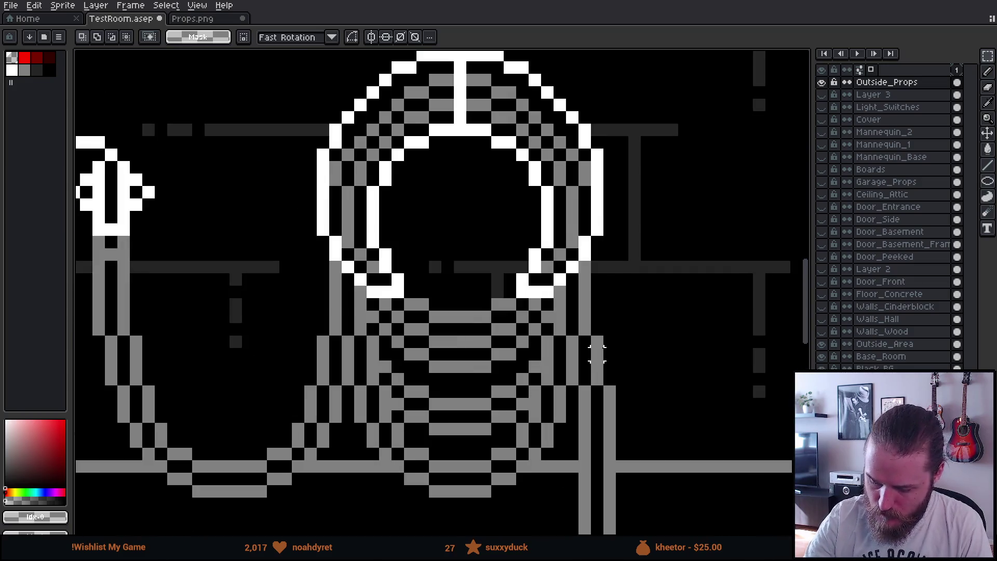
{"action": "key", "text": "i"}
{"action": "left_click", "coordinate": [597, 354]}
{"action": "key", "text": "b"}
{"action": "left_click_drag", "start_coordinate": [460, 145], "coordinate": [459, 173]}
{"action": "left_click", "coordinate": [448, 179]}
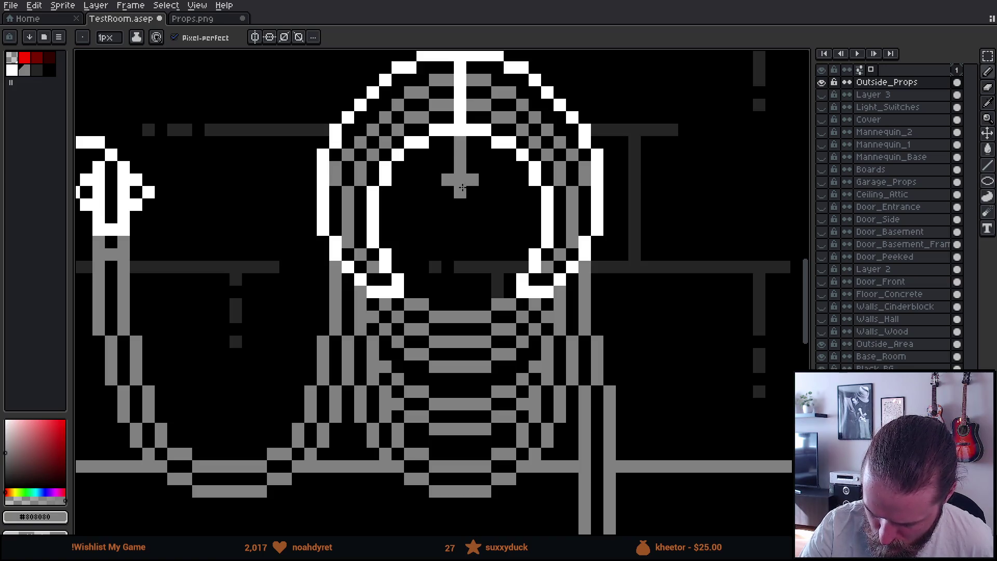
- Draw a short grey line across the reel's hub and zoom back out
{"action": "scroll", "coordinate": [547, 230], "scroll_direction": "down", "scroll_amount": 3}
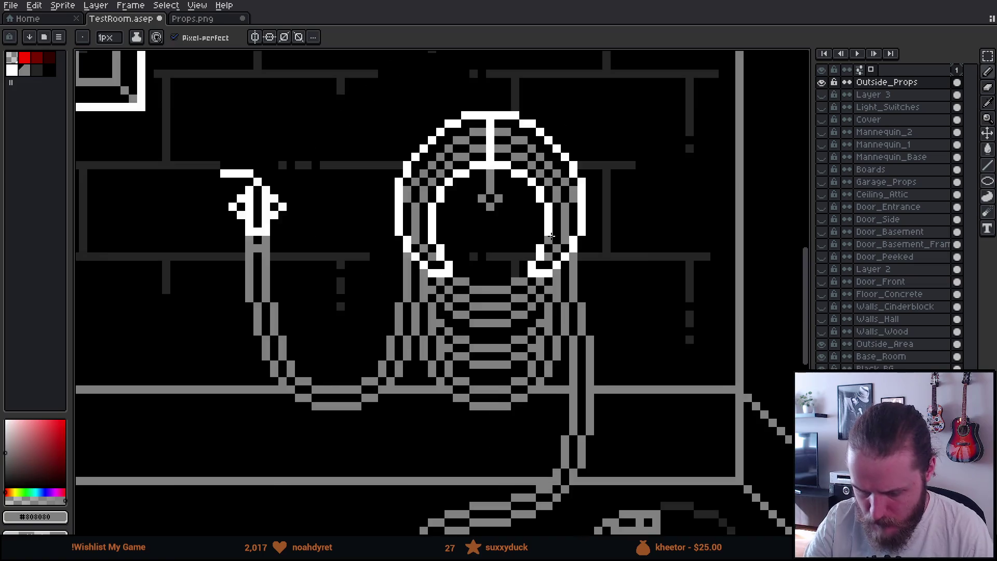
{"action": "scroll", "coordinate": [667, 369], "scroll_direction": "down", "scroll_amount": 2}
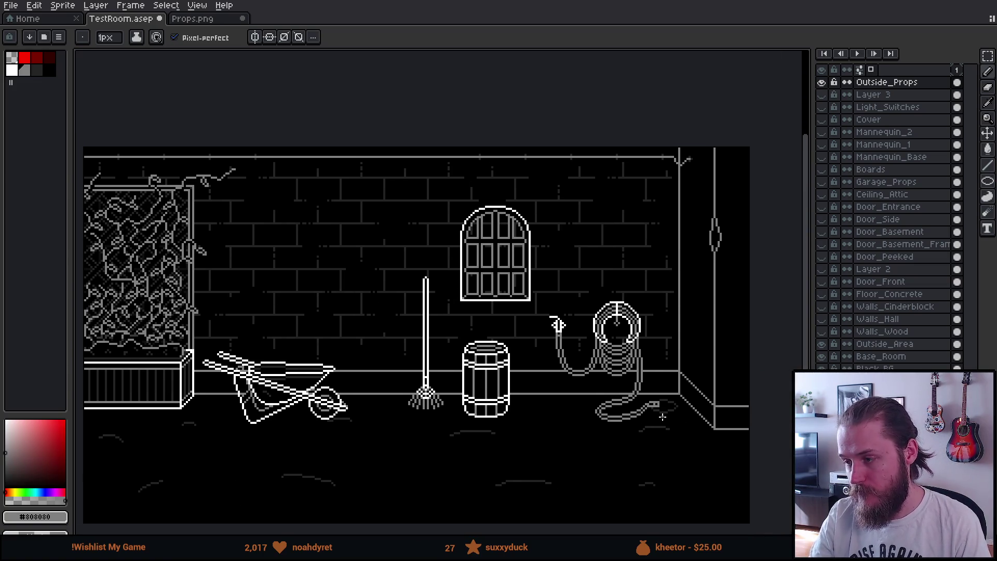
{"action": "scroll", "coordinate": [643, 426], "scroll_direction": "up", "scroll_amount": 4}
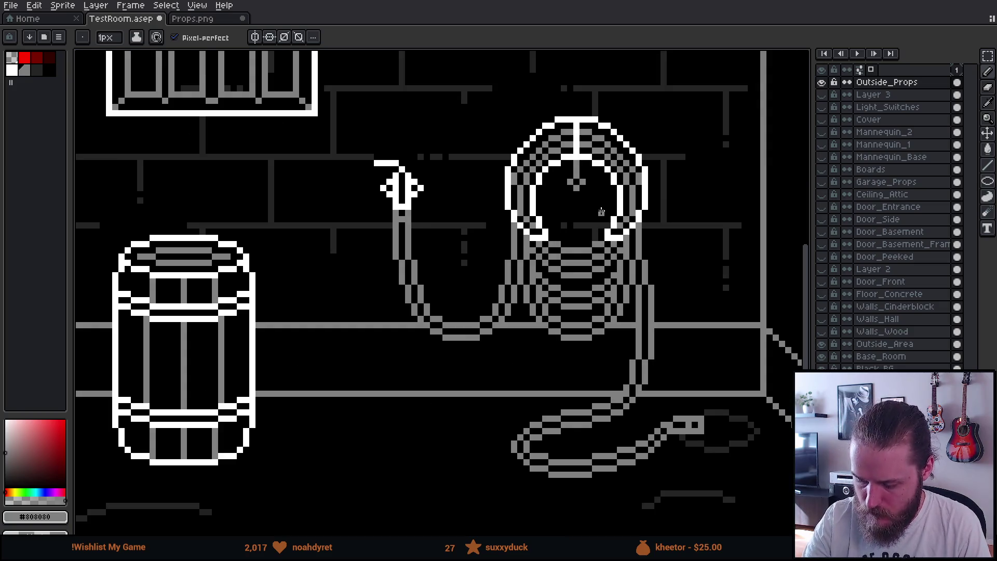
{"action": "mouse_move", "coordinate": [587, 172]}
{"action": "left_mouse_down"}
{"action": "mouse_move", "coordinate": [608, 172]}
{"action": "mouse_move", "coordinate": [522, 171]}
{"action": "left_mouse_up"}
{"action": "scroll", "coordinate": [668, 281], "scroll_direction": "down", "scroll_amount": 2}
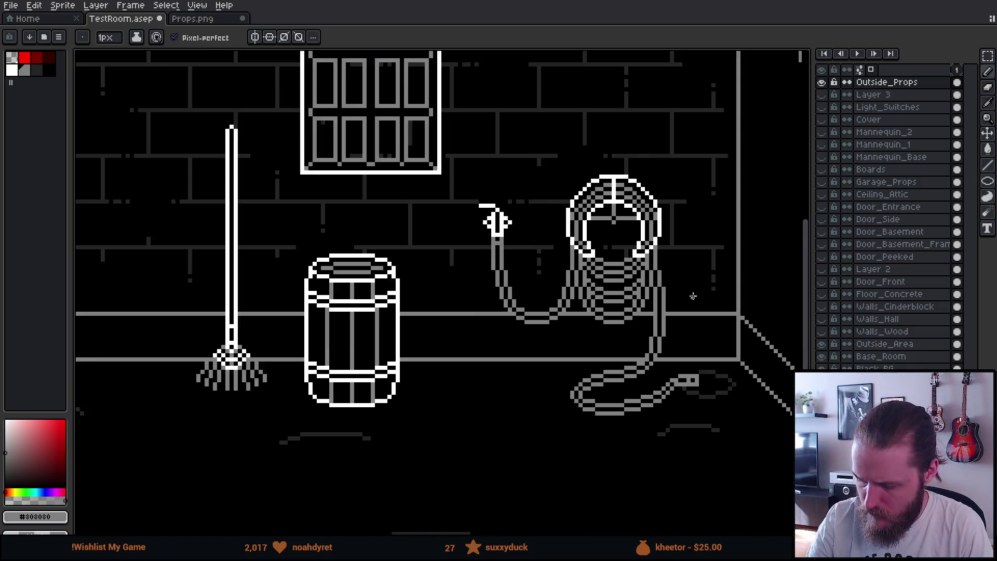
{"action": "scroll", "coordinate": [692, 296], "scroll_direction": "down", "scroll_amount": 2}
{"action": "left_click_drag", "start_coordinate": [716, 363], "coordinate": [667, 363]}
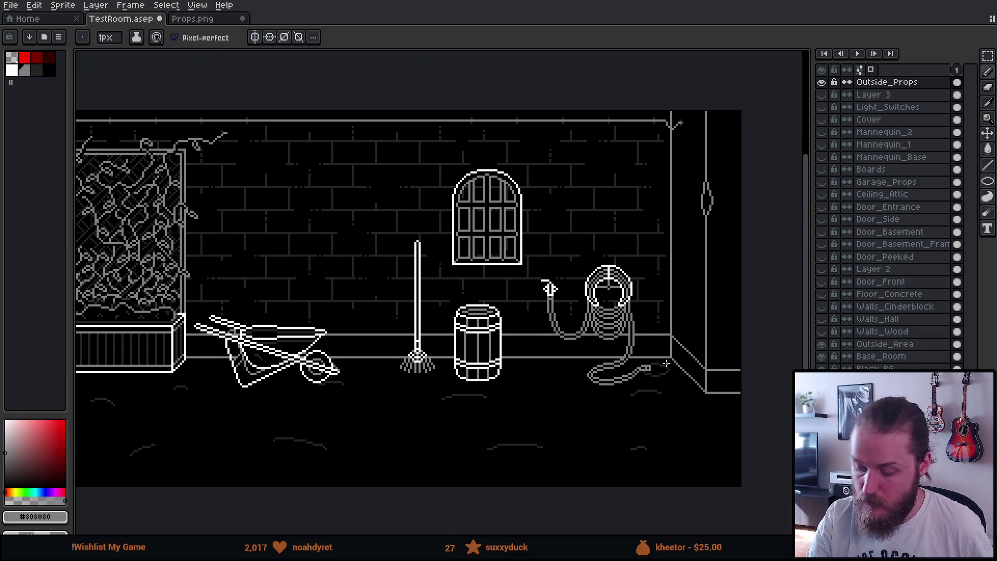
{"action": "key", "text": "ctrl"}
{"action": "key", "text": "ctrl"}
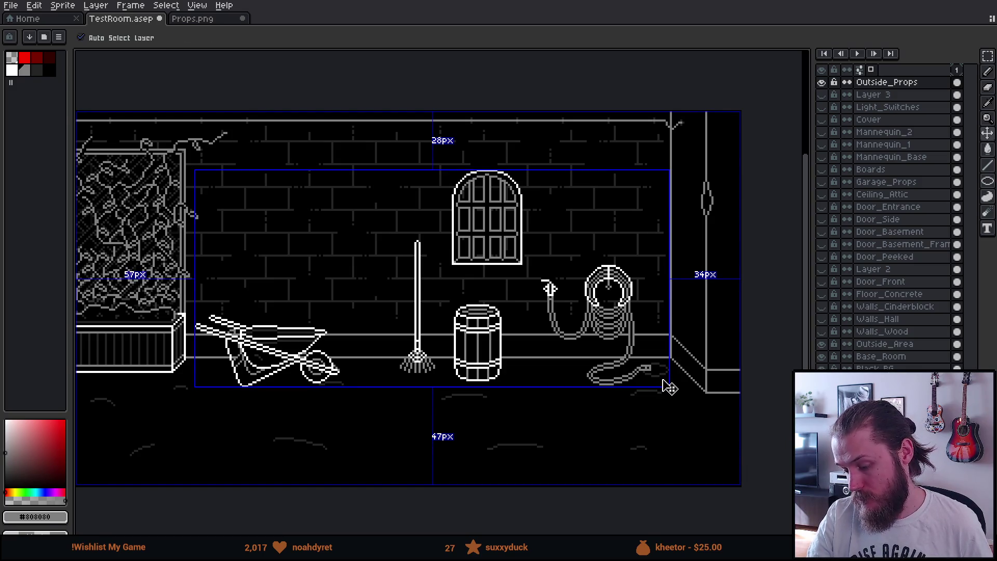
{"action": "key", "text": "ctrl"}
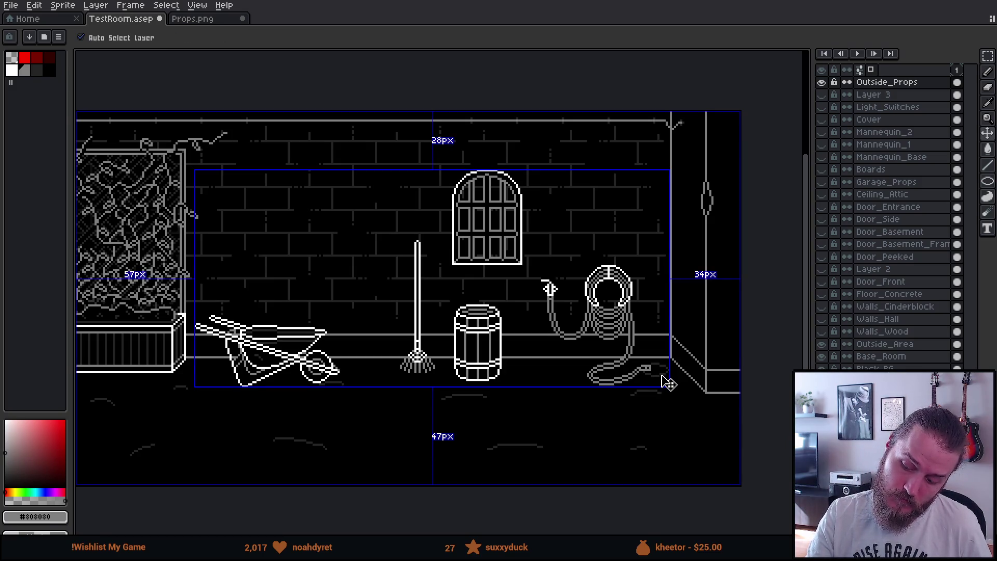
{"action": "key", "text": "ctrl"}
{"action": "key", "text": "ctrl"}
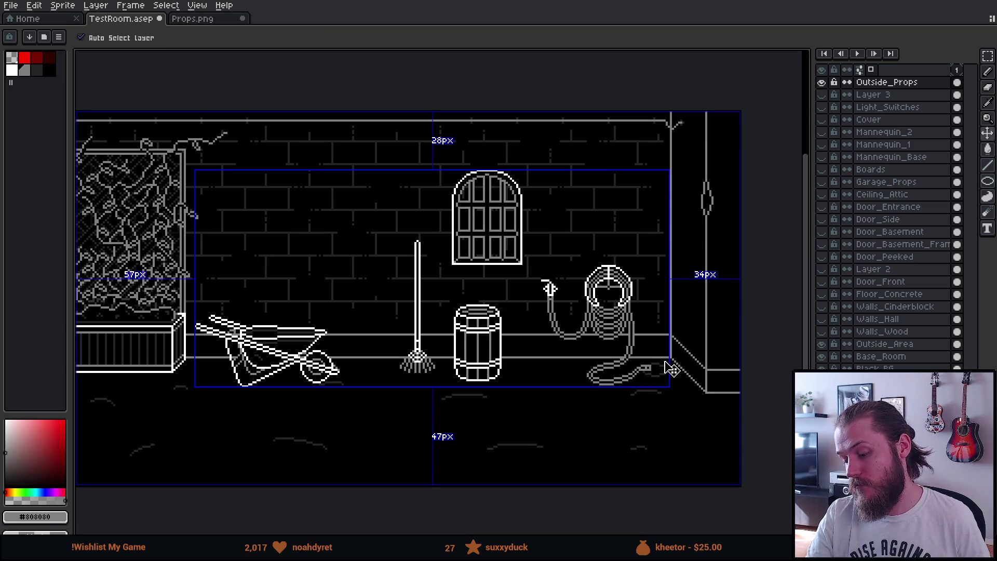
{"action": "key", "text": "ctrl"}
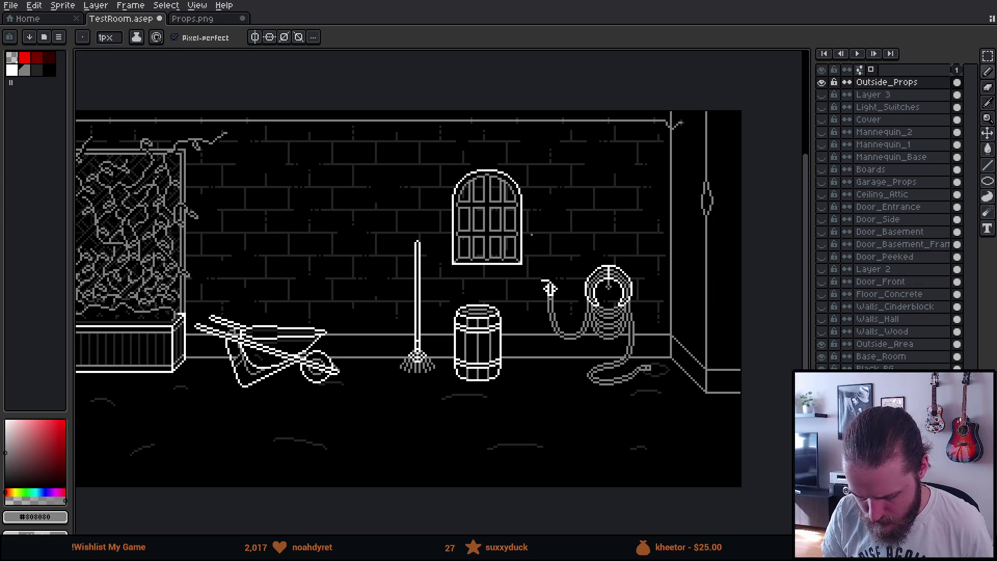
{"action": "key", "text": "m"}
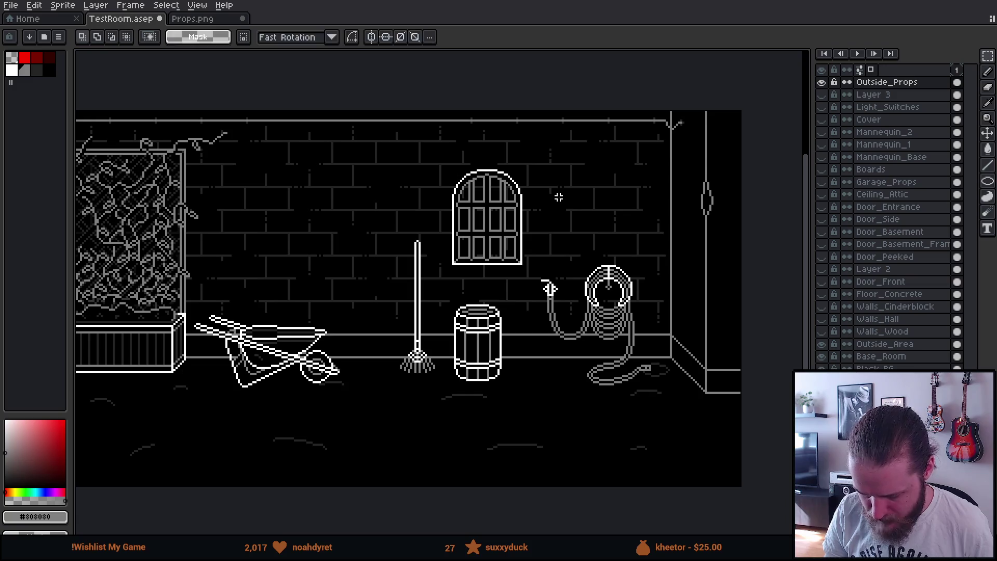
- Paste the room's hose and reel onto the Props.png sheet near the rake
{"action": "mouse_move", "coordinate": [535, 247]}
{"action": "left_mouse_down"}
{"action": "mouse_move", "coordinate": [634, 426]}
{"action": "mouse_move", "coordinate": [663, 441]}
{"action": "mouse_move", "coordinate": [690, 435]}
{"action": "left_mouse_up"}
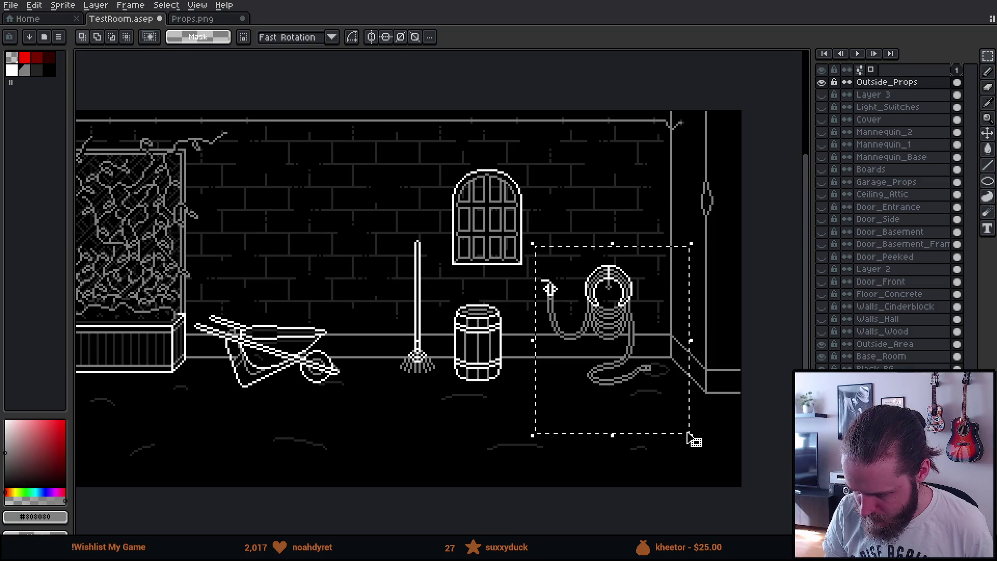
{"action": "left_click", "coordinate": [192, 18]}
{"action": "scroll", "coordinate": [541, 293], "scroll_direction": "down", "scroll_amount": 5}
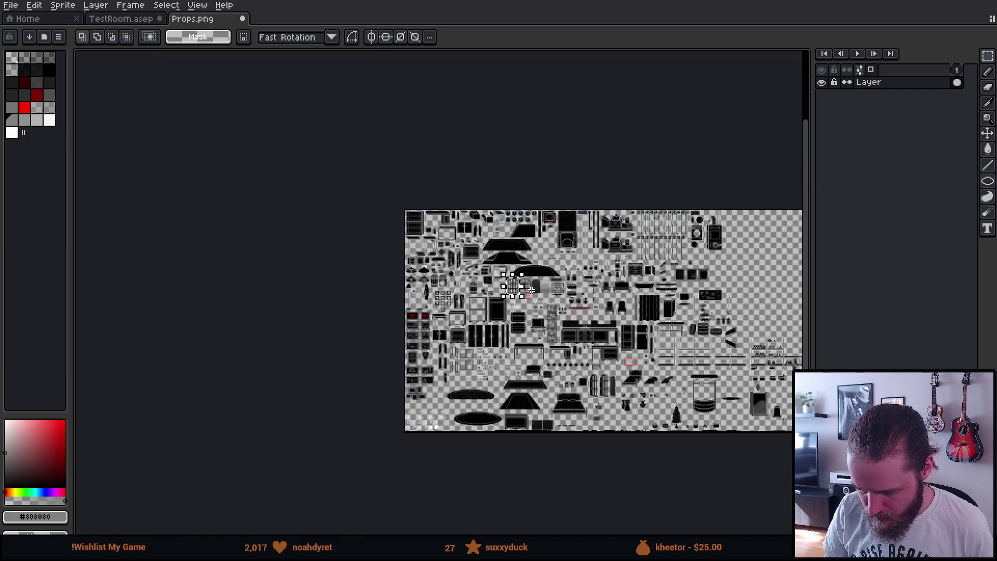
{"action": "left_click_drag", "start_coordinate": [731, 389], "coordinate": [607, 355]}
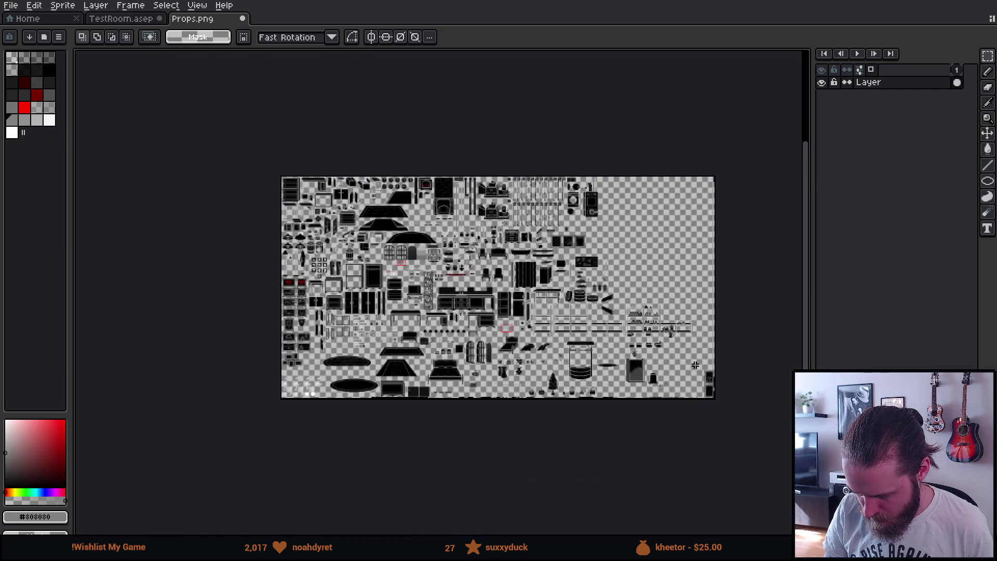
{"action": "scroll", "coordinate": [631, 279], "scroll_direction": "up", "scroll_amount": 5}
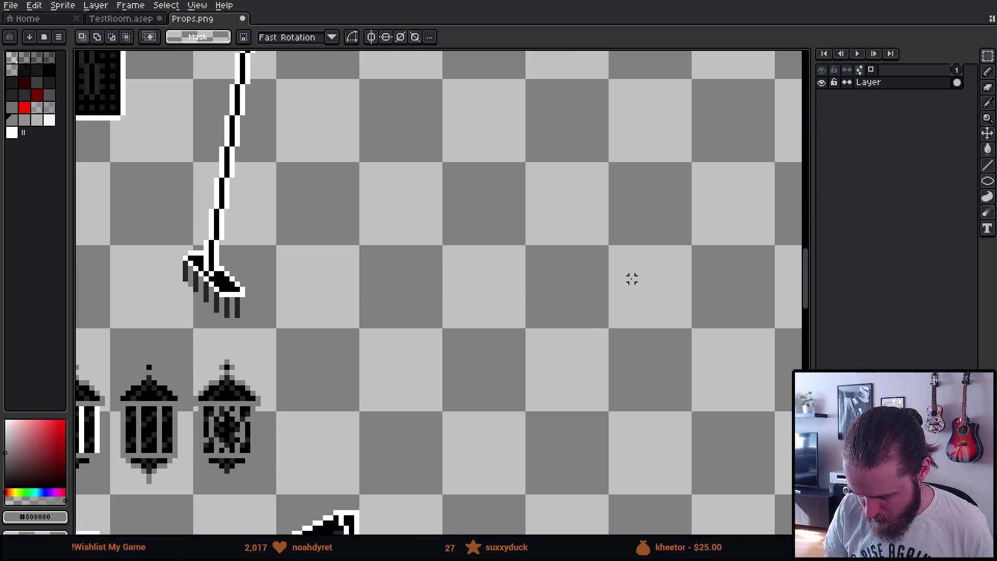
{"action": "mouse_move", "coordinate": [611, 279]}
{"action": "left_mouse_down"}
{"action": "mouse_move", "coordinate": [547, 396]}
{"action": "mouse_move", "coordinate": [525, 405]}
{"action": "left_mouse_up"}
{"action": "key", "text": "ctrl+v"}
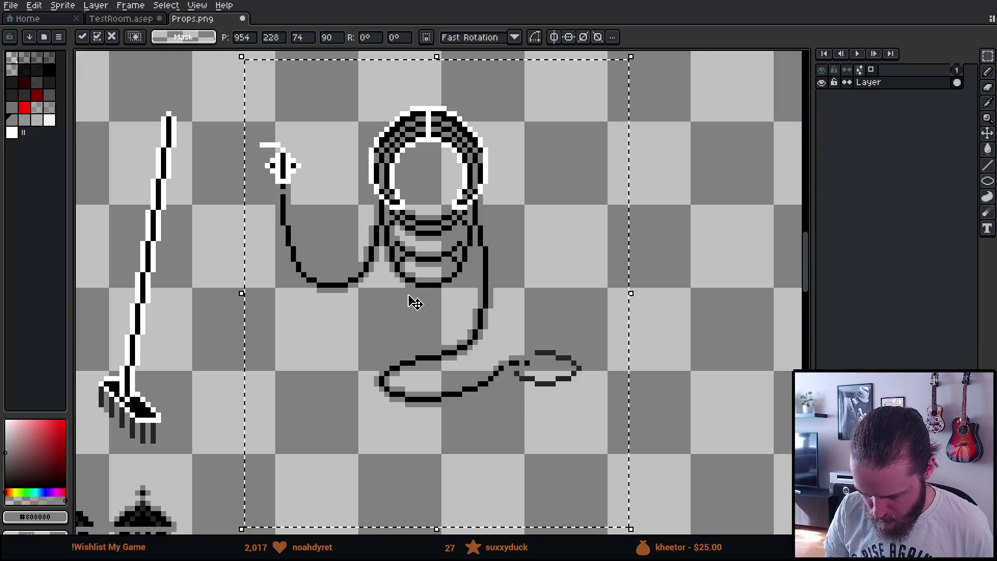
{"action": "left_click_drag", "start_coordinate": [396, 292], "coordinate": [406, 296]}
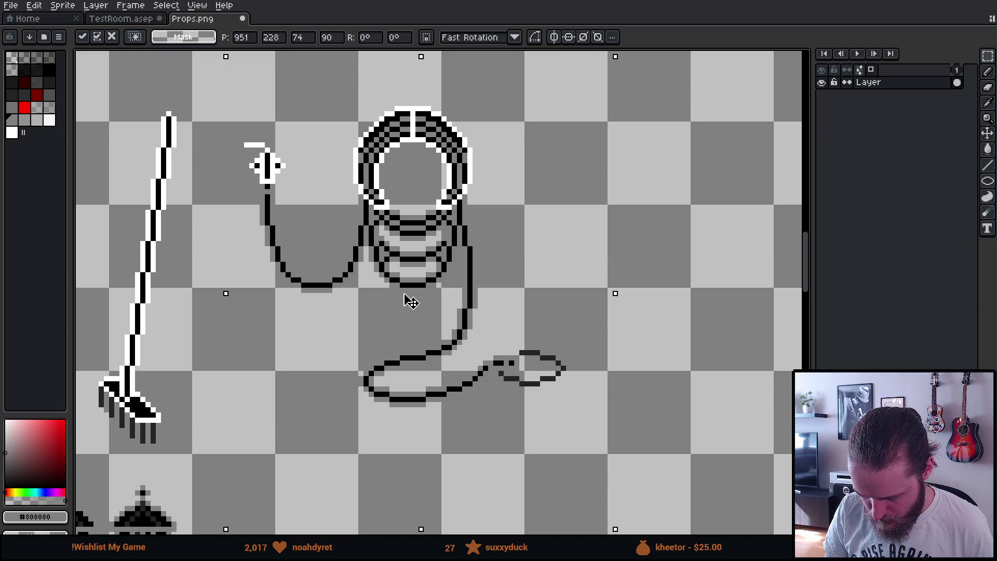
{"action": "left_click", "coordinate": [673, 276]}
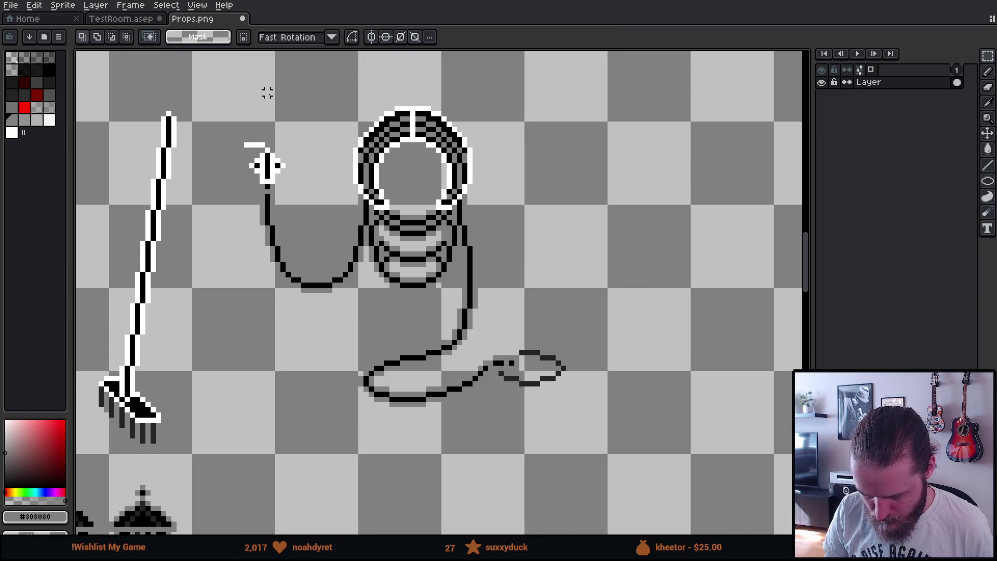
- Darken the cable's light-grey bands and plug with a translucent black fill
{"action": "scroll", "coordinate": [366, 185], "scroll_direction": "up", "scroll_amount": 3}
{"action": "key", "text": "i"}
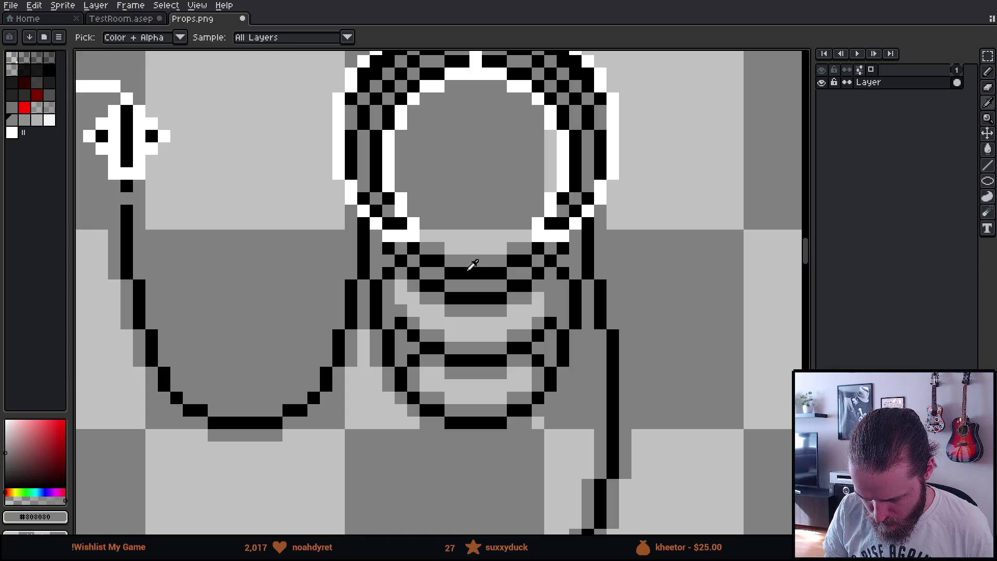
{"action": "left_click", "coordinate": [470, 268]}
{"action": "key", "text": "g"}
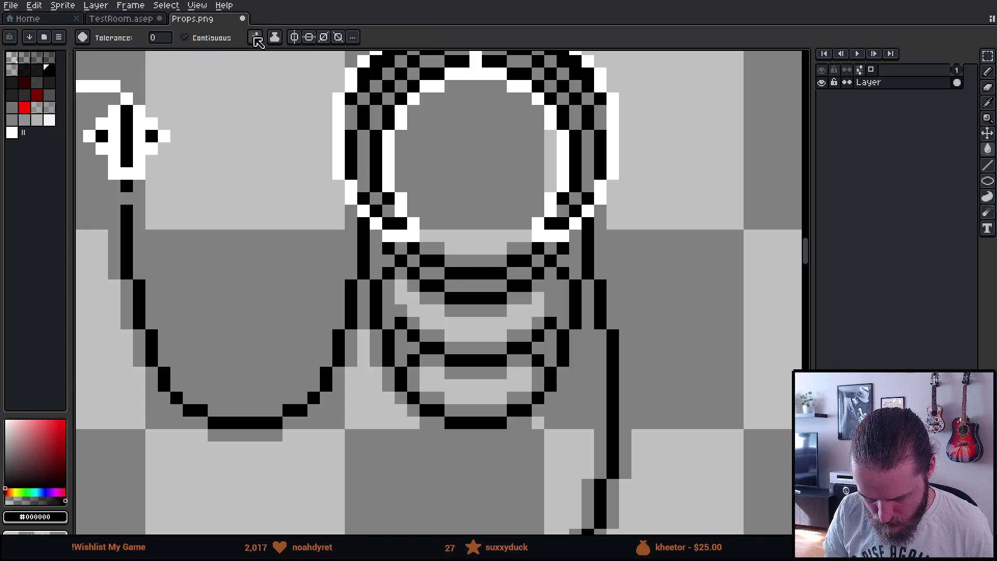
{"action": "left_click", "coordinate": [257, 38]}
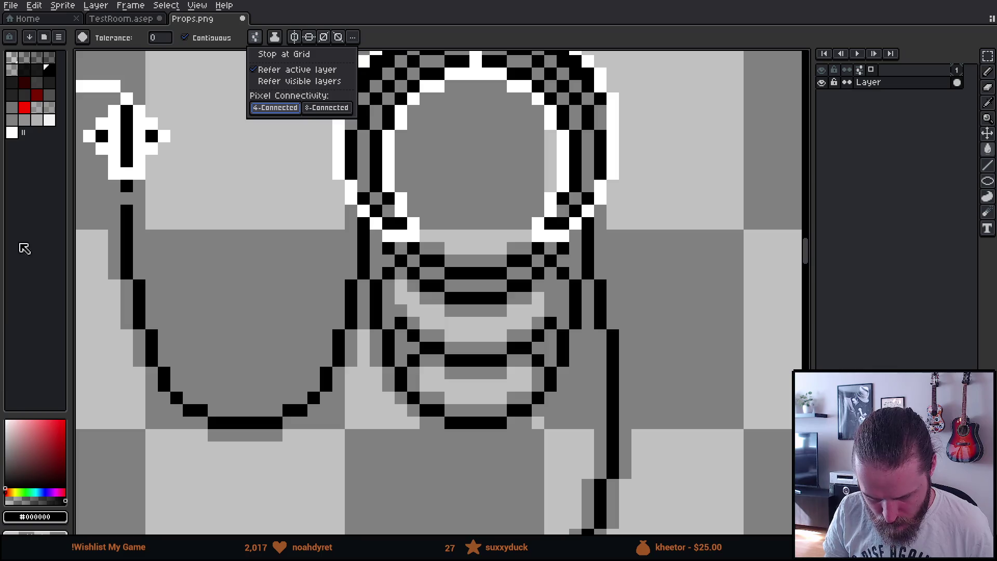
{"action": "key", "text": "Escape"}
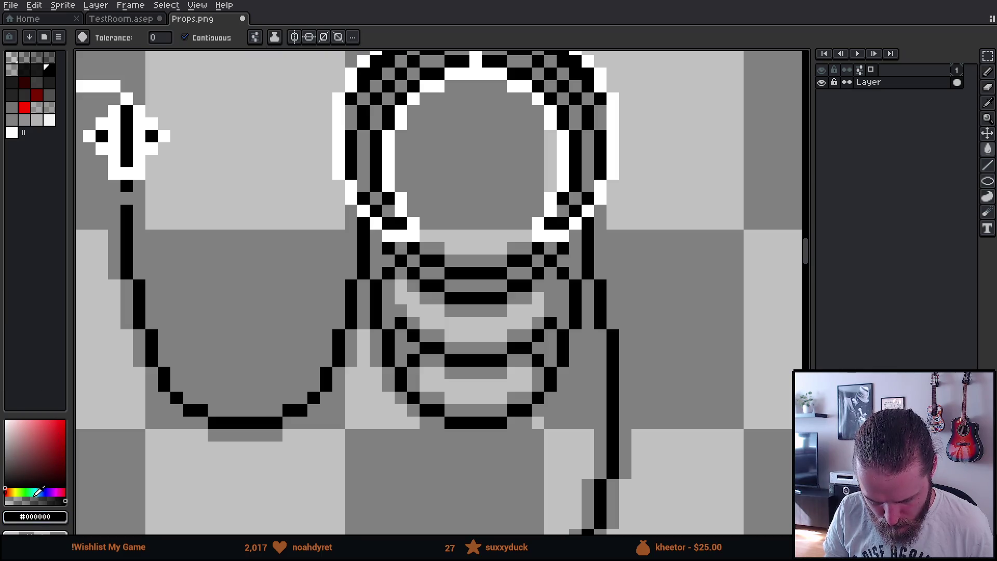
{"action": "left_click", "coordinate": [29, 500]}
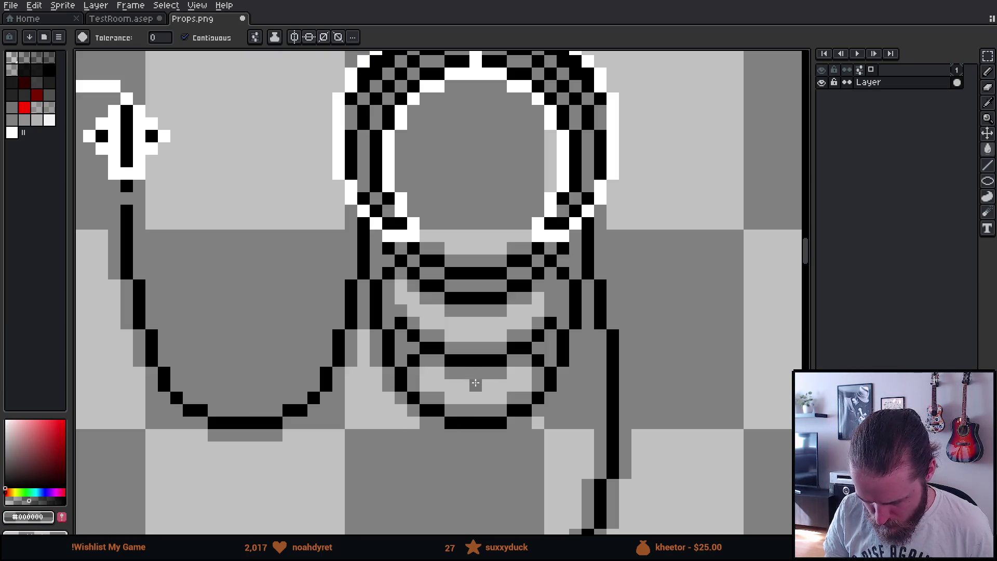
{"action": "left_click", "coordinate": [475, 383]}
{"action": "left_click", "coordinate": [473, 331]}
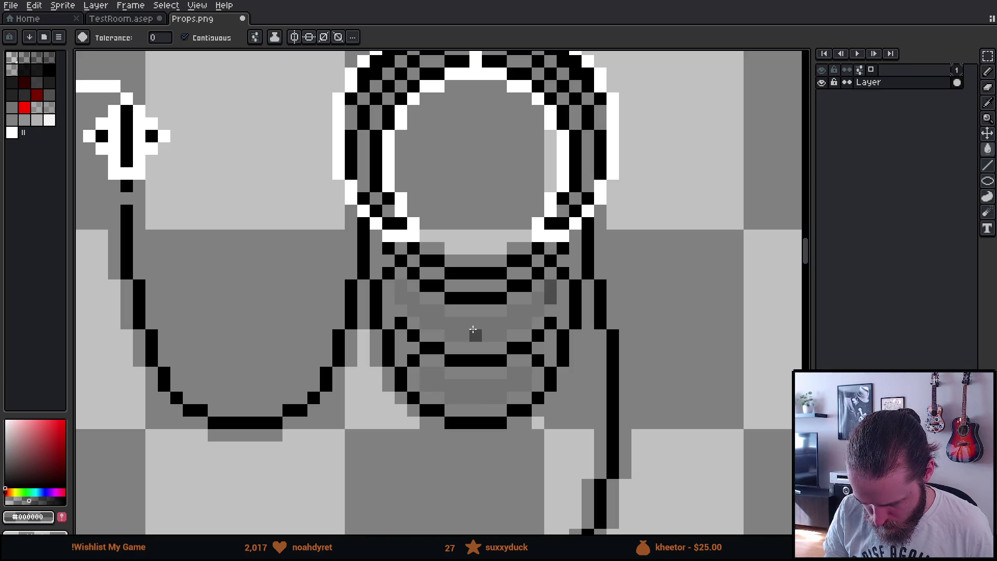
{"action": "scroll", "coordinate": [471, 331], "scroll_direction": "down", "scroll_amount": 2}
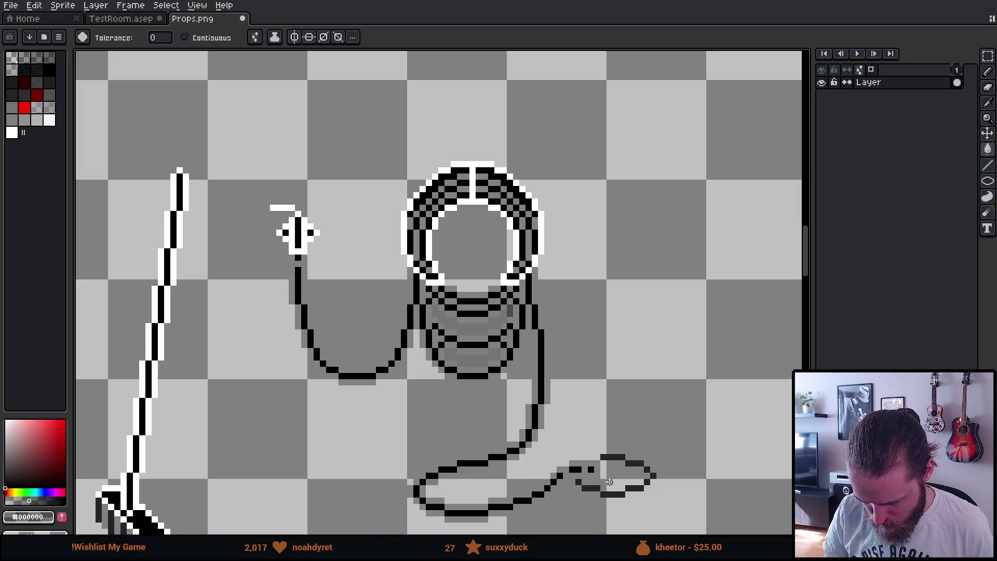
{"action": "left_click", "coordinate": [616, 470]}
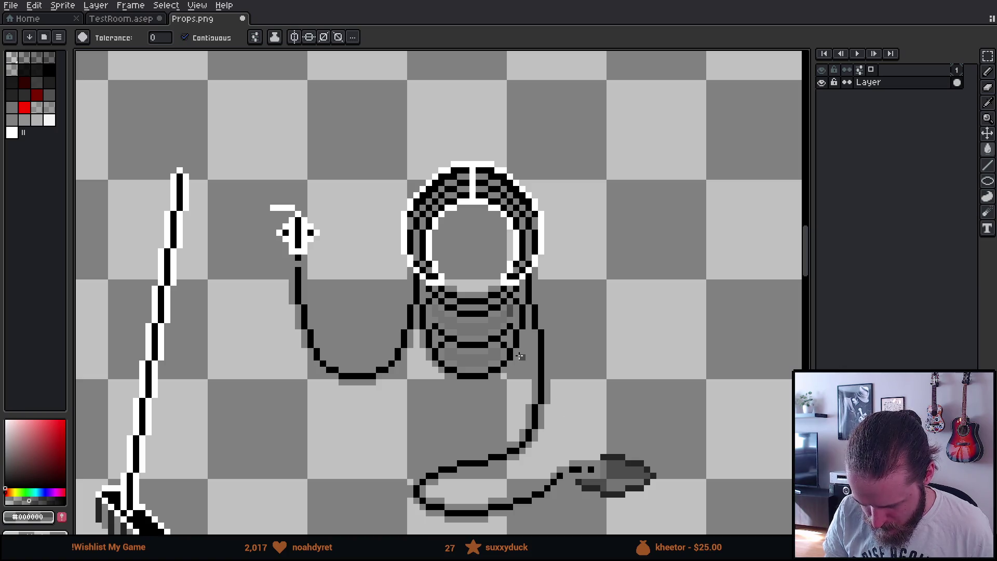
- Select the wheelbarrow in TestRoom.asep and return to empty space on Props.png
{"action": "key", "text": "v"}
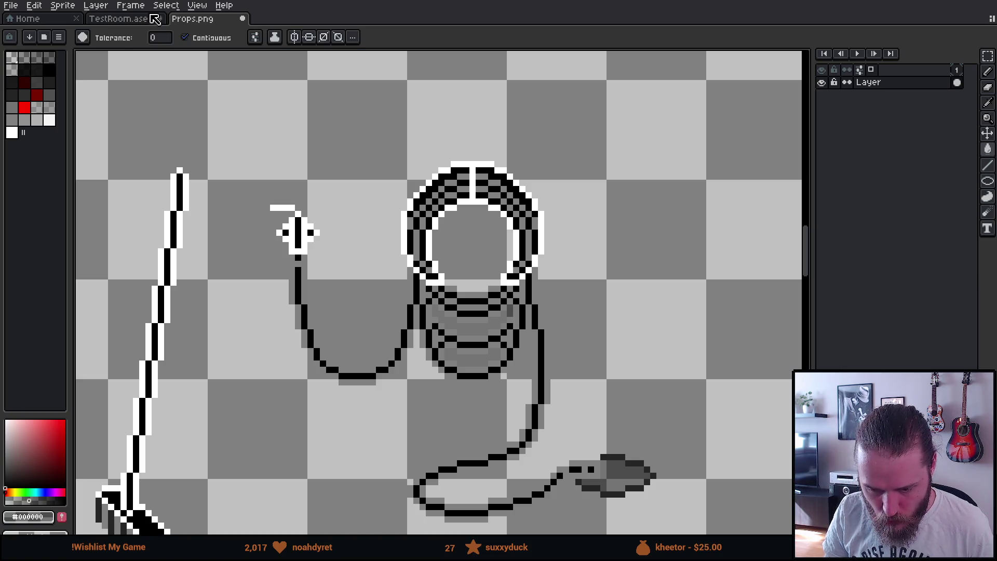
{"action": "left_click", "coordinate": [131, 21]}
{"action": "key", "text": "v"}
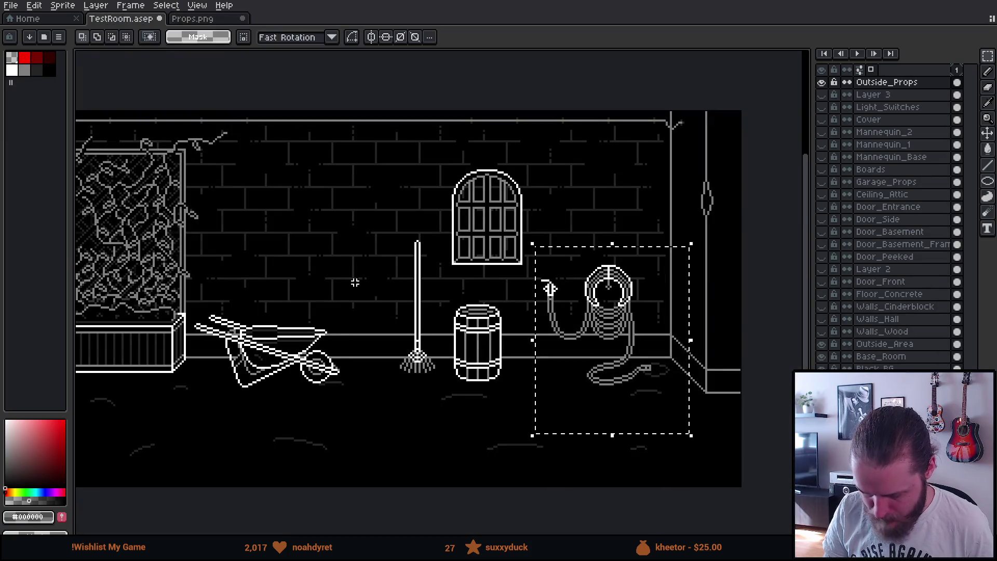
{"action": "left_click_drag", "start_coordinate": [188, 287], "coordinate": [358, 416]}
{"action": "left_click", "coordinate": [201, 21]}
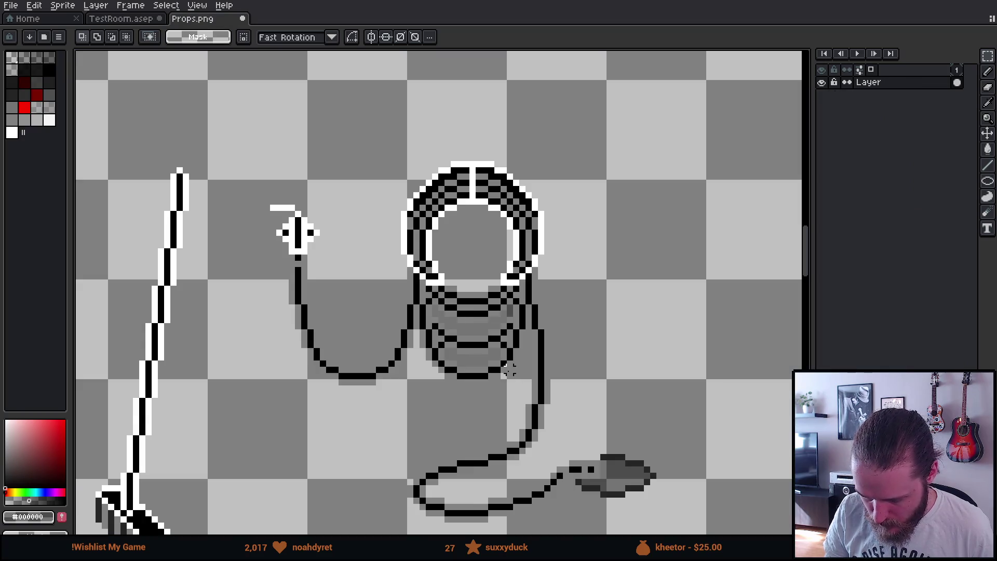
{"action": "left_click_drag", "start_coordinate": [493, 345], "coordinate": [447, 141]}
{"action": "left_click_drag", "start_coordinate": [407, 487], "coordinate": [420, 365]}
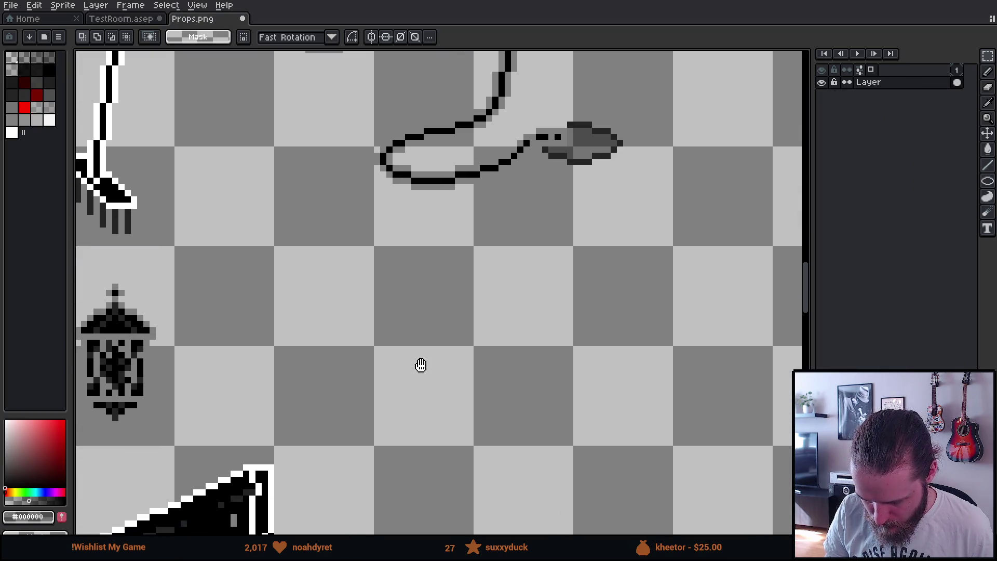
- Paste the wheelbarrow below the cable on Props.png and commit its placement
{"action": "key", "text": "ctrl+v"}
{"action": "left_click_drag", "start_coordinate": [400, 331], "coordinate": [429, 334]}
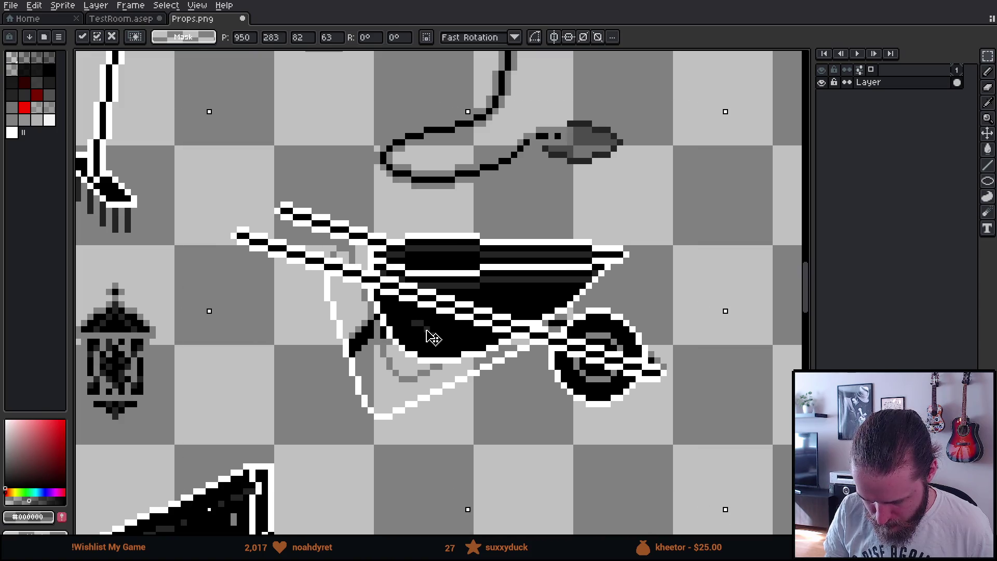
{"action": "scroll", "coordinate": [433, 337], "scroll_direction": "down", "scroll_amount": 1}
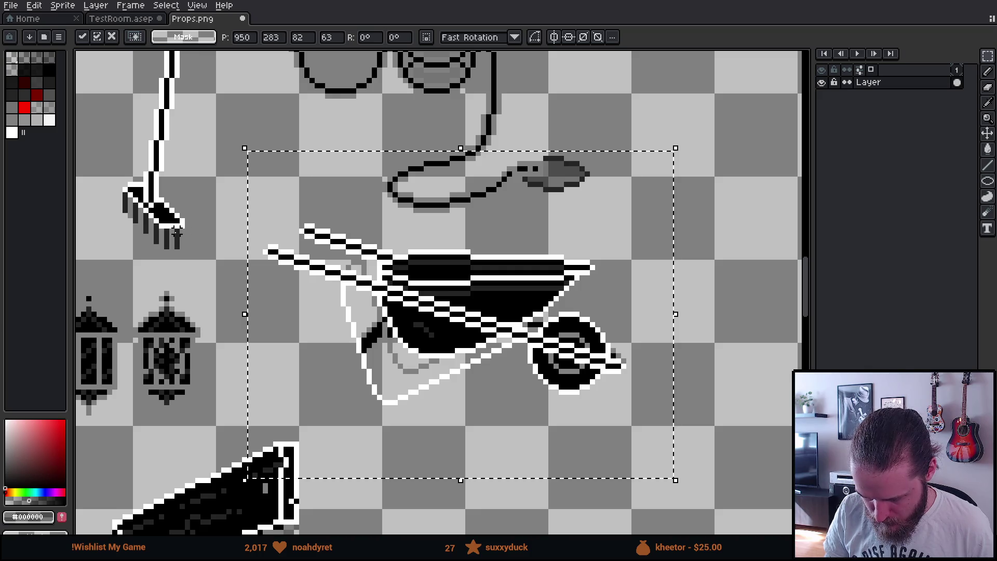
{"action": "left_click", "coordinate": [229, 220]}
- Return to TestRoom.asep and clear the wheelbarrow selection
{"action": "left_click_drag", "start_coordinate": [218, 185], "coordinate": [232, 265]}
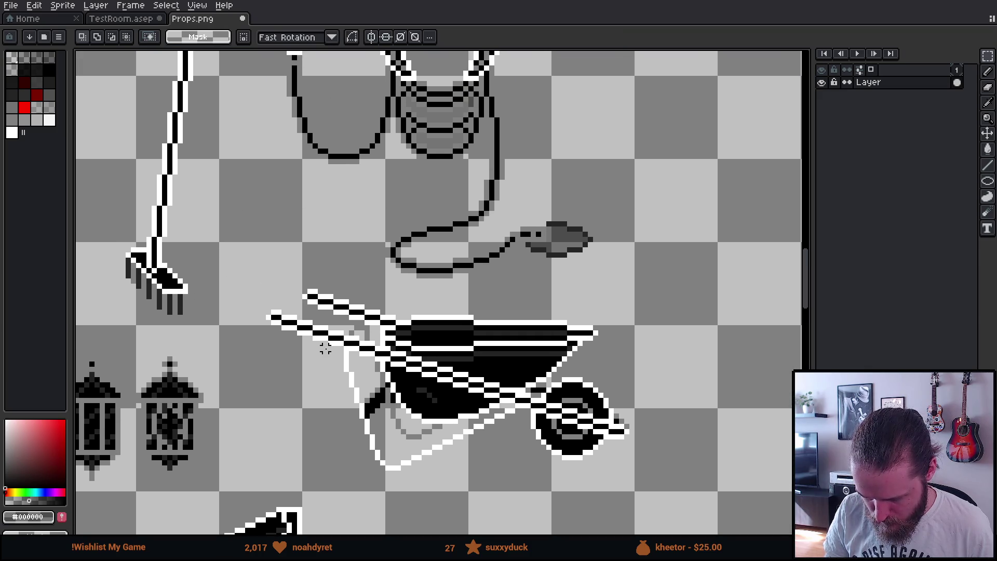
{"action": "scroll", "coordinate": [325, 349], "scroll_direction": "down", "scroll_amount": 1}
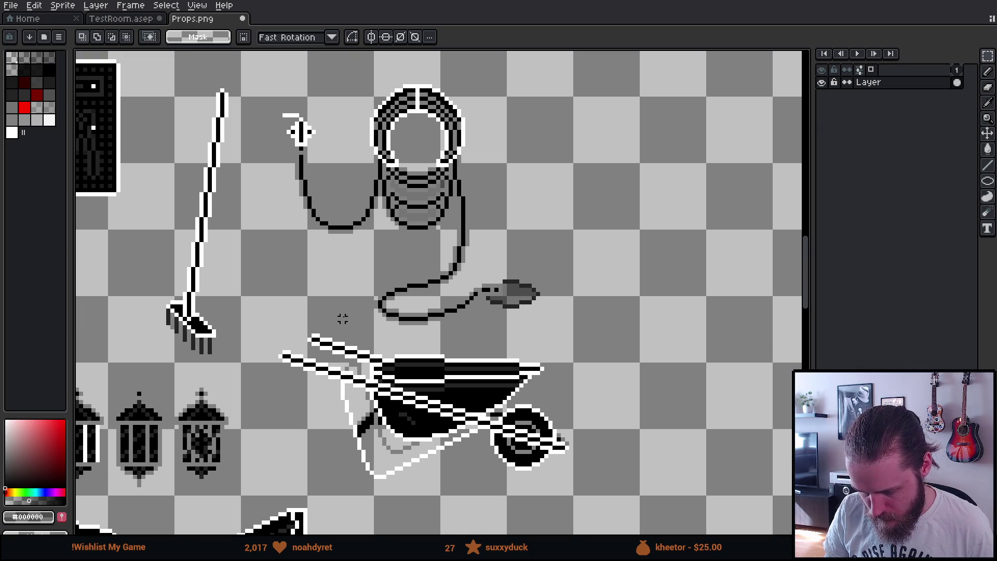
{"action": "left_click", "coordinate": [121, 18]}
{"action": "key", "text": "ctrl+d"}
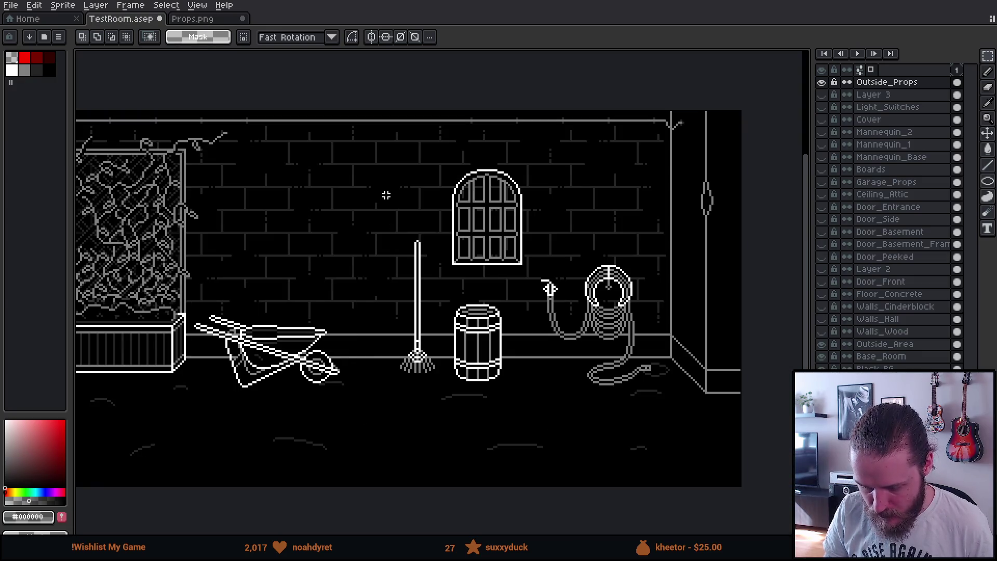
- Hide the Outside_Props and Outside_Area layers; show Walls_Wood and Floor_Concrete
{"action": "left_click", "coordinate": [822, 83]}
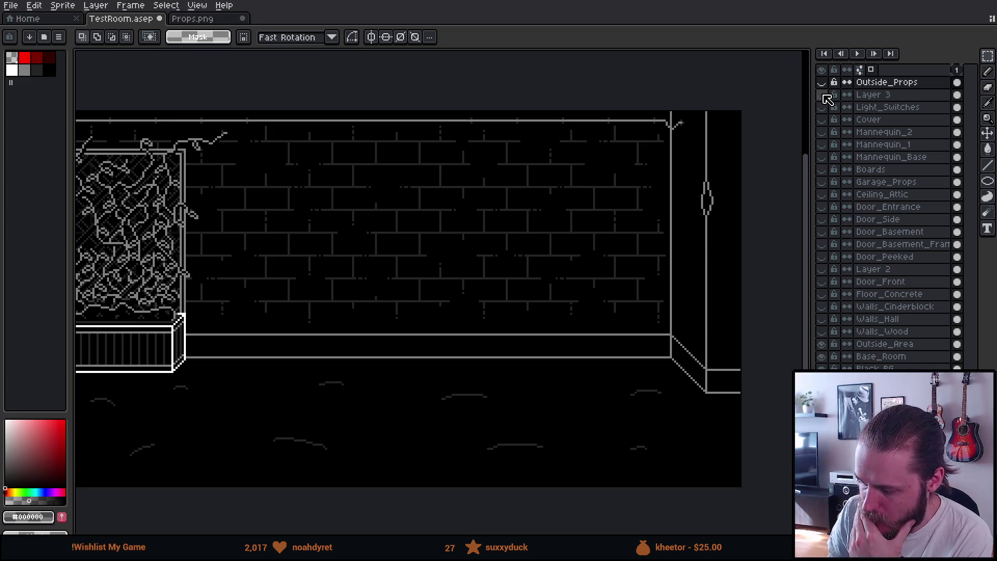
{"action": "left_click", "coordinate": [822, 344]}
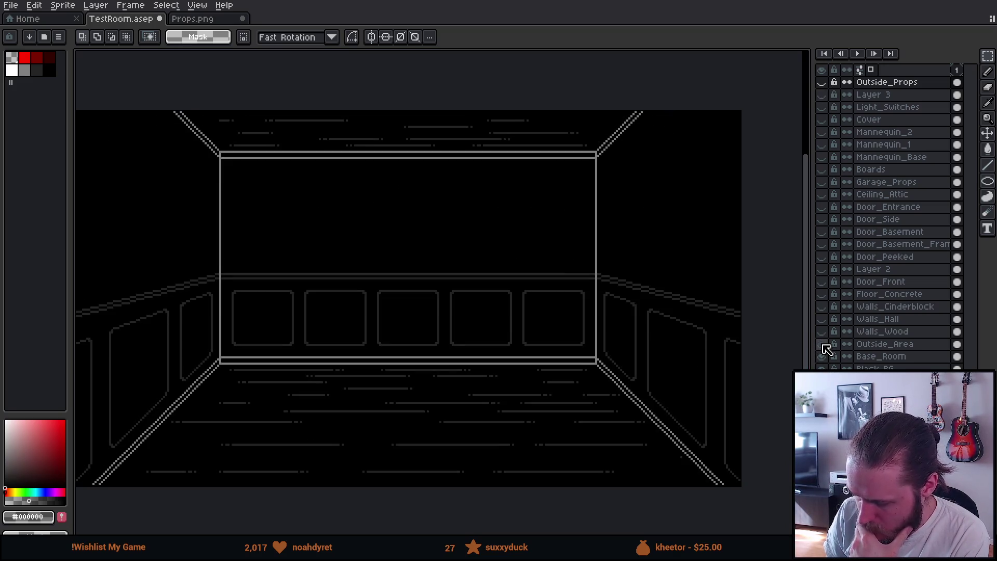
{"action": "left_click", "coordinate": [823, 355]}
{"action": "left_click", "coordinate": [823, 355]}
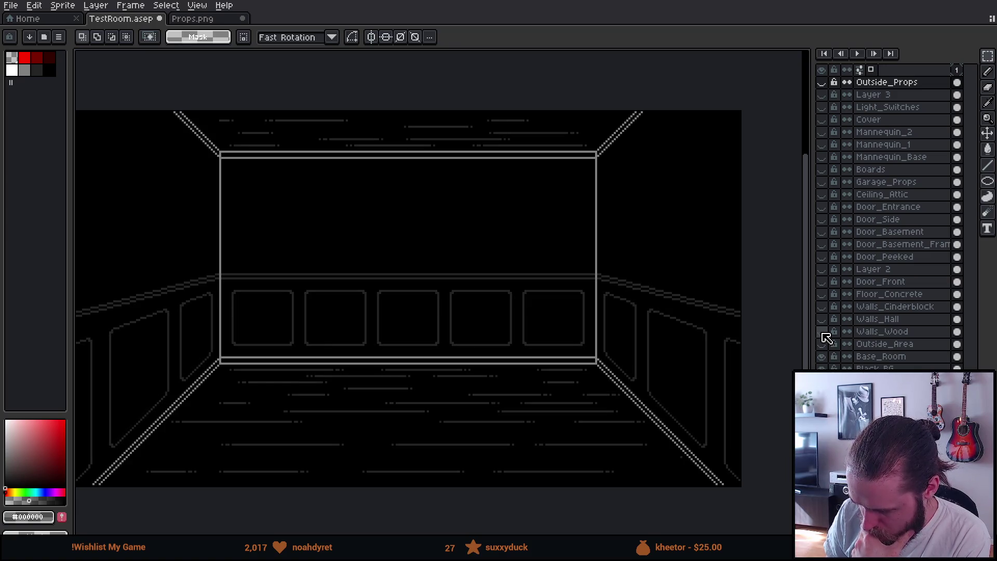
{"action": "left_click", "coordinate": [822, 332]}
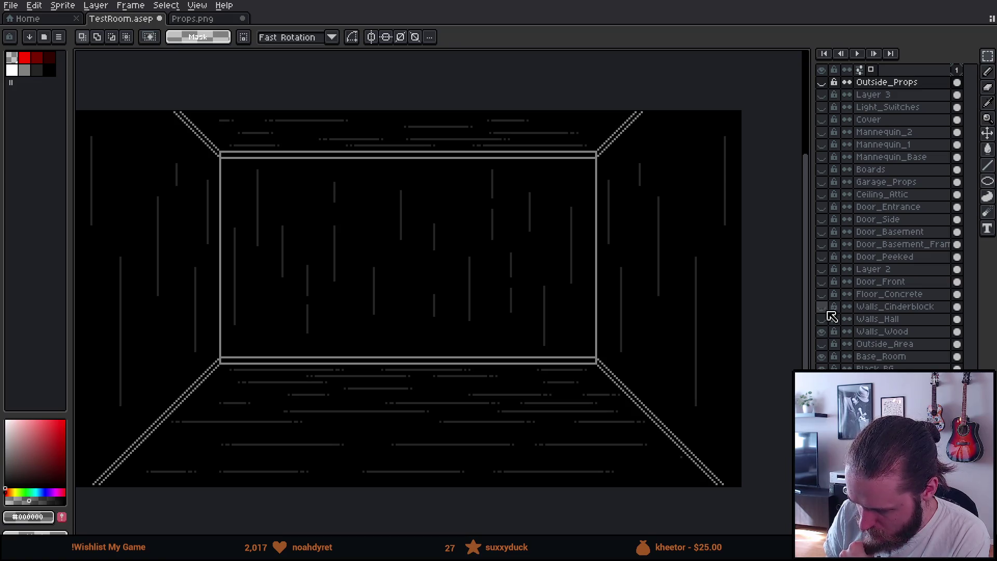
{"action": "left_click", "coordinate": [826, 295]}
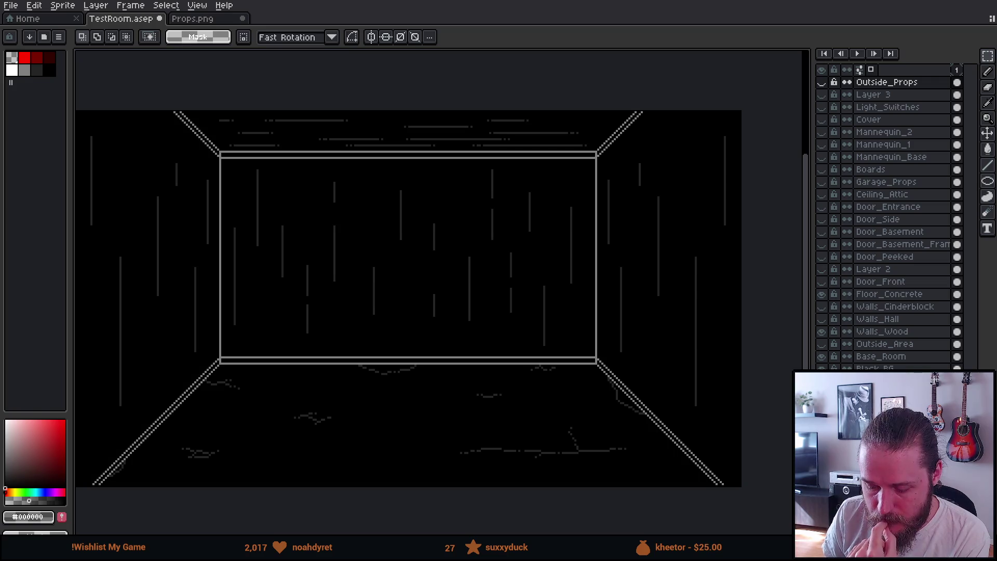
{"action": "left_click", "coordinate": [194, 19]}
- Marquee-select the metal shelving unit on Props.png, then go back to TestRoom.asep
{"action": "scroll", "coordinate": [342, 358], "scroll_direction": "down", "scroll_amount": 2}
{"action": "scroll", "coordinate": [342, 358], "scroll_direction": "down", "scroll_amount": 3}
{"action": "scroll", "coordinate": [227, 406], "scroll_direction": "up", "scroll_amount": 2}
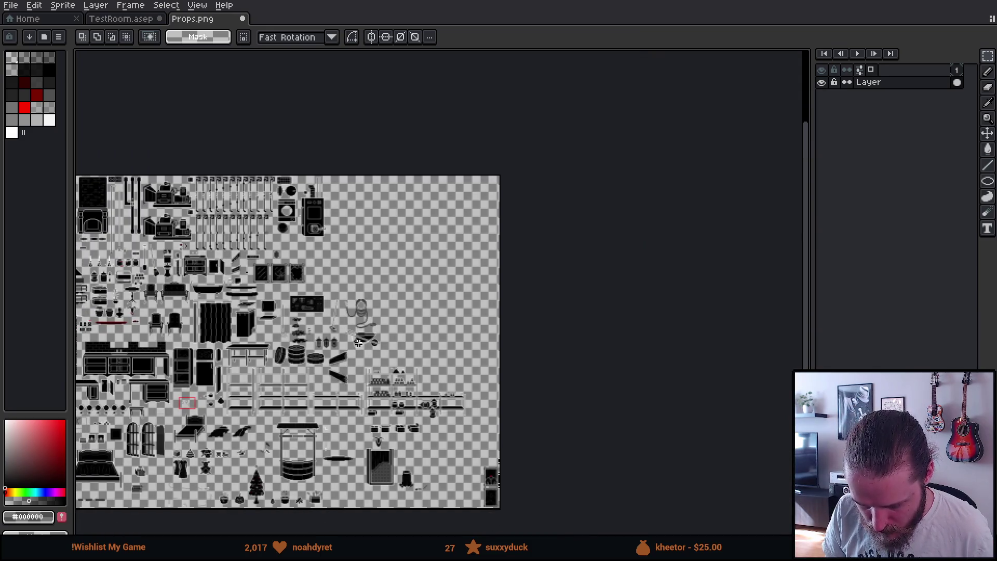
{"action": "scroll", "coordinate": [227, 406], "scroll_direction": "up", "scroll_amount": 4}
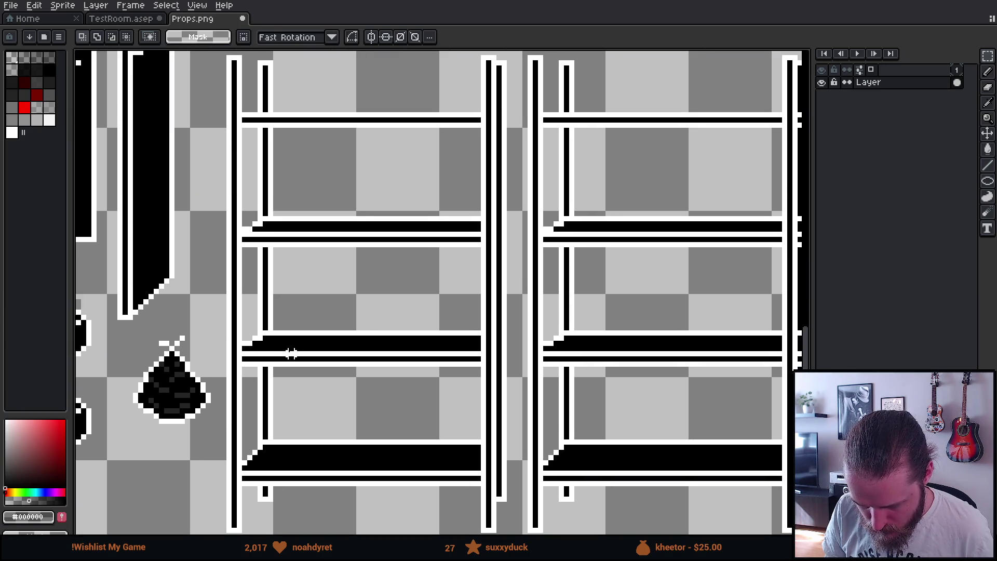
{"action": "mouse_move", "coordinate": [218, 57]}
{"action": "left_mouse_down"}
{"action": "mouse_move", "coordinate": [256, 263]}
{"action": "mouse_move", "coordinate": [390, 502]}
{"action": "mouse_move", "coordinate": [509, 521]}
{"action": "left_mouse_up"}
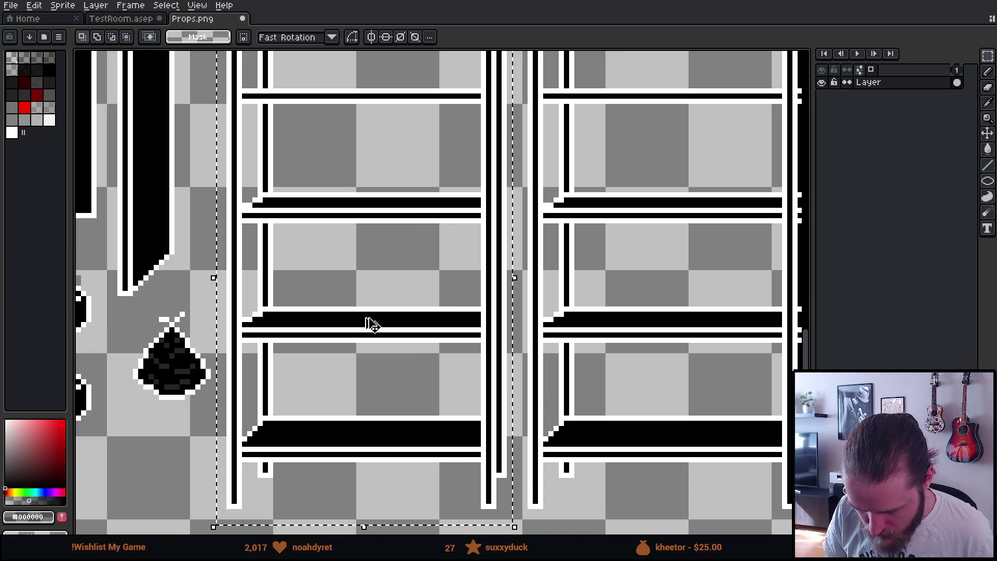
{"action": "left_click", "coordinate": [119, 21]}
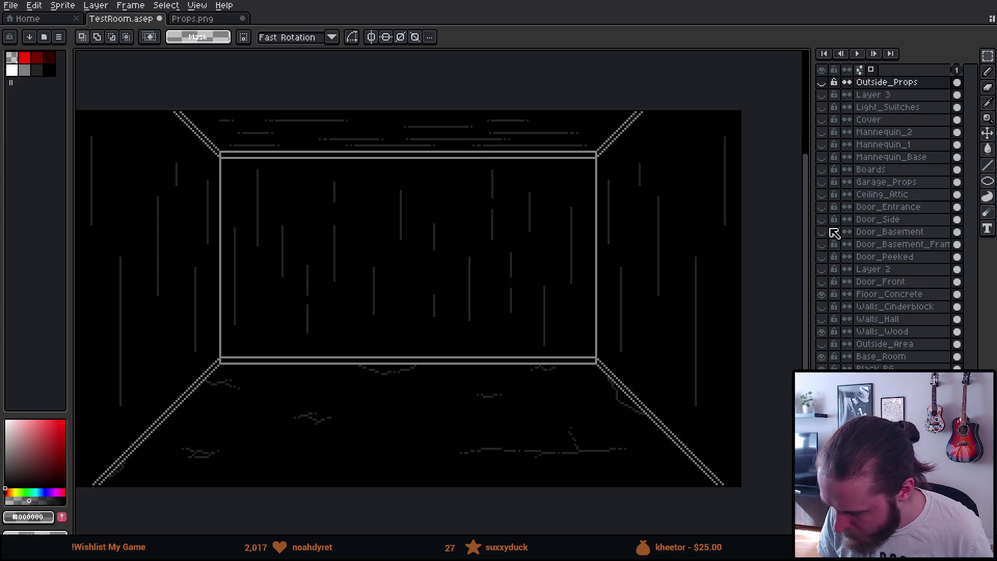
- Show and select the Garage_Props layer, then paste the shelving unit and drag it left
{"action": "left_click", "coordinate": [821, 183]}
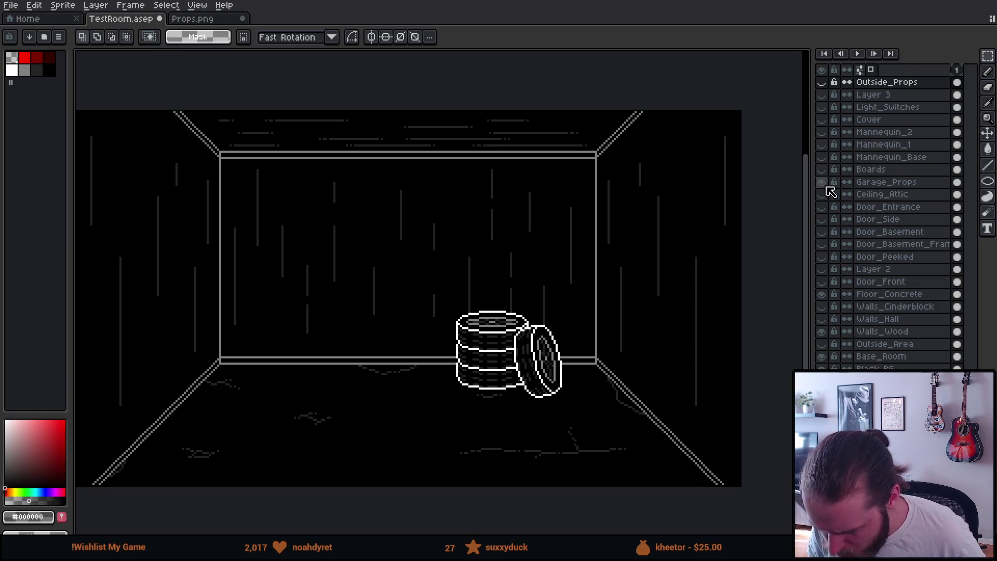
{"action": "left_click", "coordinate": [865, 185]}
{"action": "key", "text": "ctrl+v"}
{"action": "left_click_drag", "start_coordinate": [442, 305], "coordinate": [283, 306]}
- Nudge the shelf into the room's back-left corner and commit its placement
{"action": "scroll", "coordinate": [251, 351], "scroll_direction": "up", "scroll_amount": 3}
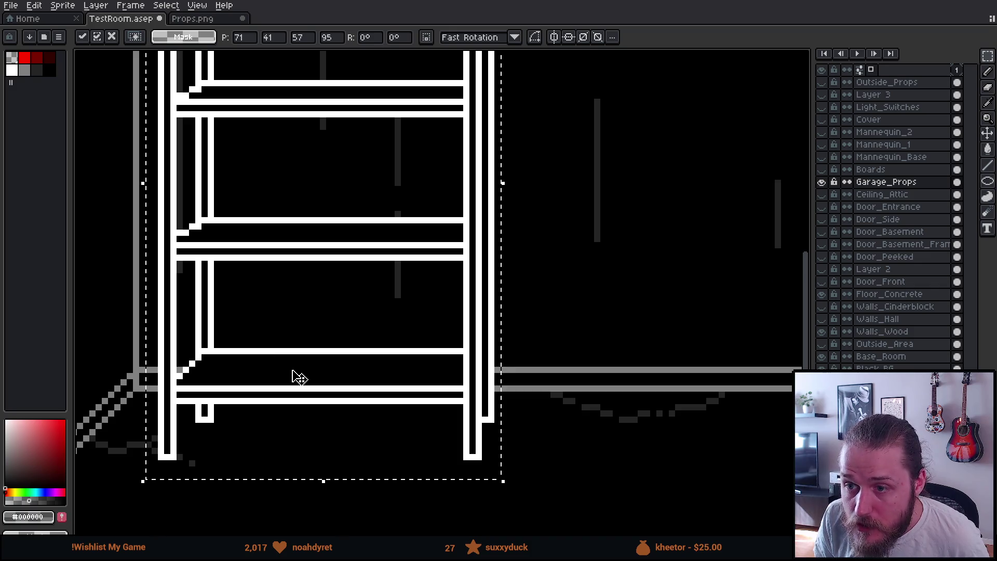
{"action": "key", "text": "Left"}
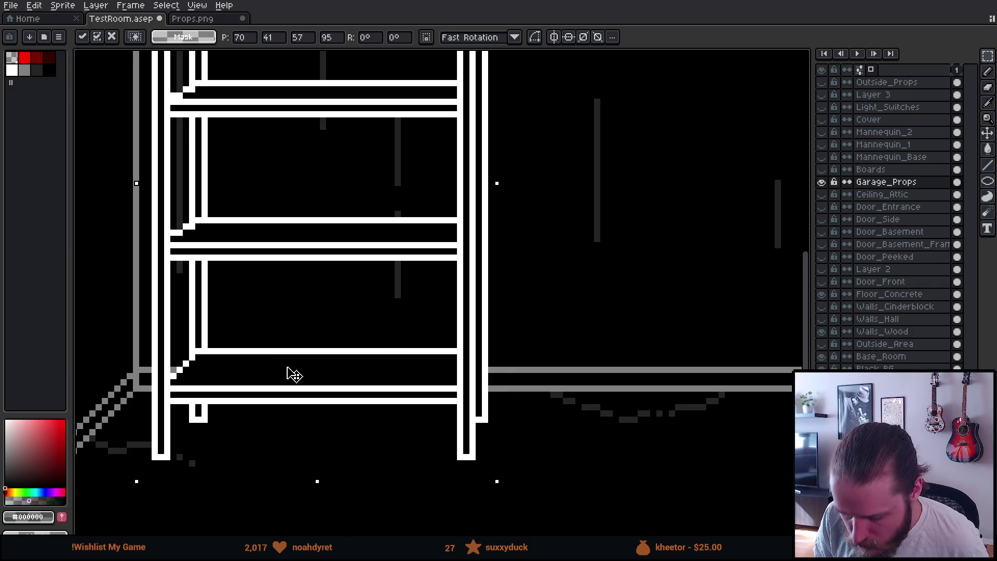
{"action": "key", "text": "Right"}
{"action": "key", "text": "Up"}
{"action": "key", "text": "Up"}
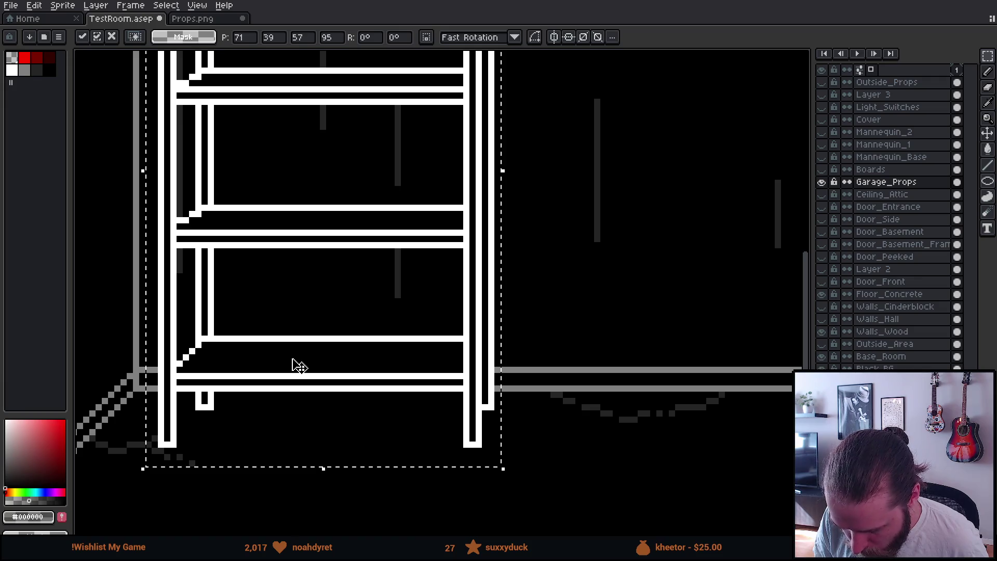
{"action": "left_click_drag", "start_coordinate": [273, 370], "coordinate": [219, 368]}
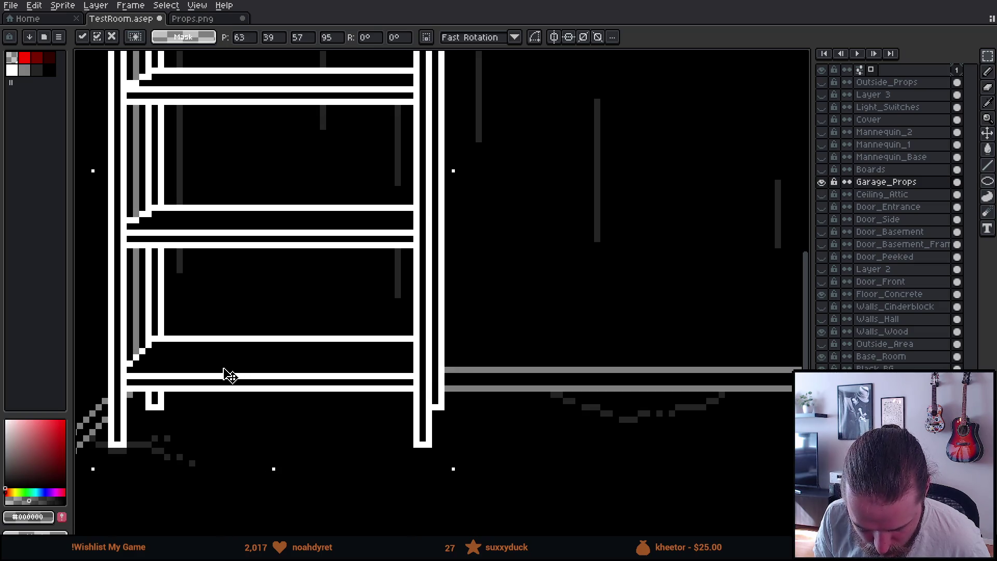
{"action": "scroll", "coordinate": [224, 374], "scroll_direction": "down", "scroll_amount": 2}
{"action": "left_click", "coordinate": [445, 339]}
{"action": "scroll", "coordinate": [333, 365], "scroll_direction": "down", "scroll_amount": 1}
{"action": "scroll", "coordinate": [333, 366], "scroll_direction": "down", "scroll_amount": 1}
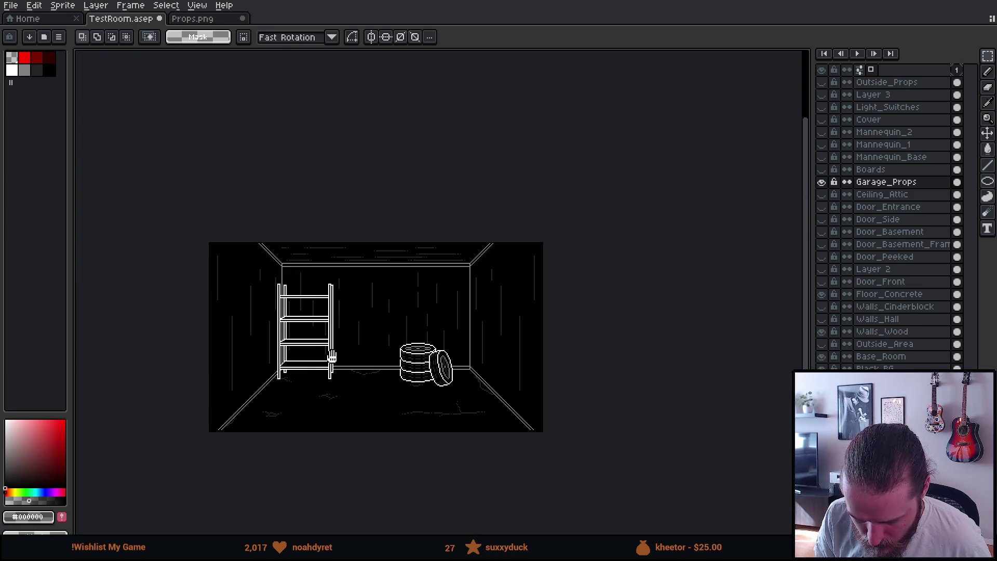
{"action": "scroll", "coordinate": [307, 416], "scroll_direction": "up", "scroll_amount": 3}
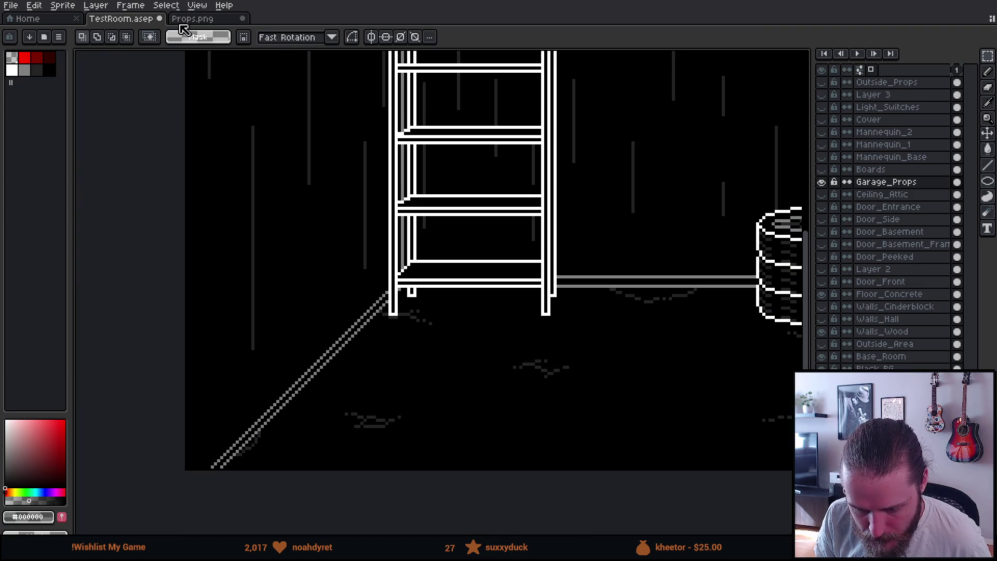
- Select the cardboard box sprite on the props sheet
{"action": "left_click", "coordinate": [193, 18]}
{"action": "scroll", "coordinate": [270, 260], "scroll_direction": "down", "scroll_amount": 4}
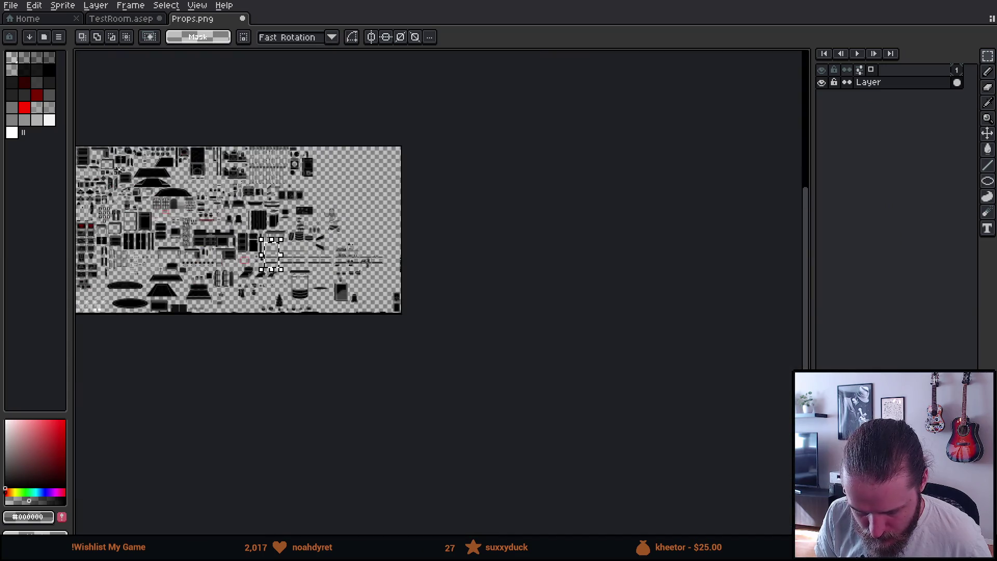
{"action": "scroll", "coordinate": [285, 207], "scroll_direction": "up", "scroll_amount": 2}
{"action": "scroll", "coordinate": [350, 240], "scroll_direction": "up", "scroll_amount": 3}
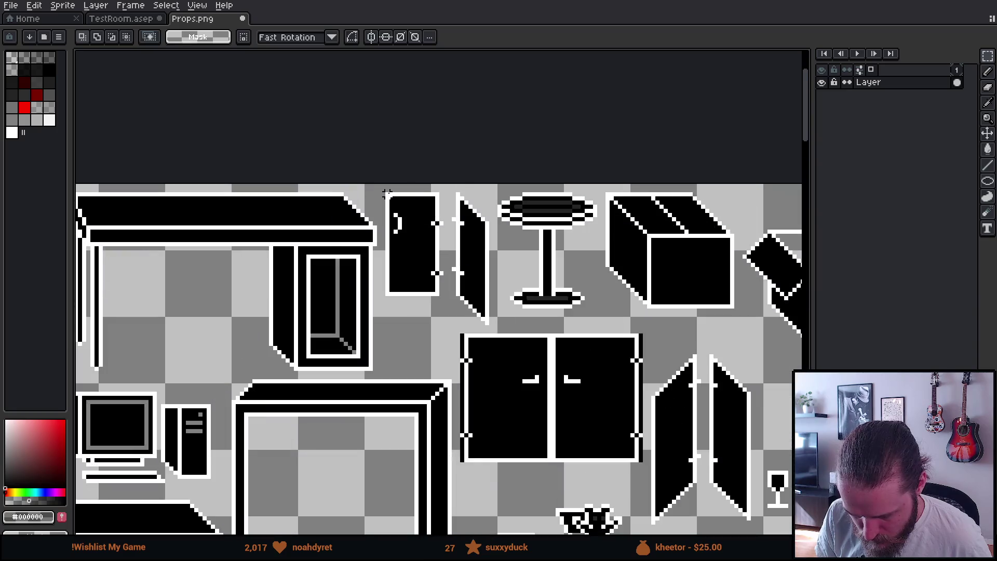
{"action": "mouse_move", "coordinate": [611, 193]}
{"action": "left_mouse_down"}
{"action": "mouse_move", "coordinate": [746, 296]}
{"action": "mouse_move", "coordinate": [741, 316]}
{"action": "left_mouse_up"}
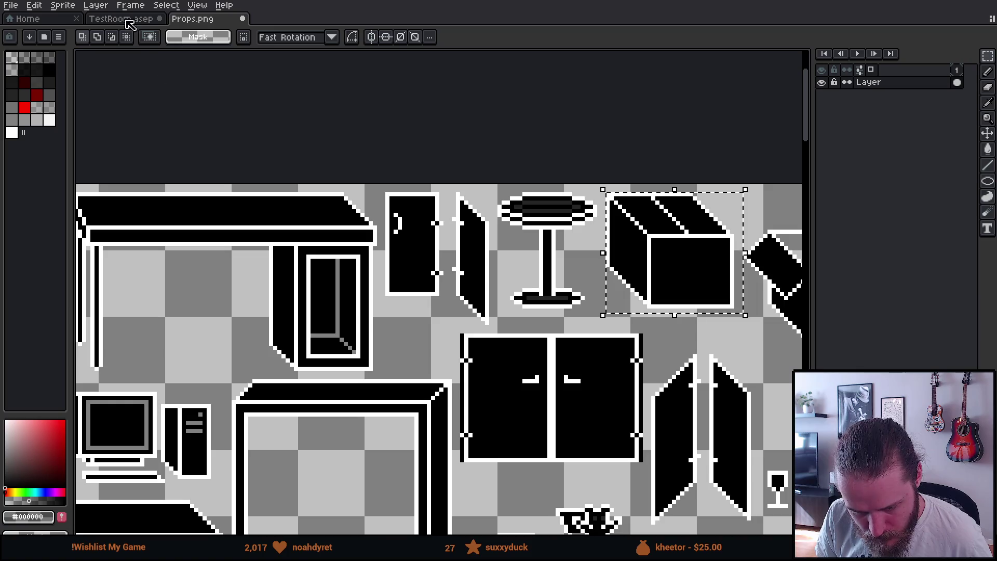
- Paste the box into the room in front of the shelf's left leg and commit it
{"action": "left_click", "coordinate": [122, 19]}
{"action": "key", "text": "ctrl+v"}
{"action": "mouse_move", "coordinate": [450, 311]}
{"action": "left_mouse_down"}
{"action": "mouse_move", "coordinate": [391, 369]}
{"action": "mouse_move", "coordinate": [354, 389]}
{"action": "mouse_move", "coordinate": [312, 393]}
{"action": "left_mouse_up"}
{"action": "scroll", "coordinate": [445, 293], "scroll_direction": "up", "scroll_amount": 2}
{"action": "left_click_drag", "start_coordinate": [299, 392], "coordinate": [291, 392]}
{"action": "key", "text": "Return"}
- Zoom out to show the whole room and switch to the Pencil
{"action": "scroll", "coordinate": [420, 389], "scroll_direction": "down", "scroll_amount": 1}
{"action": "scroll", "coordinate": [421, 389], "scroll_direction": "down", "scroll_amount": 2}
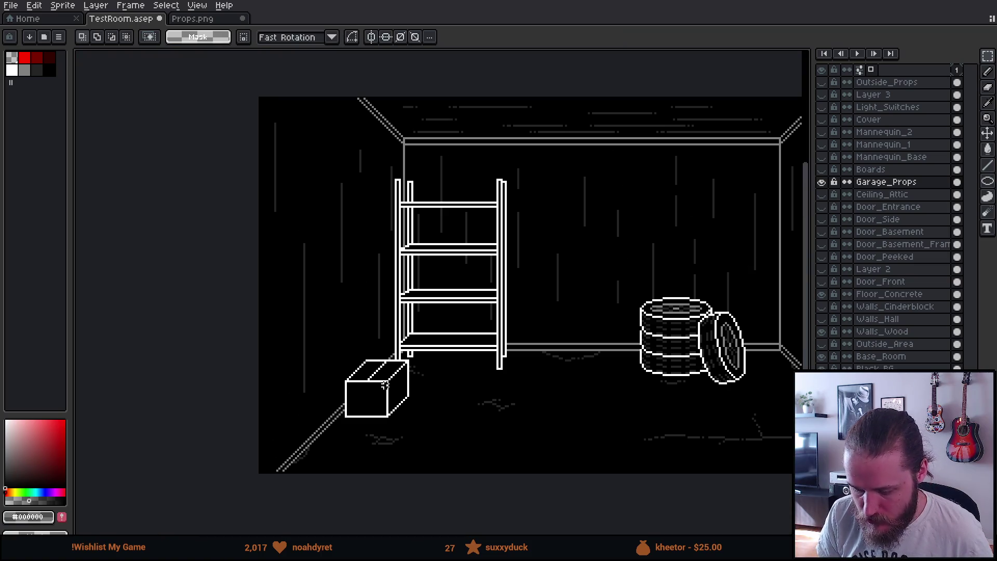
{"action": "mouse_move", "coordinate": [438, 365]}
{"action": "left_mouse_down"}
{"action": "mouse_move", "coordinate": [392, 381]}
{"action": "mouse_move", "coordinate": [401, 356]}
{"action": "left_mouse_up"}
{"action": "key", "text": "b"}
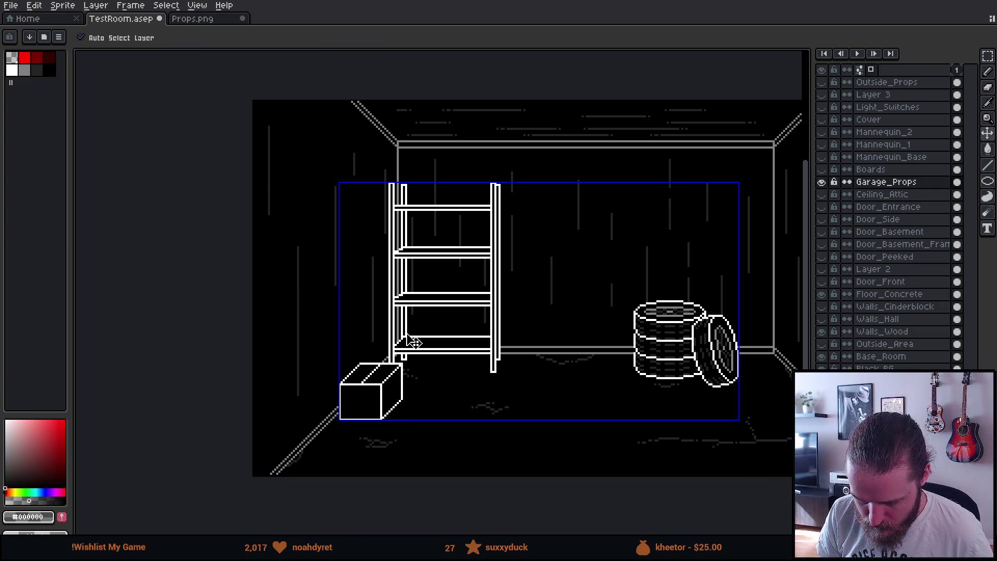
- Restore the cardboard box and clear the leftover selection, keeping the Pencil active
{"action": "key", "text": "ctrl+z"}
{"action": "key", "text": "ctrl+y"}
{"action": "key", "text": "b"}
{"action": "key", "text": "ctrl+d"}
- Add a new layer above Garage_Props, choose red, and remove a test stroke
{"action": "key", "text": "shift+n"}
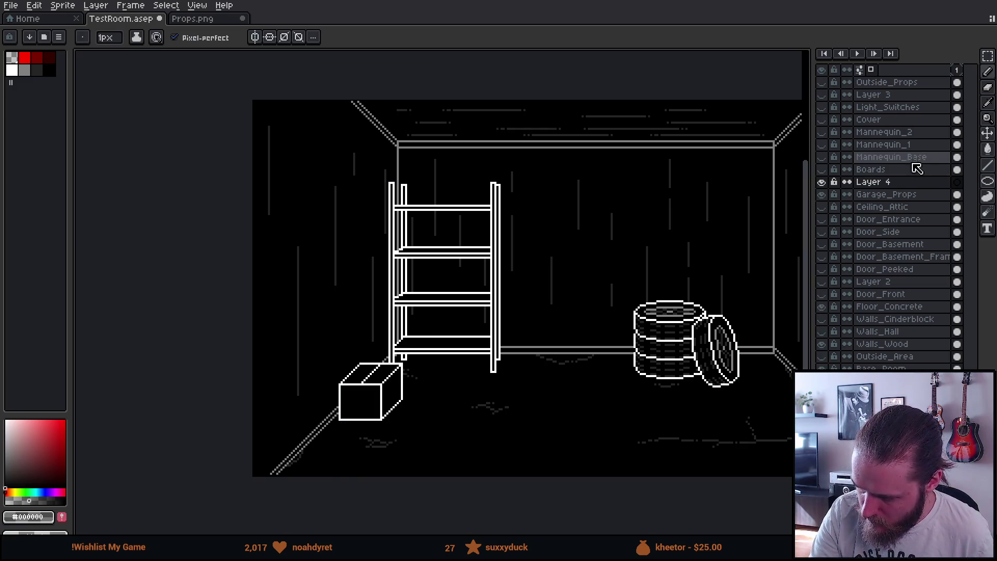
{"action": "left_click", "coordinate": [24, 57]}
{"action": "mouse_move", "coordinate": [302, 346]}
{"action": "left_mouse_down"}
{"action": "mouse_move", "coordinate": [305, 418]}
{"action": "mouse_move", "coordinate": [290, 434]}
{"action": "mouse_move", "coordinate": [327, 457]}
{"action": "mouse_move", "coordinate": [319, 473]}
{"action": "mouse_move", "coordinate": [349, 434]}
{"action": "left_mouse_up"}
{"action": "key", "text": "Delete"}
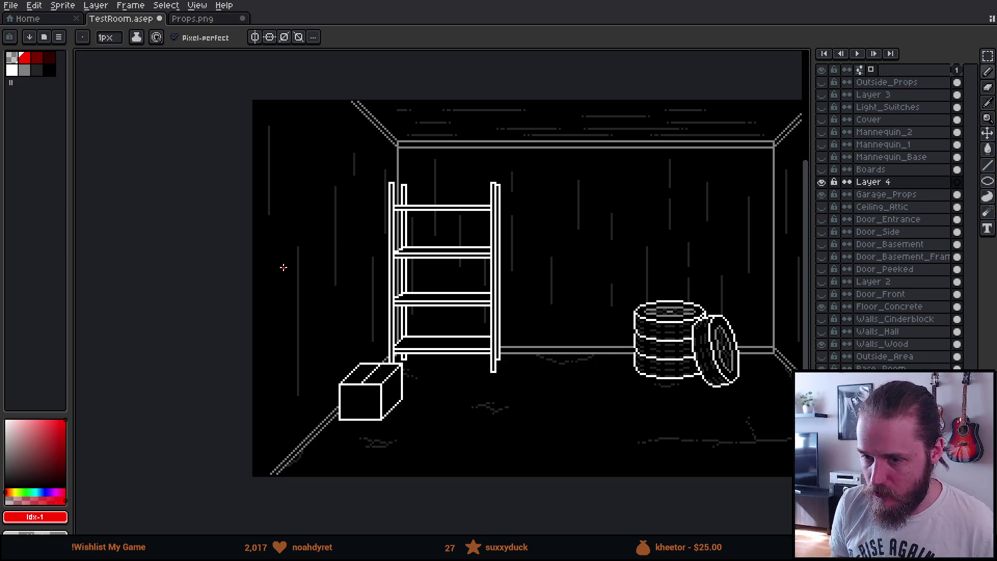
- Zoom in on the box and floor, then sketch a red diagonal stroke below the box
{"action": "scroll", "coordinate": [332, 276], "scroll_direction": "down", "scroll_amount": 2}
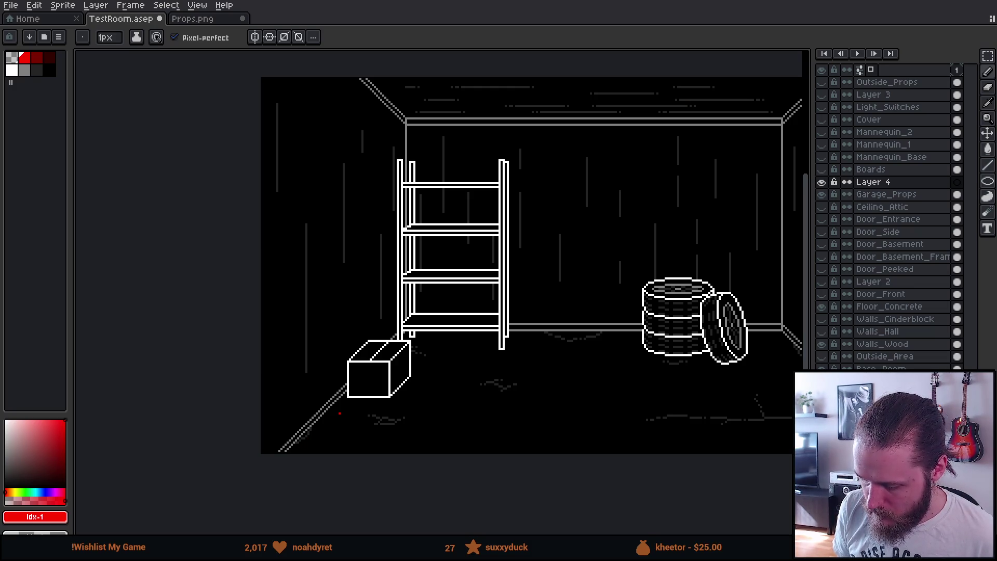
{"action": "left_click_drag", "start_coordinate": [337, 422], "coordinate": [314, 426]}
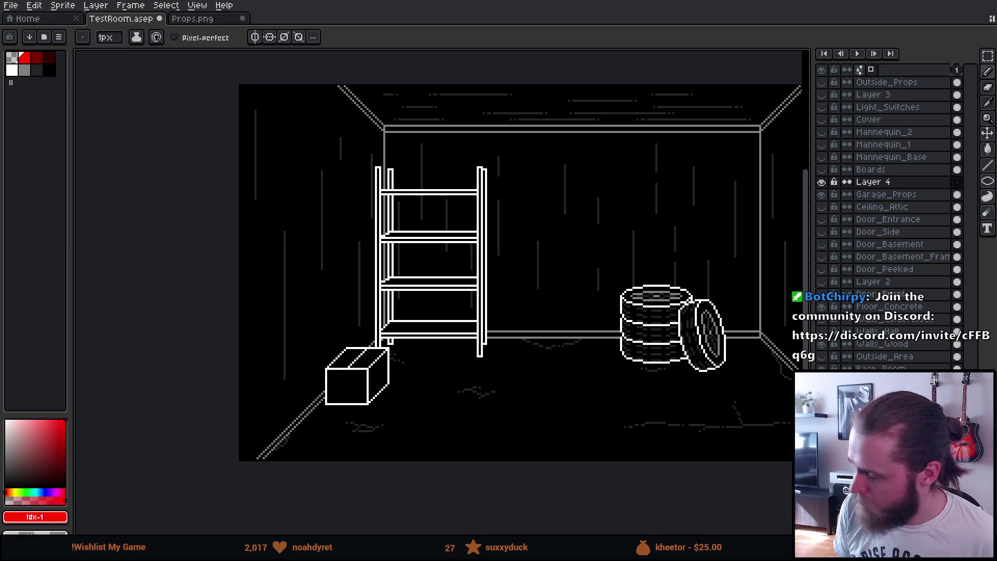
{"action": "scroll", "coordinate": [278, 482], "scroll_direction": "up", "scroll_amount": 2}
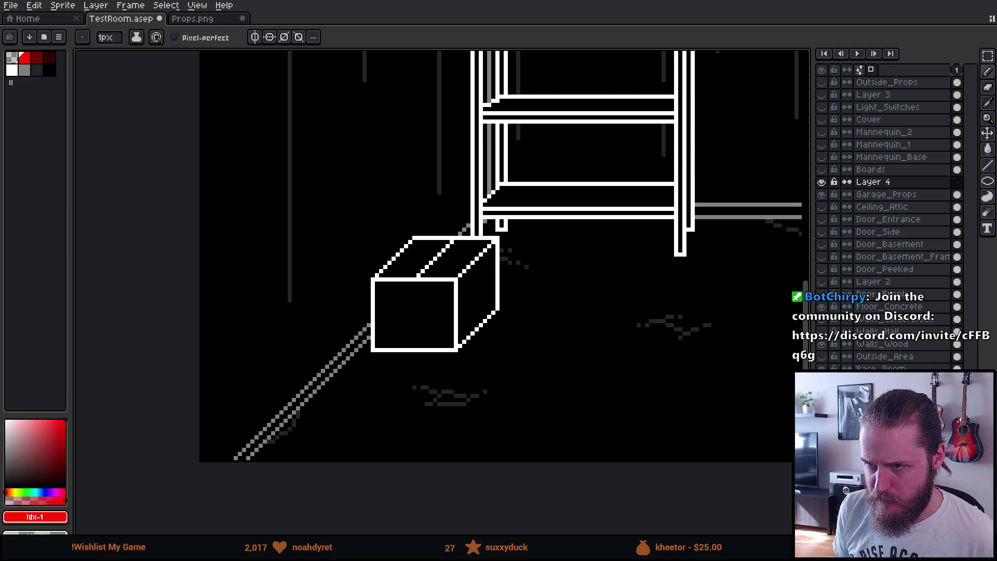
{"action": "left_click_drag", "start_coordinate": [389, 367], "coordinate": [431, 305]}
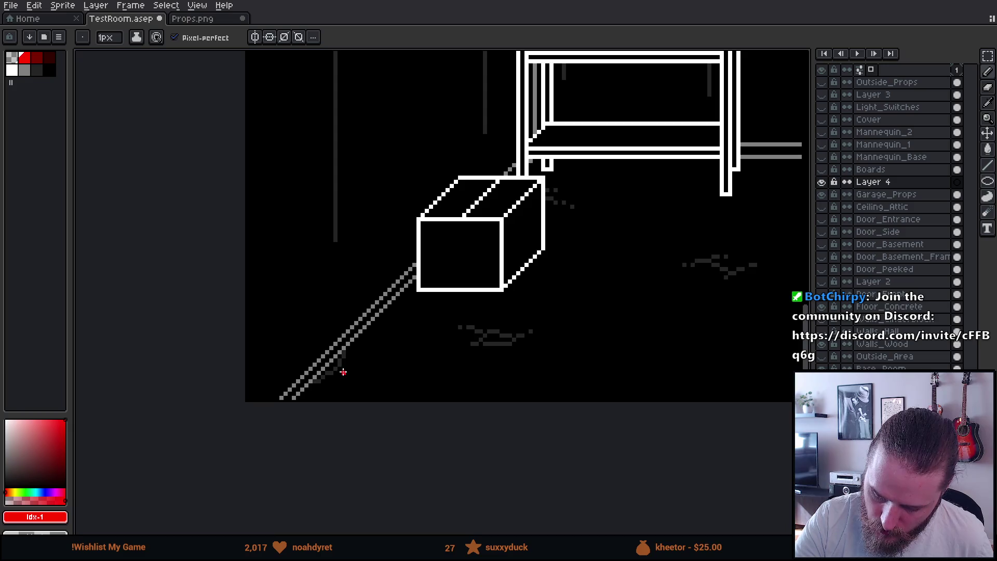
{"action": "scroll", "coordinate": [360, 363], "scroll_direction": "up", "scroll_amount": 1}
{"action": "scroll", "coordinate": [467, 394], "scroll_direction": "down", "scroll_amount": 3}
{"action": "scroll", "coordinate": [434, 394], "scroll_direction": "up", "scroll_amount": 1}
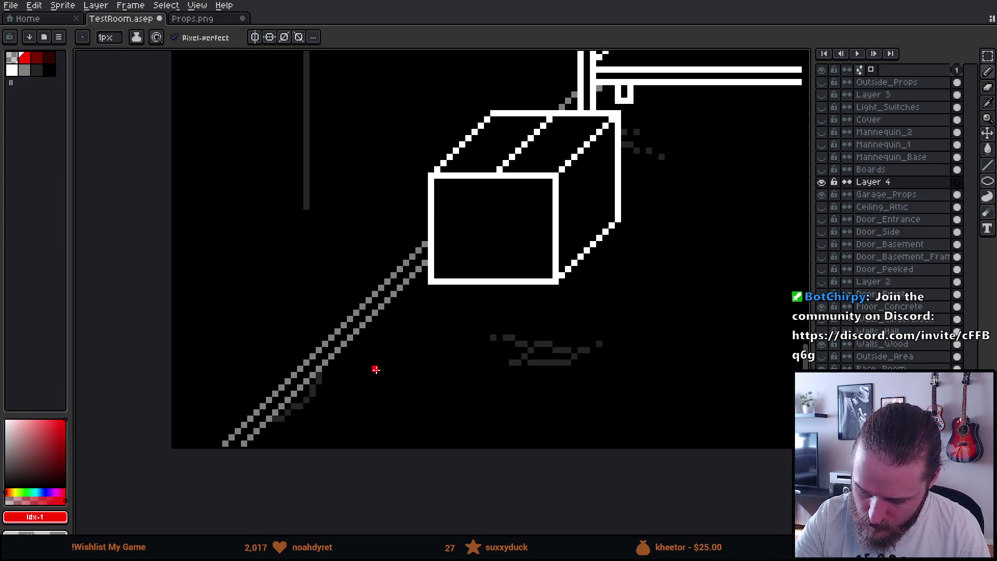
{"action": "scroll", "coordinate": [376, 369], "scroll_direction": "up", "scroll_amount": 1}
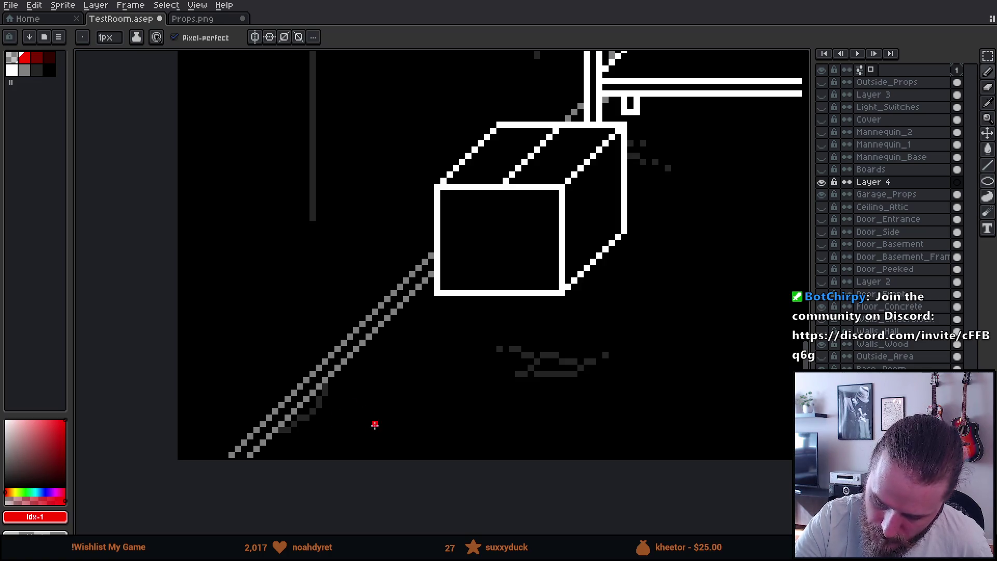
{"action": "left_click_drag", "start_coordinate": [362, 424], "coordinate": [438, 349]}
- Replace the freehand stroke with a straight red left diagonal and top edge
{"action": "key", "text": "ctrl+z"}
{"action": "left_click", "coordinate": [363, 430]}
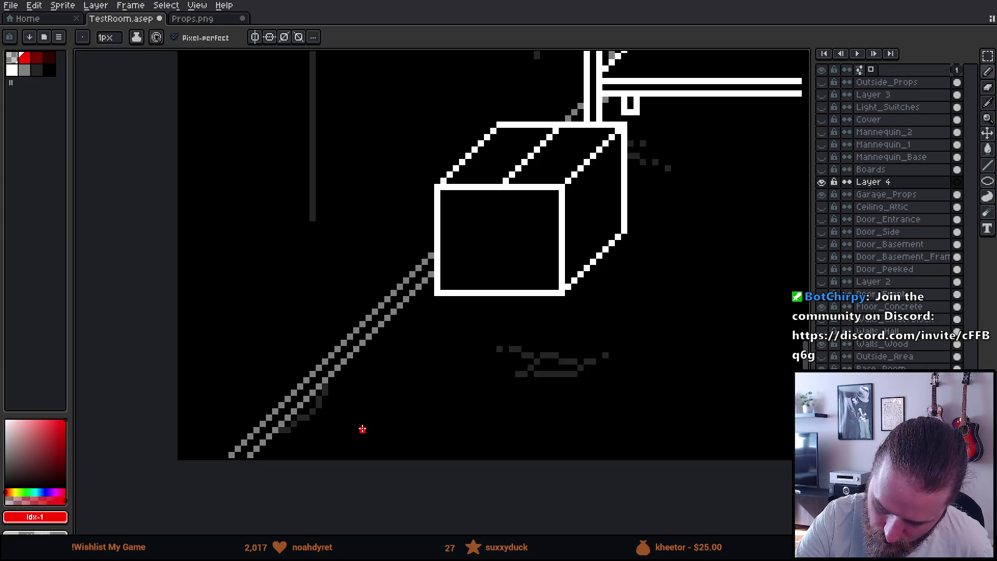
{"action": "left_click", "coordinate": [444, 349], "text": "shift"}
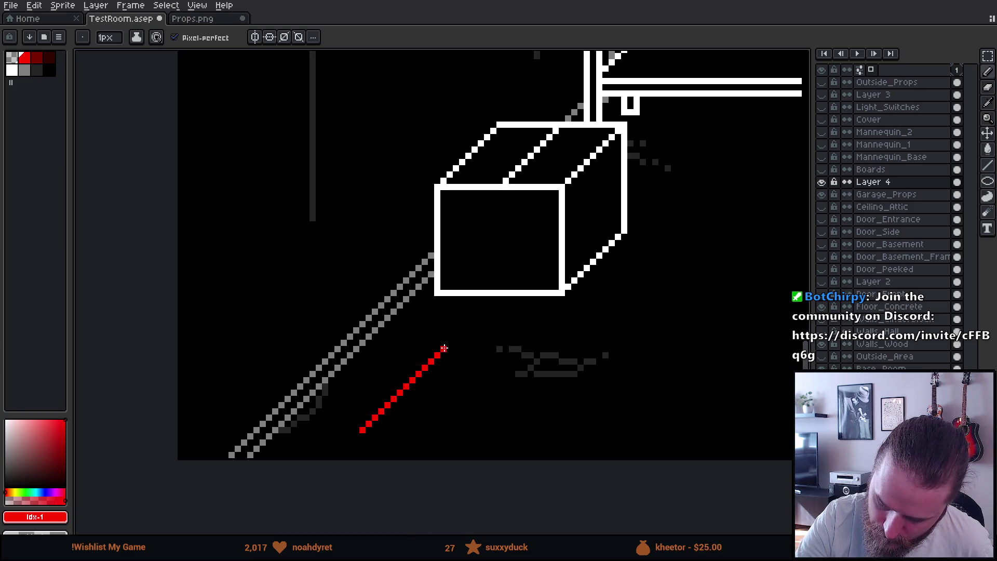
{"action": "left_click", "coordinate": [515, 349], "text": "shift"}
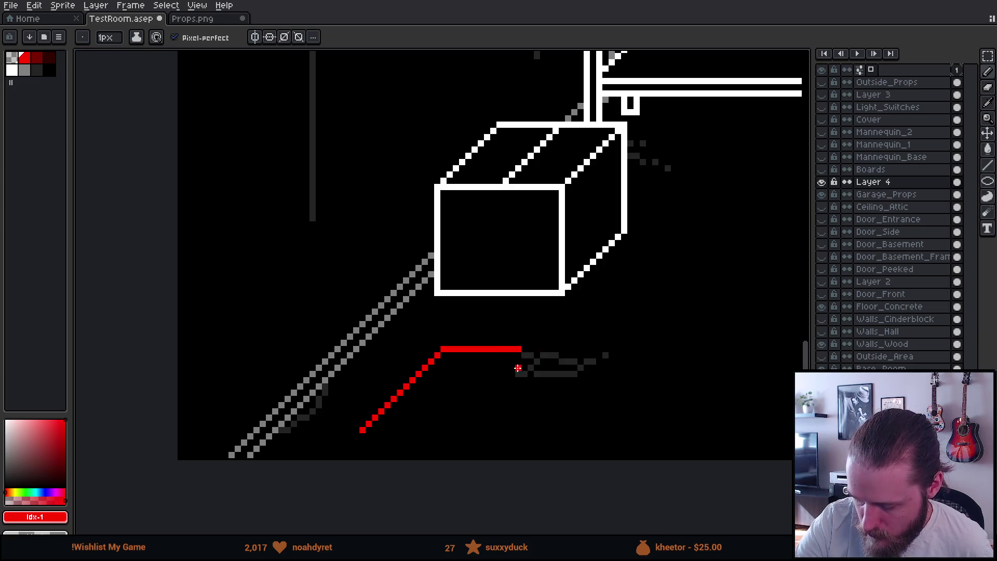
{"action": "left_click", "coordinate": [544, 349], "text": "shift"}
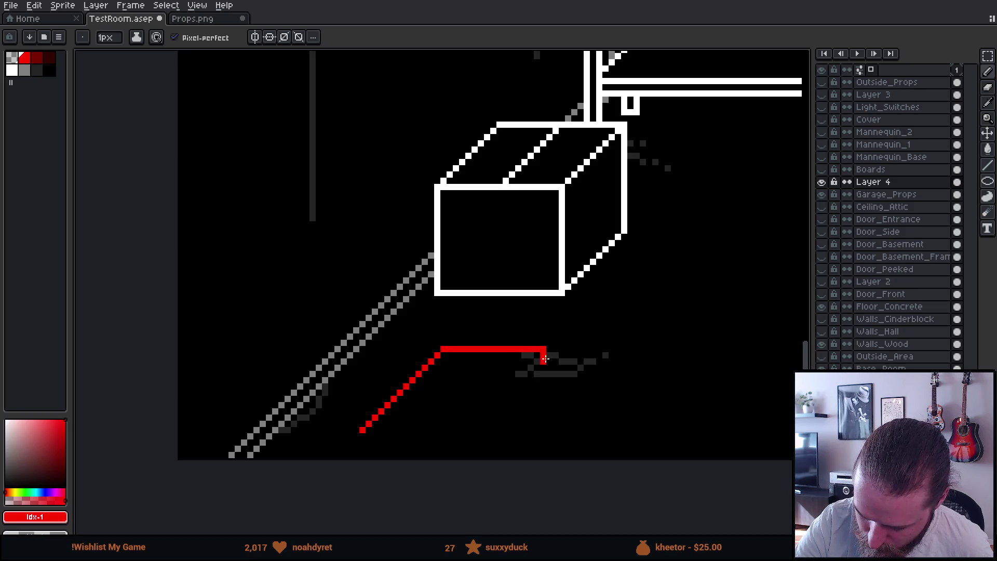
- Draw the right diagonal and bottom edge to close the red parallelogram
{"action": "left_click", "coordinate": [502, 389], "text": "shift"}
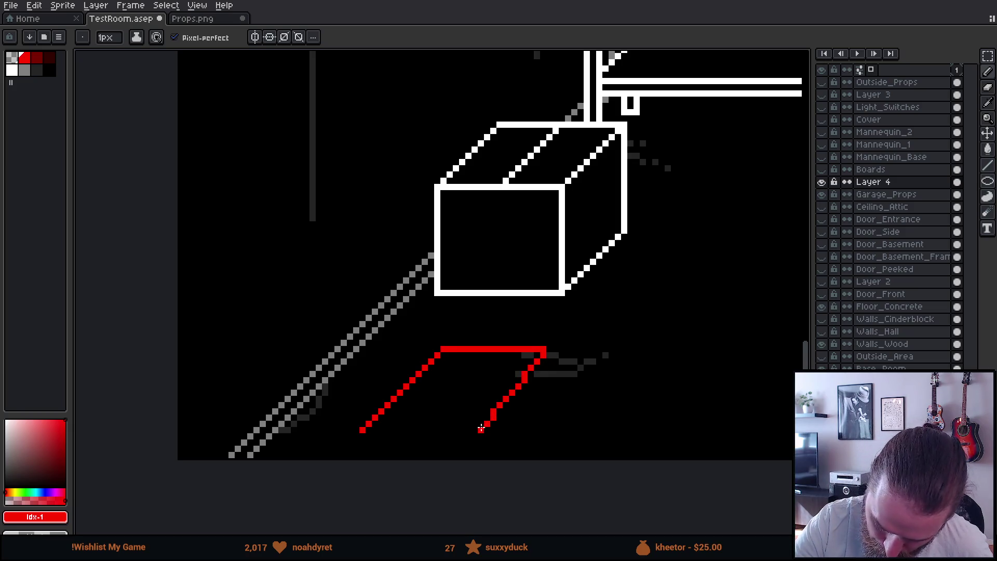
{"action": "left_click", "coordinate": [468, 430], "text": "shift"}
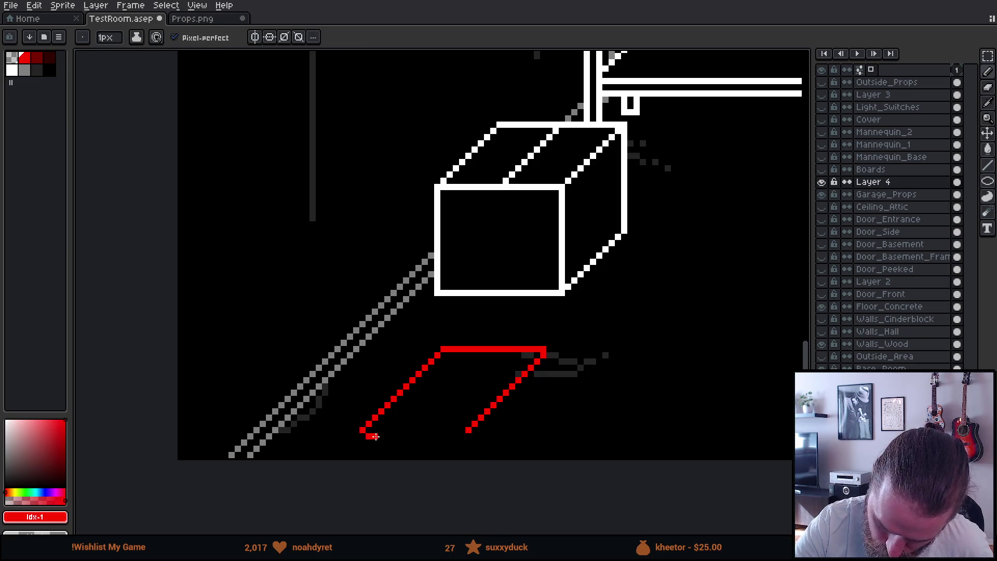
{"action": "key", "text": "ctrl+z"}
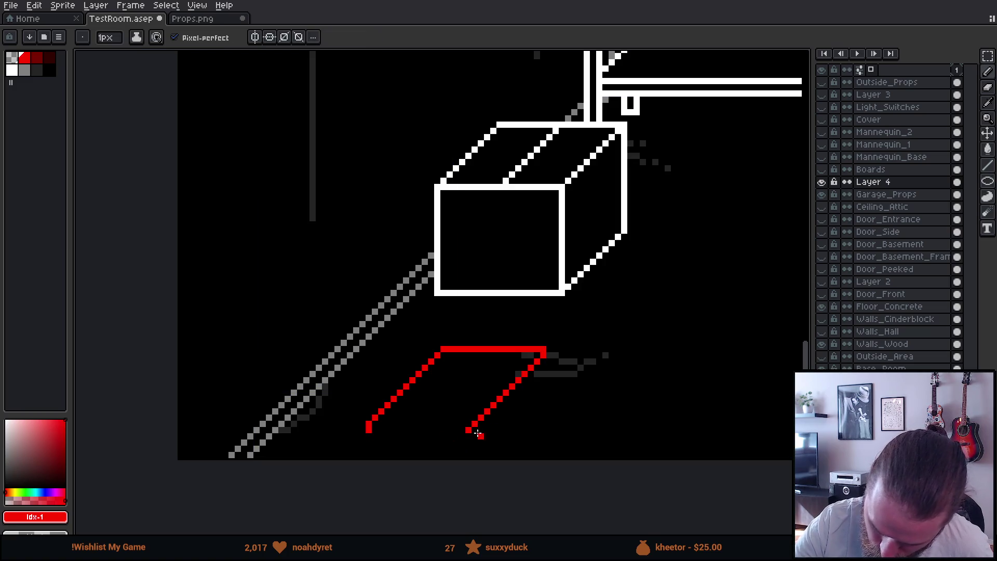
{"action": "left_click", "coordinate": [464, 431], "text": "shift"}
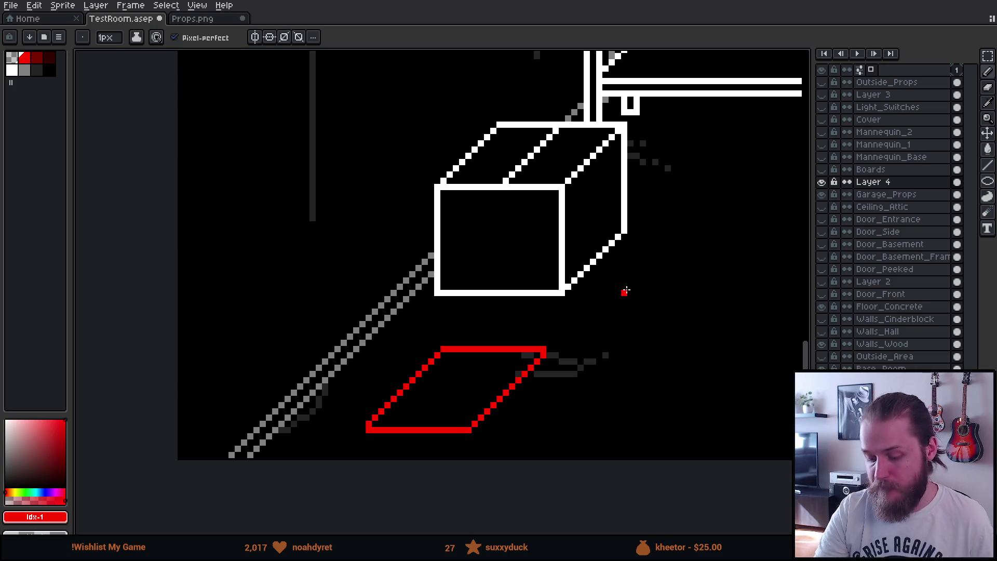
{"action": "scroll", "coordinate": [675, 390], "scroll_direction": "down", "scroll_amount": 2}
{"action": "scroll", "coordinate": [690, 405], "scroll_direction": "down", "scroll_amount": 3}
{"action": "mouse_move", "coordinate": [701, 416]}
{"action": "left_mouse_down"}
{"action": "mouse_move", "coordinate": [574, 436]}
{"action": "mouse_move", "coordinate": [701, 433]}
{"action": "left_mouse_up"}
{"action": "scroll", "coordinate": [551, 437], "scroll_direction": "up", "scroll_amount": 2}
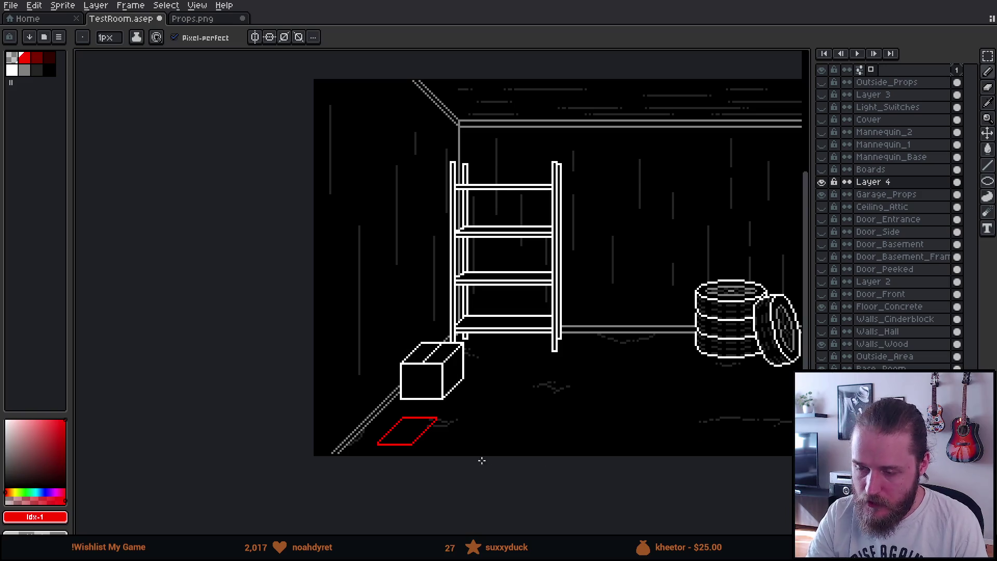
{"action": "scroll", "coordinate": [469, 470], "scroll_direction": "up", "scroll_amount": 5}
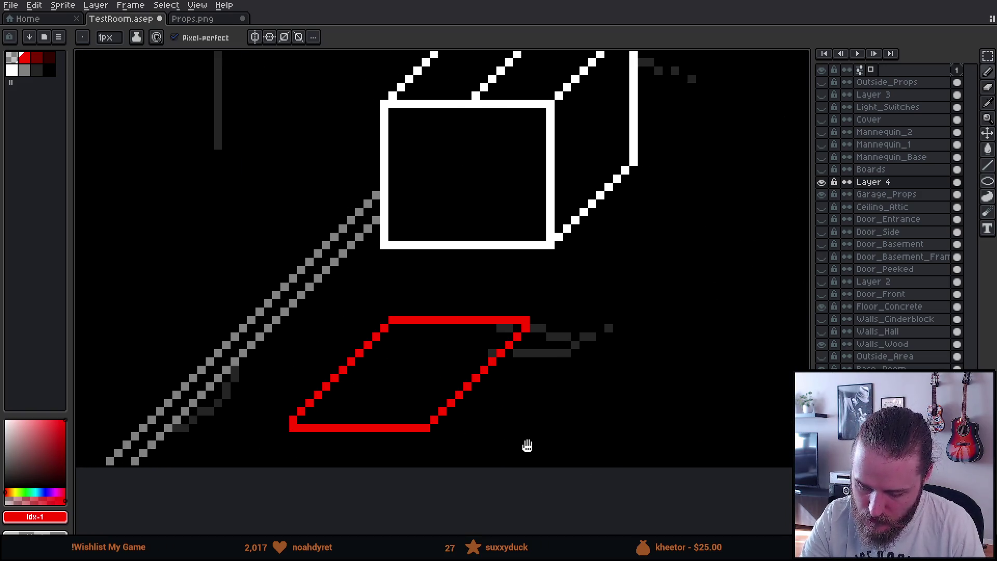
- Marquee-select the red parallelogram, shift it down and deselect
{"action": "key", "text": "m"}
{"action": "left_click_drag", "start_coordinate": [289, 280], "coordinate": [620, 467]}
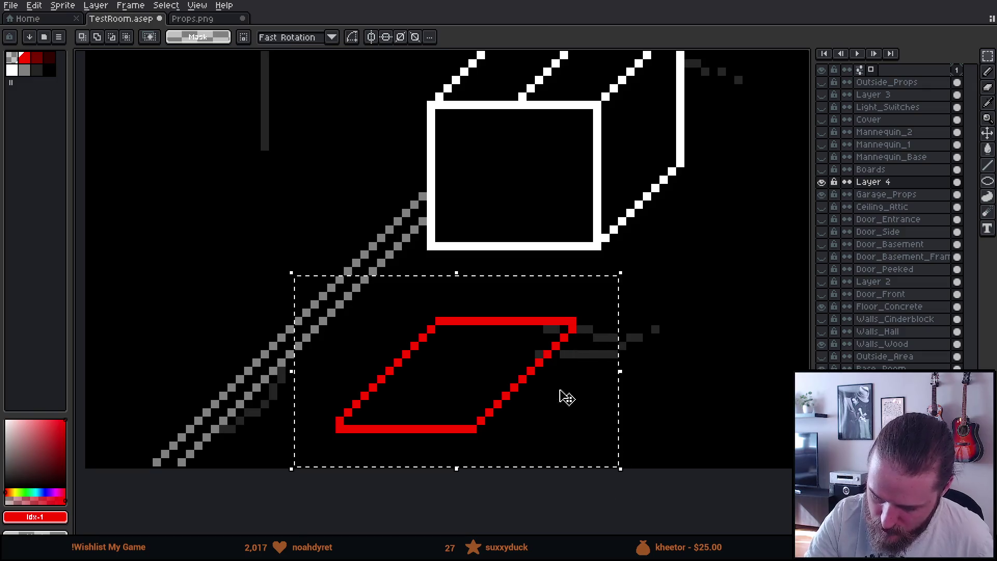
{"action": "key", "text": "Down"}
{"action": "key", "text": "Down"}
{"action": "key", "text": "Down"}
{"action": "key", "text": "ctrl+d"}
{"action": "scroll", "coordinate": [674, 423], "scroll_direction": "down", "scroll_amount": 4}
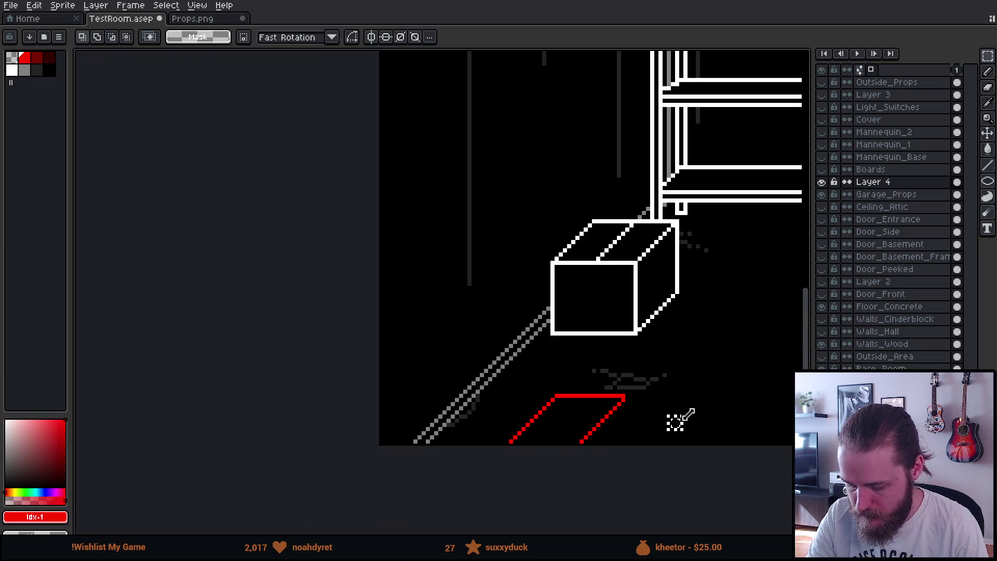
{"action": "scroll", "coordinate": [695, 397], "scroll_direction": "down", "scroll_amount": 3}
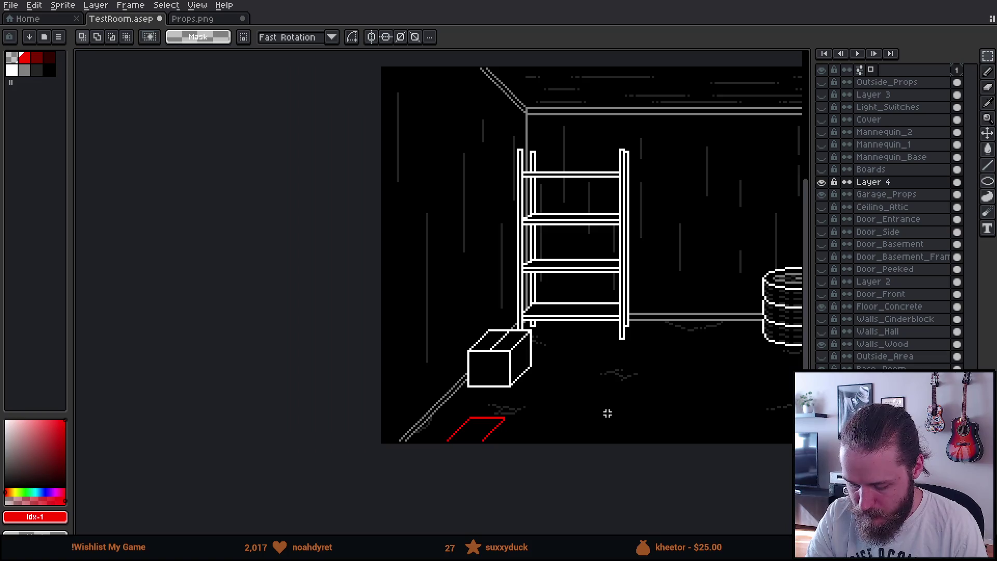
{"action": "scroll", "coordinate": [665, 398], "scroll_direction": "up", "scroll_amount": 2}
{"action": "key", "text": "ctrl+shift+d"}
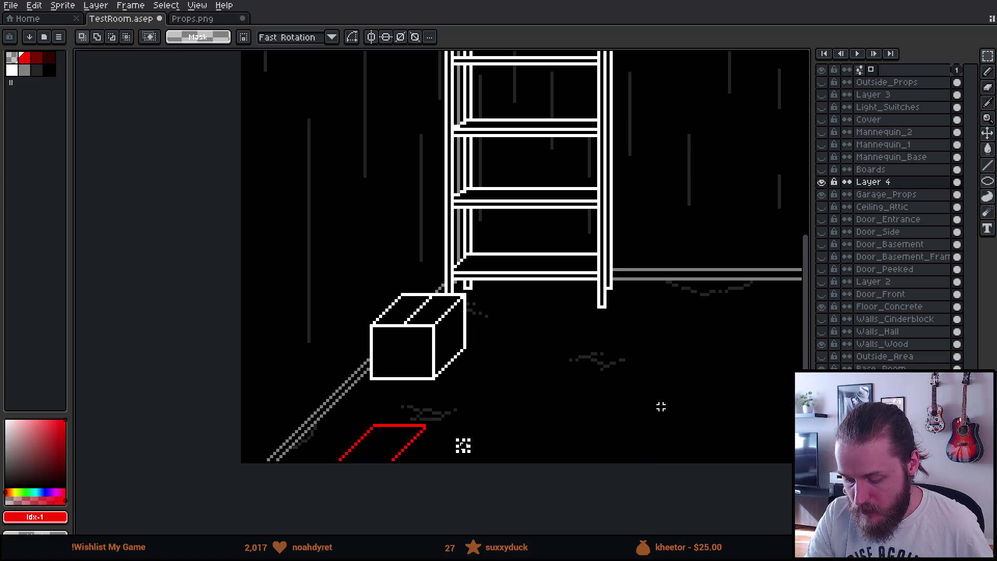
{"action": "key", "text": "ctrl+d"}
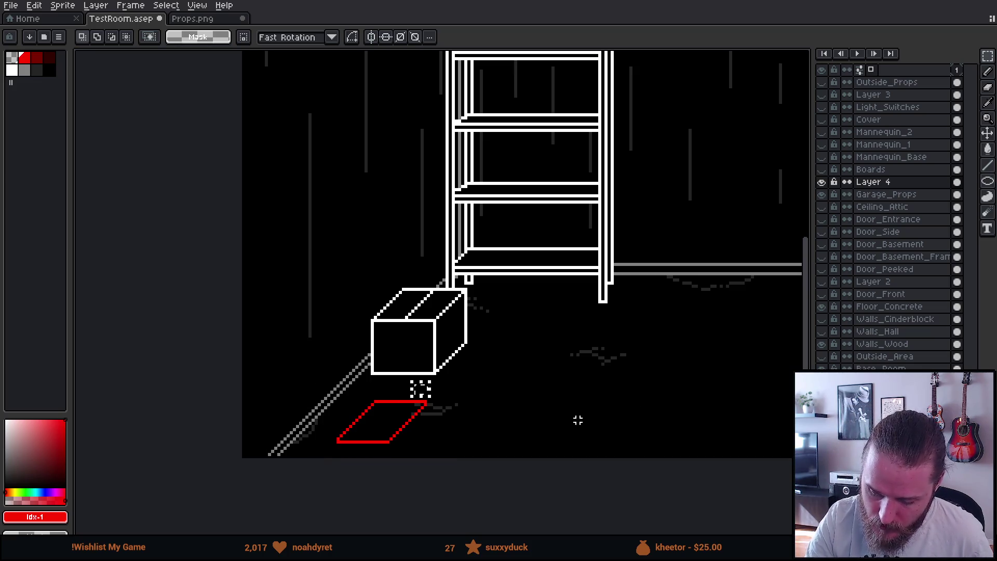
- Move the parallelogram's top edge right and paint out the leftover inner red line
{"action": "left_click_drag", "start_coordinate": [500, 408], "coordinate": [580, 396]}
{"action": "scroll", "coordinate": [530, 386], "scroll_direction": "up", "scroll_amount": 2}
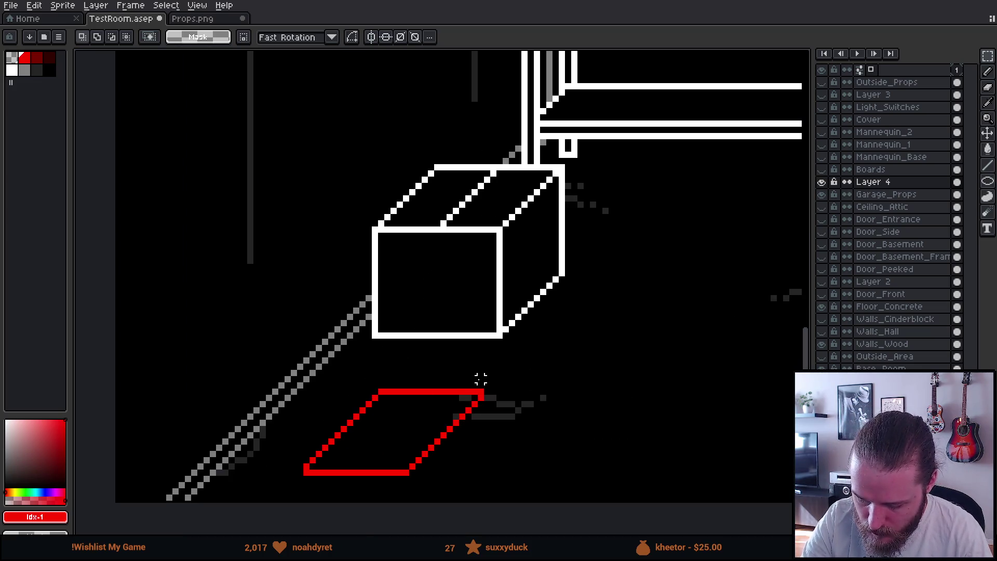
{"action": "mouse_move", "coordinate": [343, 372]}
{"action": "left_mouse_down"}
{"action": "mouse_move", "coordinate": [525, 429]}
{"action": "mouse_move", "coordinate": [490, 412]}
{"action": "mouse_move", "coordinate": [509, 393]}
{"action": "left_mouse_up"}
{"action": "key", "text": "ctrl+d"}
{"action": "key", "text": "b"}
{"action": "left_click_drag", "start_coordinate": [443, 392], "coordinate": [481, 392]}
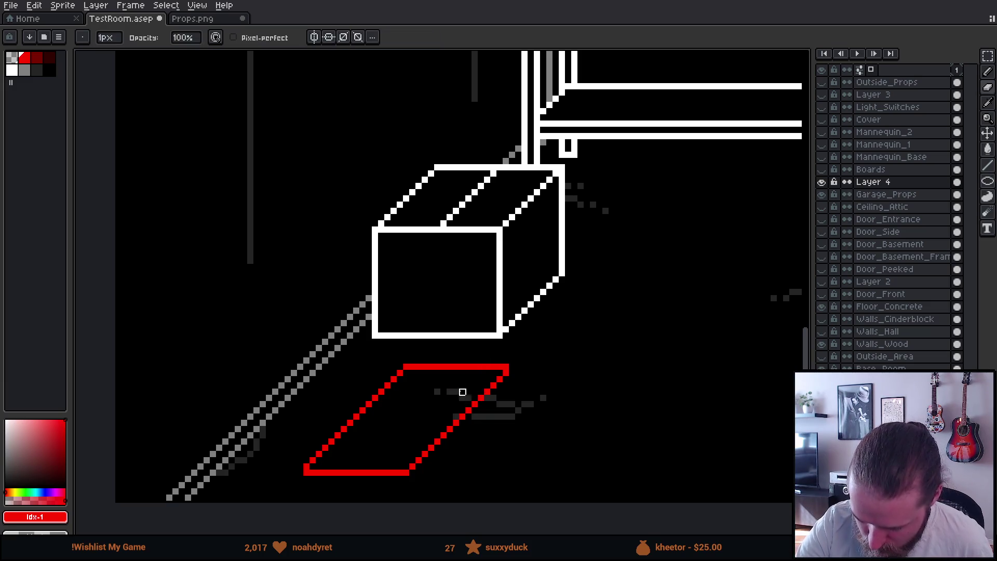
{"action": "mouse_move", "coordinate": [575, 398]}
{"action": "left_mouse_down"}
{"action": "mouse_move", "coordinate": [572, 416]}
{"action": "mouse_move", "coordinate": [585, 410]}
{"action": "left_mouse_up"}
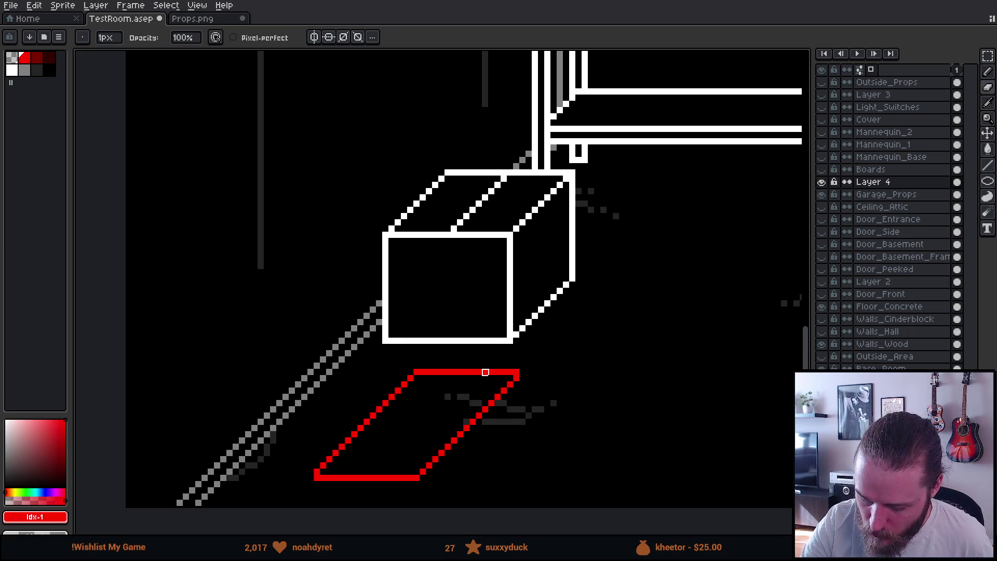
- Select the parallelogram and move it left, dropping it in place
{"action": "key", "text": "m"}
{"action": "mouse_move", "coordinate": [288, 360]}
{"action": "left_mouse_down"}
{"action": "mouse_move", "coordinate": [356, 457]}
{"action": "mouse_move", "coordinate": [577, 502]}
{"action": "left_mouse_up"}
{"action": "left_click_drag", "start_coordinate": [505, 455], "coordinate": [475, 453]}
{"action": "left_click", "coordinate": [570, 416]}
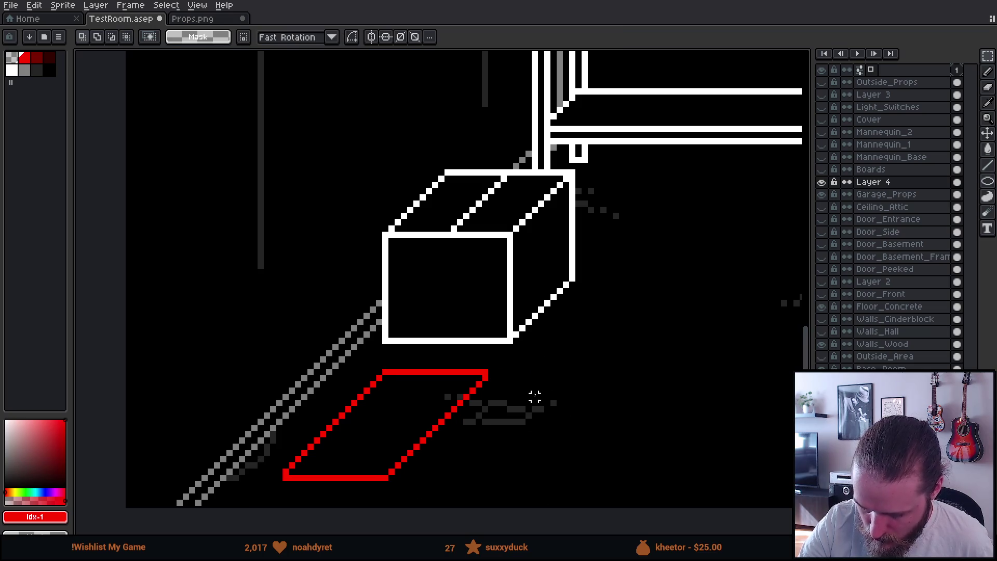
{"action": "scroll", "coordinate": [597, 348], "scroll_direction": "down", "scroll_amount": 5}
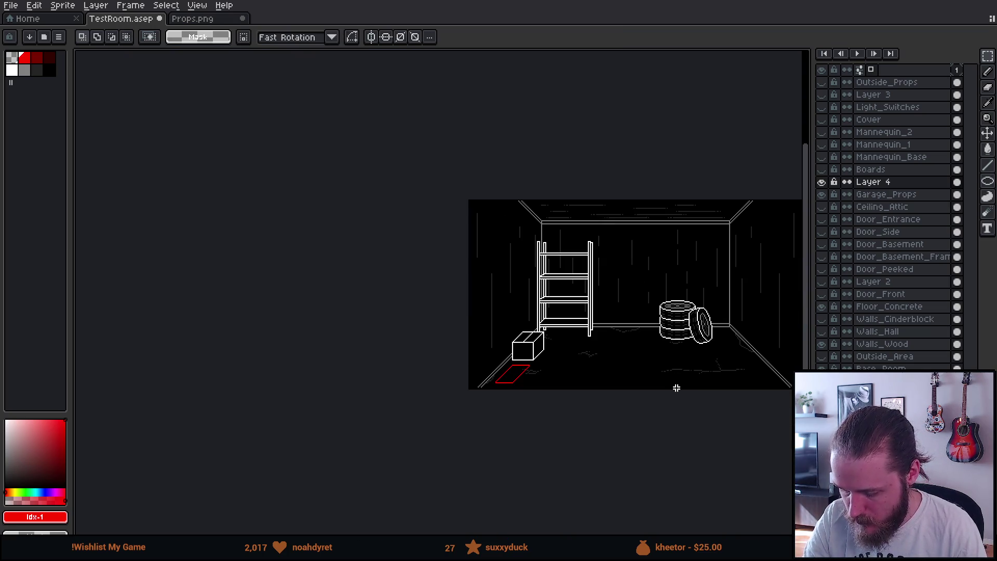
{"action": "scroll", "coordinate": [656, 382], "scroll_direction": "up", "scroll_amount": 2}
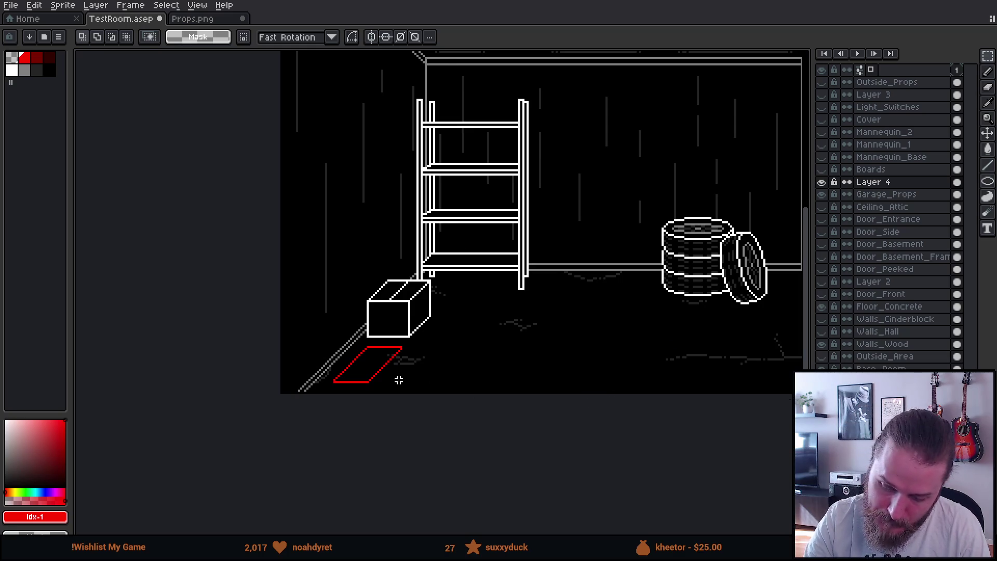
{"action": "scroll", "coordinate": [403, 379], "scroll_direction": "up", "scroll_amount": 3}
{"action": "left_click_drag", "start_coordinate": [424, 368], "coordinate": [492, 374]}
- Nudge the parallelogram left and down, then shift its top edge up-right and confirm
{"action": "mouse_move", "coordinate": [296, 283]}
{"action": "left_mouse_down"}
{"action": "mouse_move", "coordinate": [558, 454]}
{"action": "mouse_move", "coordinate": [607, 439]}
{"action": "left_mouse_up"}
{"action": "key", "text": "Left"}
{"action": "key", "text": "Down"}
{"action": "key", "text": "Down"}
{"action": "key", "text": "ctrl+d"}
{"action": "left_click_drag", "start_coordinate": [395, 309], "coordinate": [585, 381]}
{"action": "left_click_drag", "start_coordinate": [530, 356], "coordinate": [551, 345]}
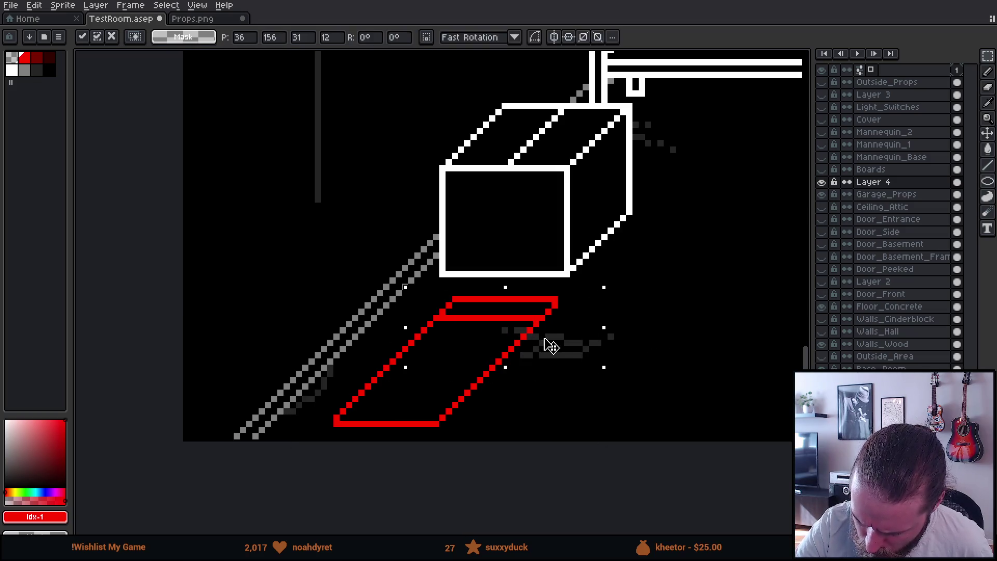
{"action": "key", "text": "Return"}
{"action": "key", "text": "b"}
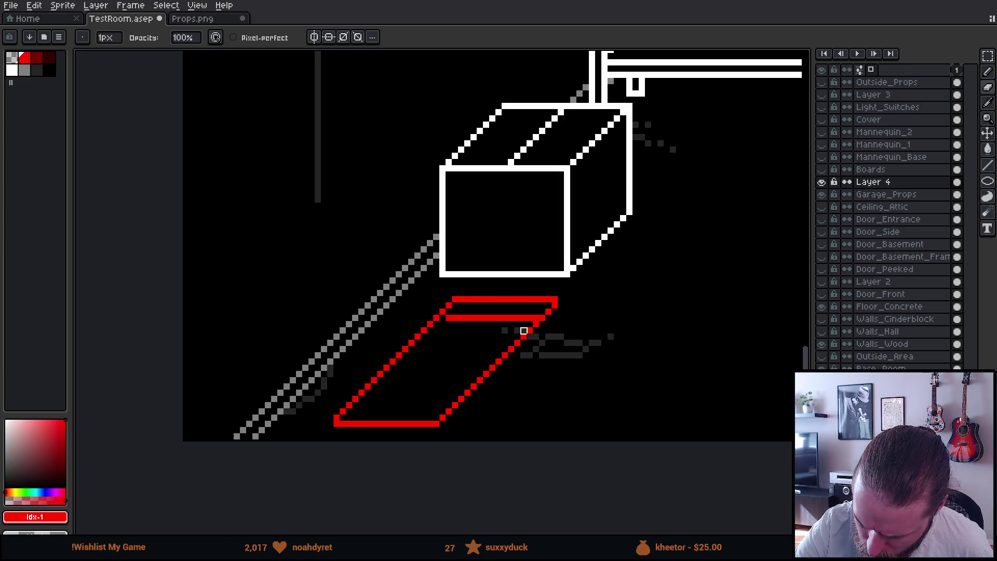
- Pan the view to show the tyres and return to the Pencil
{"action": "scroll", "coordinate": [605, 356], "scroll_direction": "down", "scroll_amount": 4}
{"action": "mouse_move", "coordinate": [670, 368]}
{"action": "left_mouse_down"}
{"action": "mouse_move", "coordinate": [659, 403]}
{"action": "mouse_move", "coordinate": [562, 423]}
{"action": "mouse_move", "coordinate": [530, 467]}
{"action": "mouse_move", "coordinate": [556, 446]}
{"action": "mouse_move", "coordinate": [677, 430]}
{"action": "left_mouse_up"}
{"action": "scroll", "coordinate": [555, 446], "scroll_direction": "up", "scroll_amount": 4}
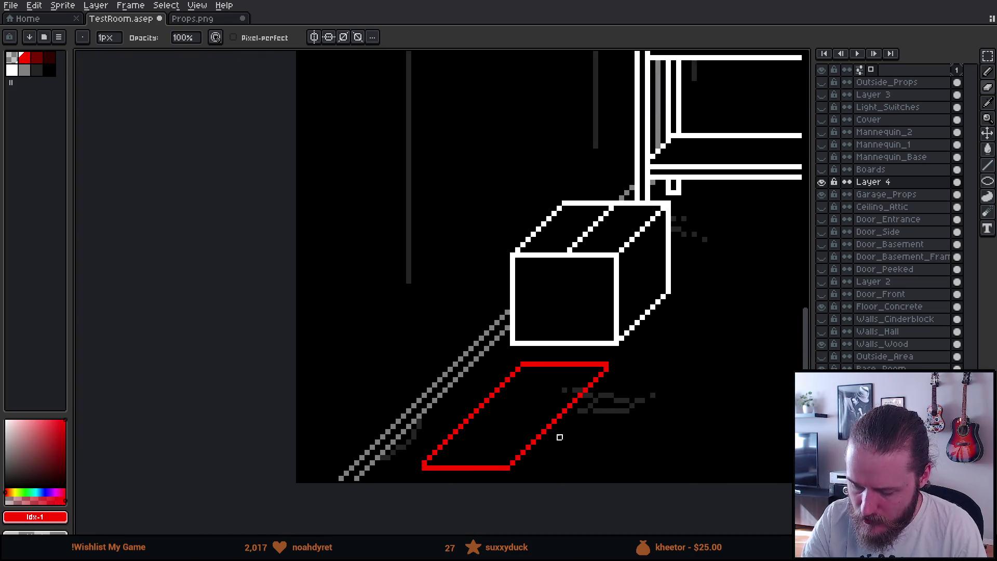
{"action": "scroll", "coordinate": [560, 437], "scroll_direction": "up", "scroll_amount": 1}
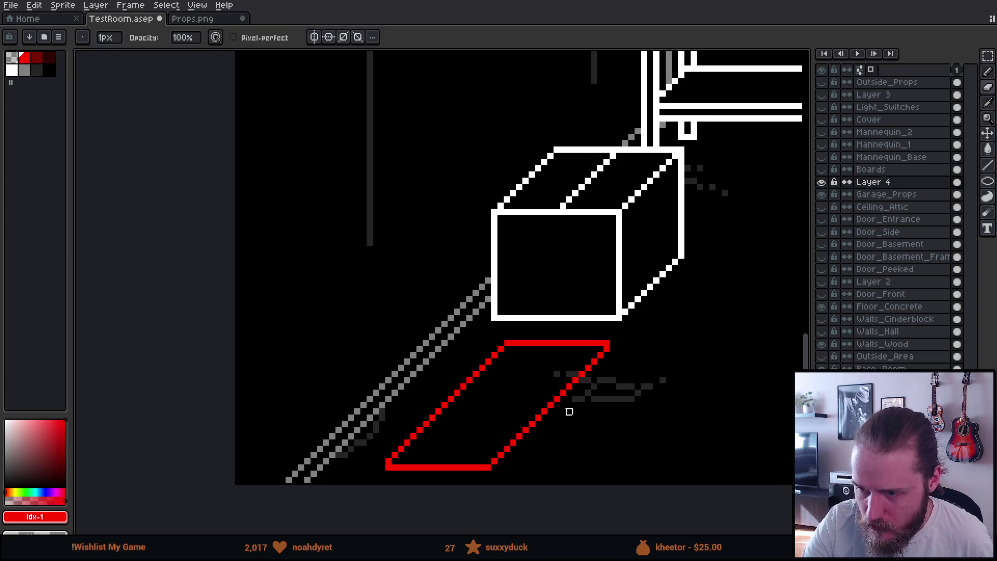
{"action": "key", "text": "b"}
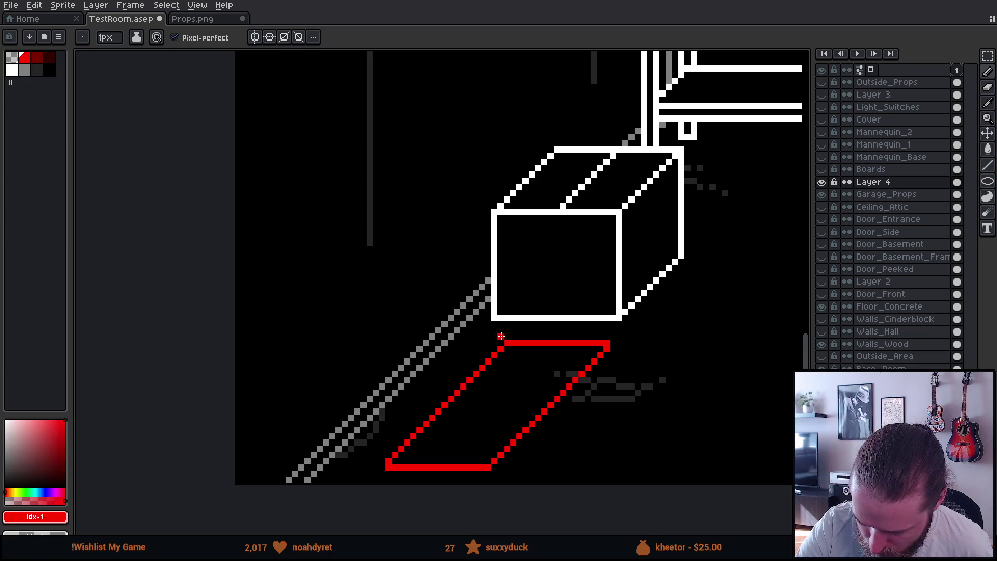
- Try short red strokes above the plate corner and undo them
{"action": "left_click_drag", "start_coordinate": [501, 342], "coordinate": [501, 328]}
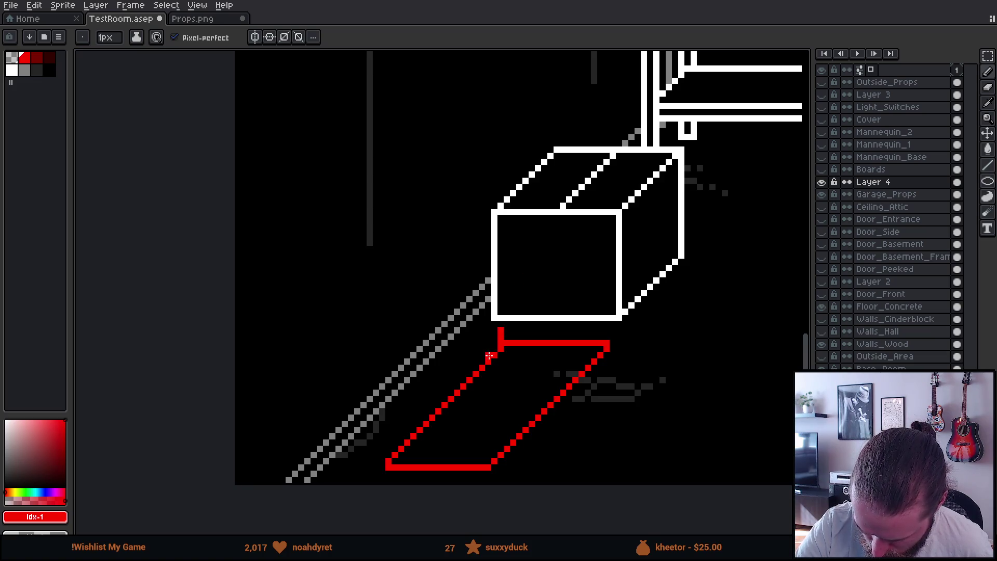
{"action": "key", "text": "v"}
{"action": "key", "text": "ctrl+z"}
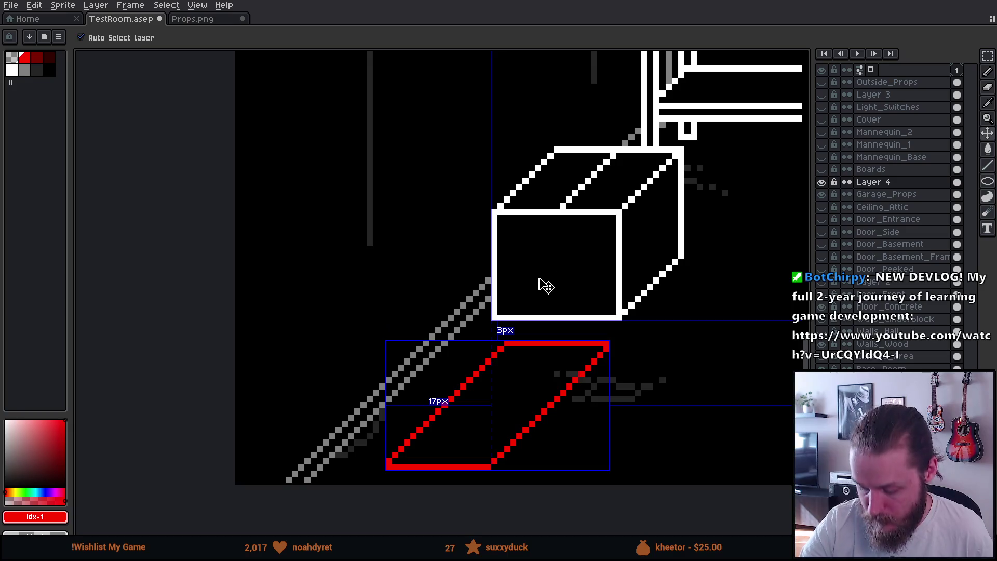
{"action": "key", "text": "b"}
{"action": "key", "text": "ctrl+d"}
{"action": "left_click_drag", "start_coordinate": [506, 318], "coordinate": [506, 341]}
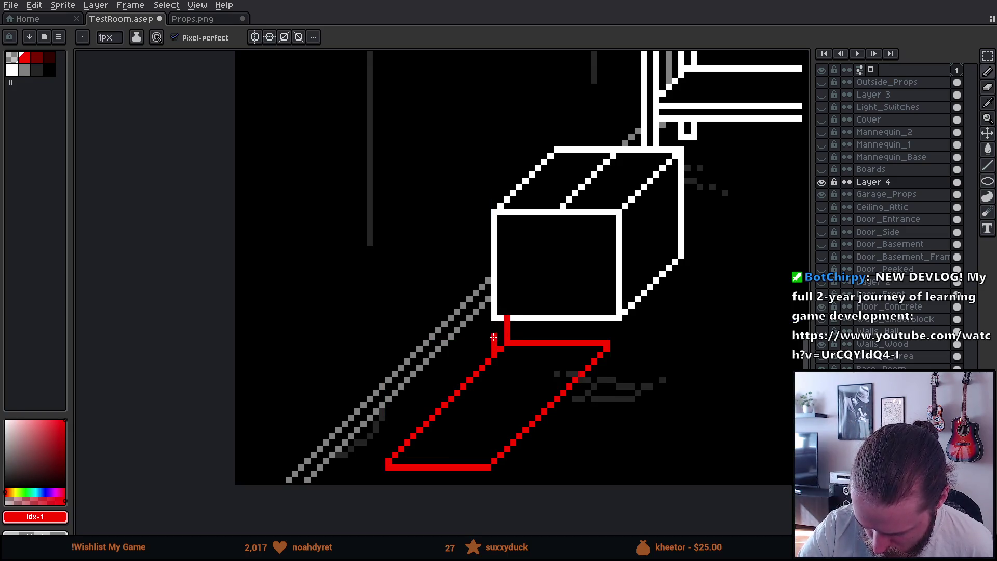
{"action": "key", "text": "v"}
{"action": "key", "text": "ctrl+z"}
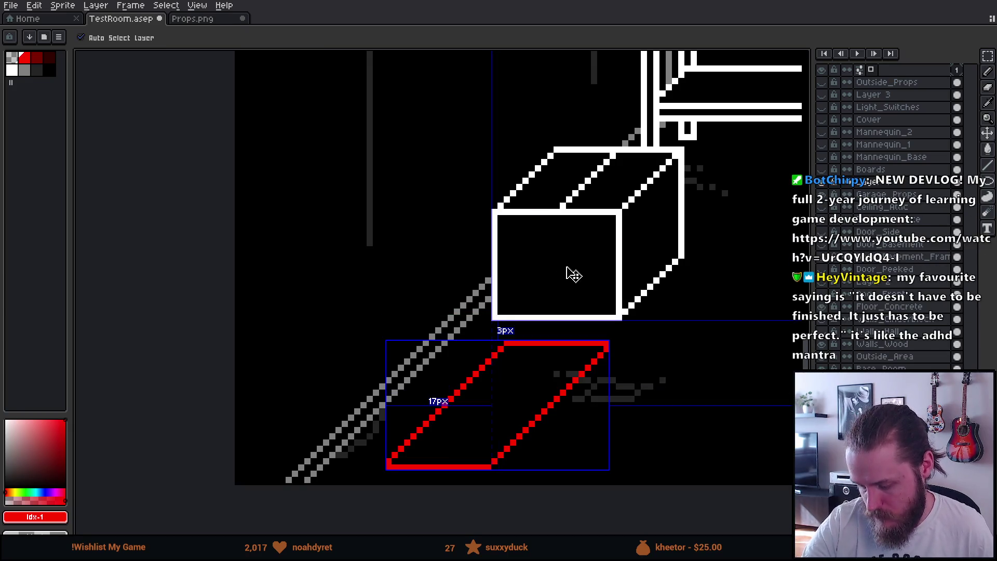
{"action": "key", "text": "b"}
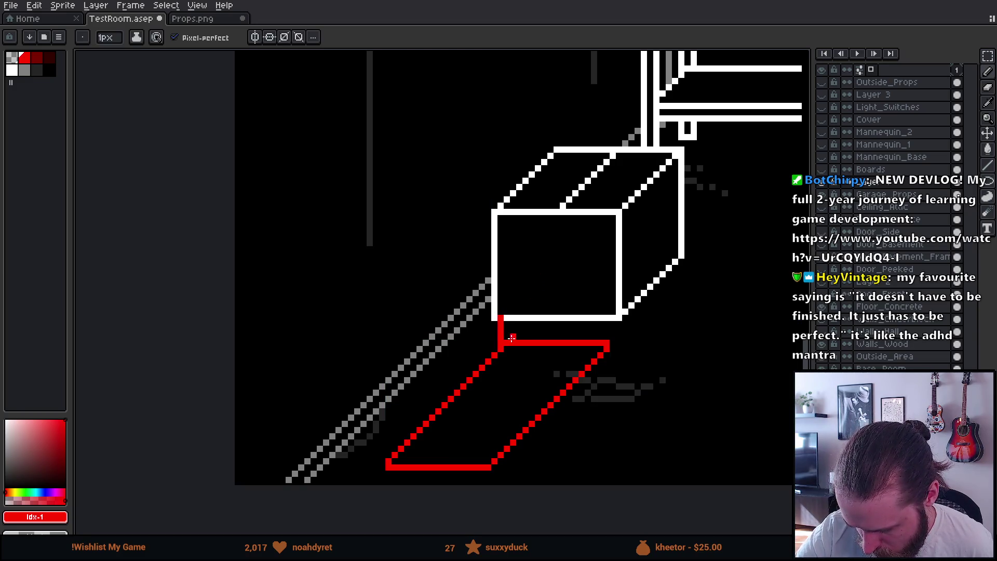
{"action": "key", "text": "ctrl+z"}
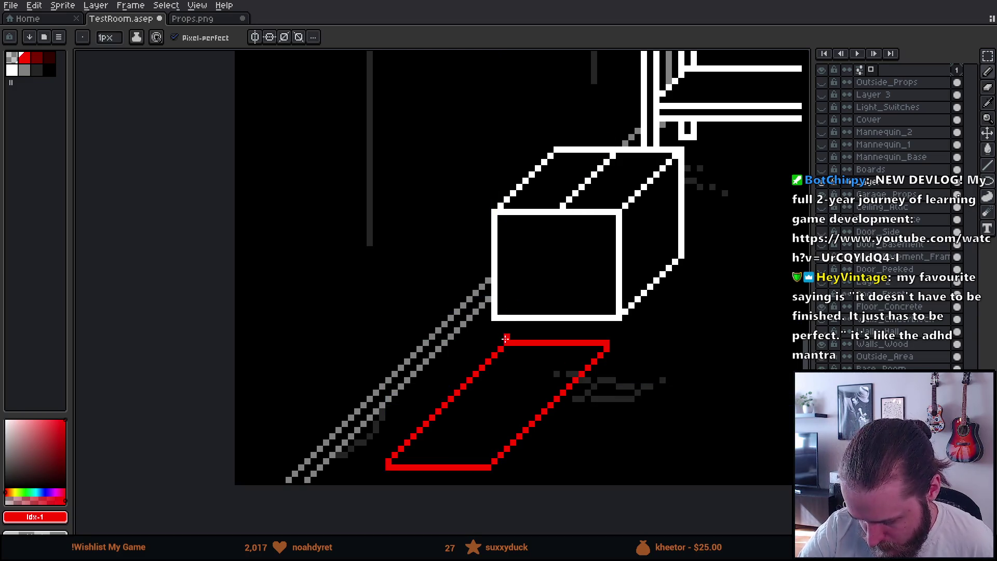
- Draw paired straight red vertical posts up from the plate's back and front corners
{"action": "left_click_drag", "start_coordinate": [507, 341], "coordinate": [507, 261]}
{"action": "left_click_drag", "start_coordinate": [494, 349], "coordinate": [494, 270]}
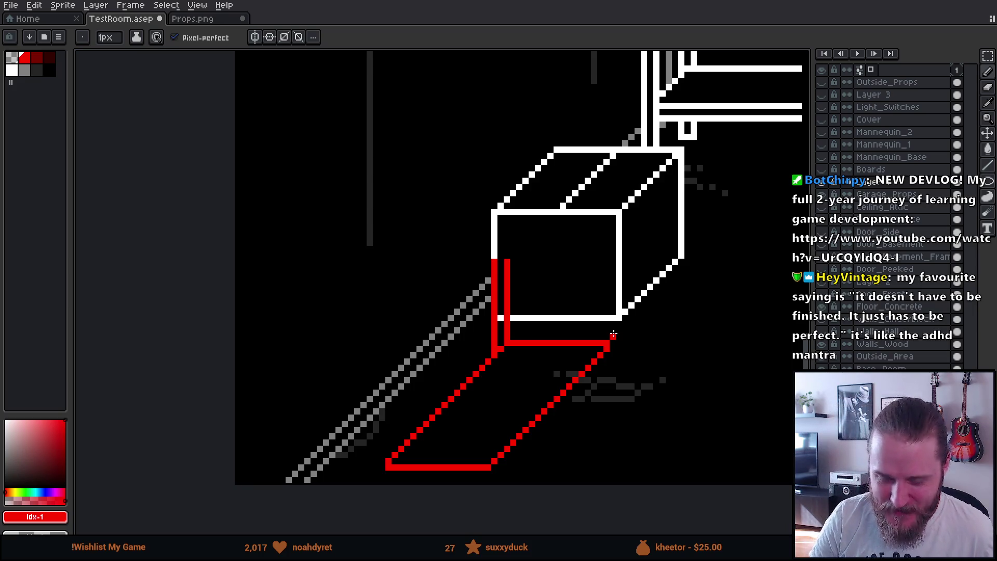
{"action": "left_click_drag", "start_coordinate": [569, 369], "coordinate": [581, 300]}
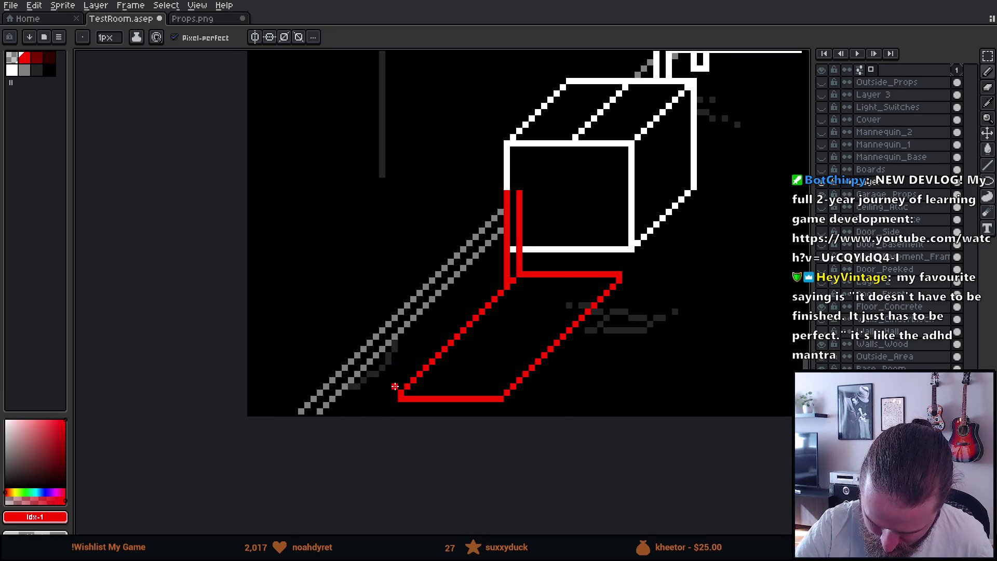
{"action": "mouse_move", "coordinate": [395, 386]}
{"action": "left_mouse_down"}
{"action": "mouse_move", "coordinate": [395, 337]}
{"action": "mouse_move", "coordinate": [407, 368]}
{"action": "mouse_move", "coordinate": [407, 334]}
{"action": "left_mouse_up"}
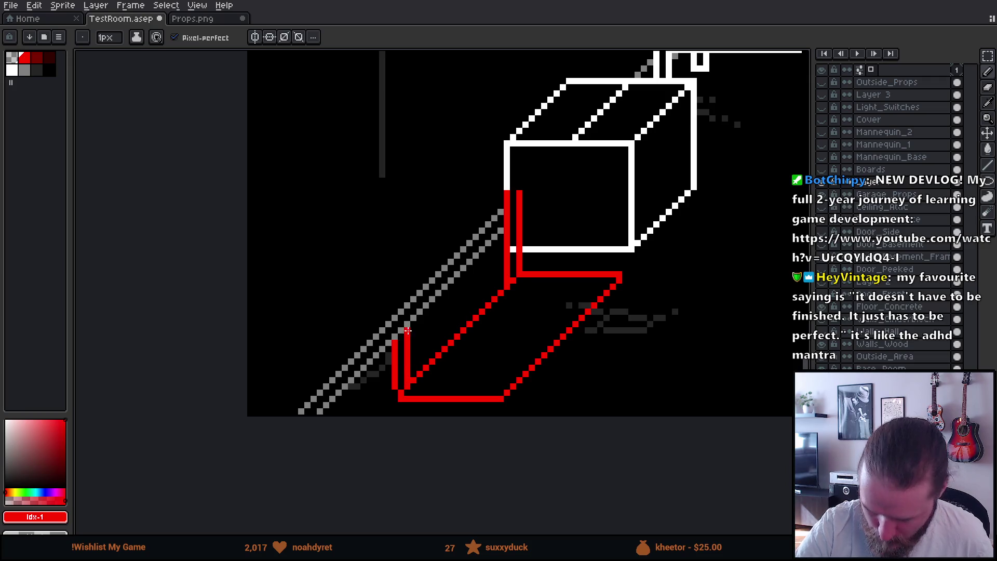
{"action": "left_click", "coordinate": [411, 226], "text": "shift"}
{"action": "key", "text": "ctrl+z"}
{"action": "left_click", "coordinate": [405, 219], "text": "shift"}
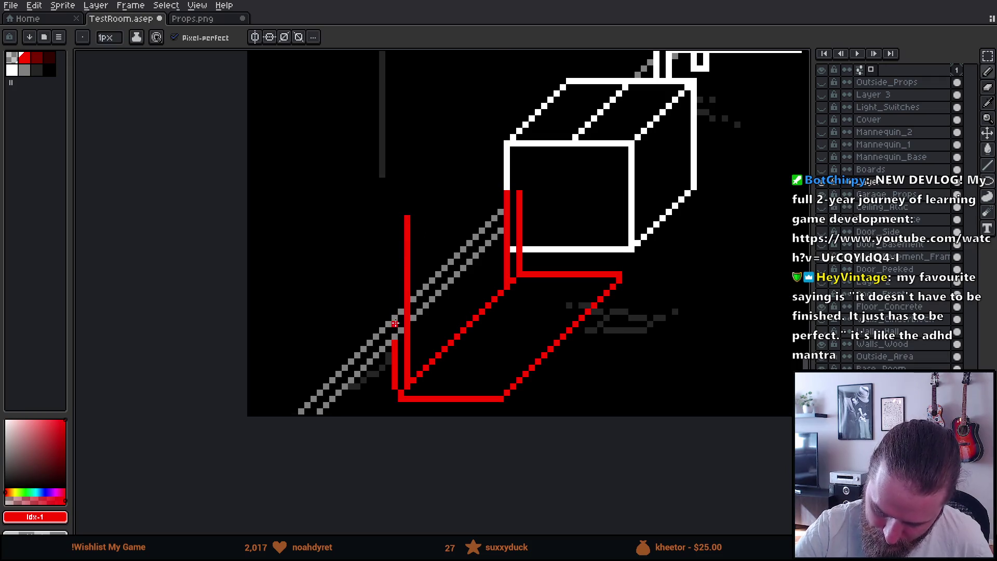
{"action": "left_click", "coordinate": [392, 224], "text": "shift"}
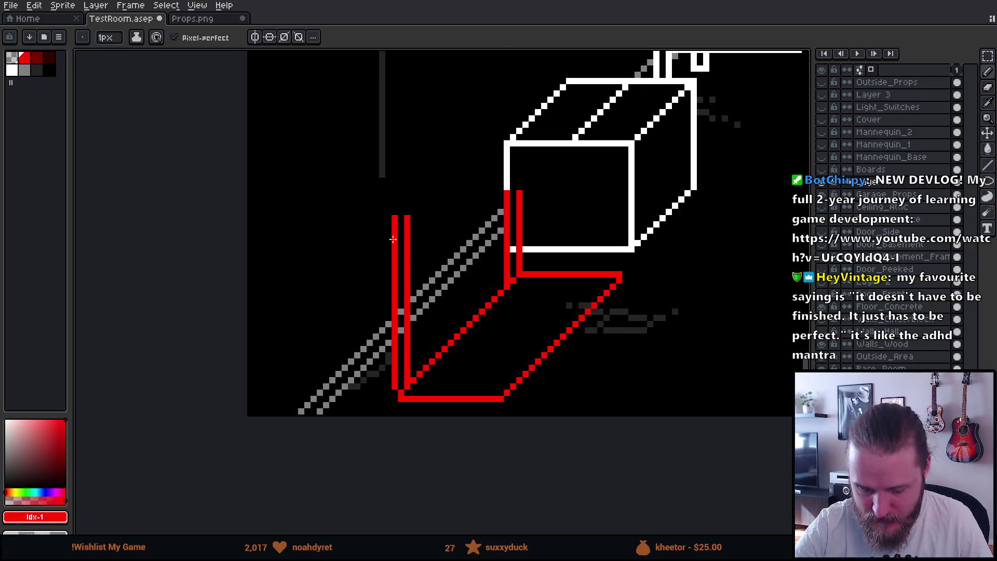
{"action": "scroll", "coordinate": [571, 270], "scroll_direction": "down", "scroll_amount": 5}
{"action": "scroll", "coordinate": [571, 312], "scroll_direction": "up", "scroll_amount": 2}
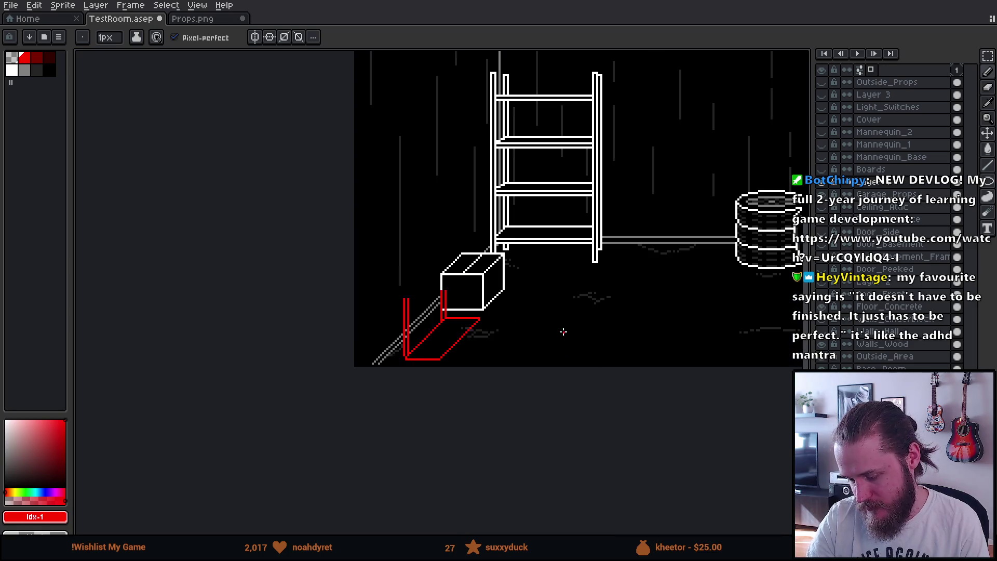
- Draw two tall red posts rising from the box's left edge
{"action": "scroll", "coordinate": [521, 338], "scroll_direction": "down", "scroll_amount": 1}
{"action": "scroll", "coordinate": [630, 373], "scroll_direction": "down", "scroll_amount": 2}
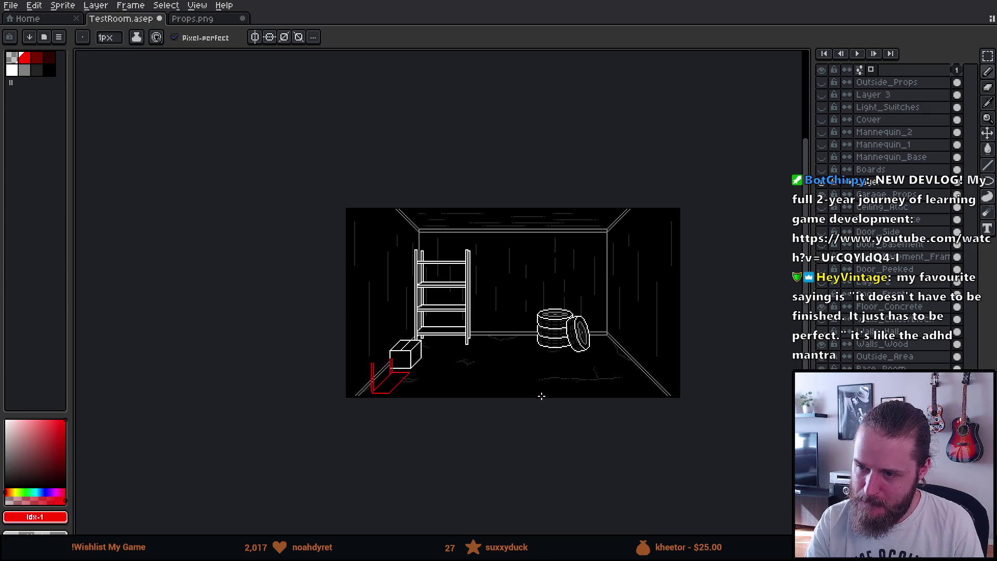
{"action": "scroll", "coordinate": [520, 411], "scroll_direction": "up", "scroll_amount": 1}
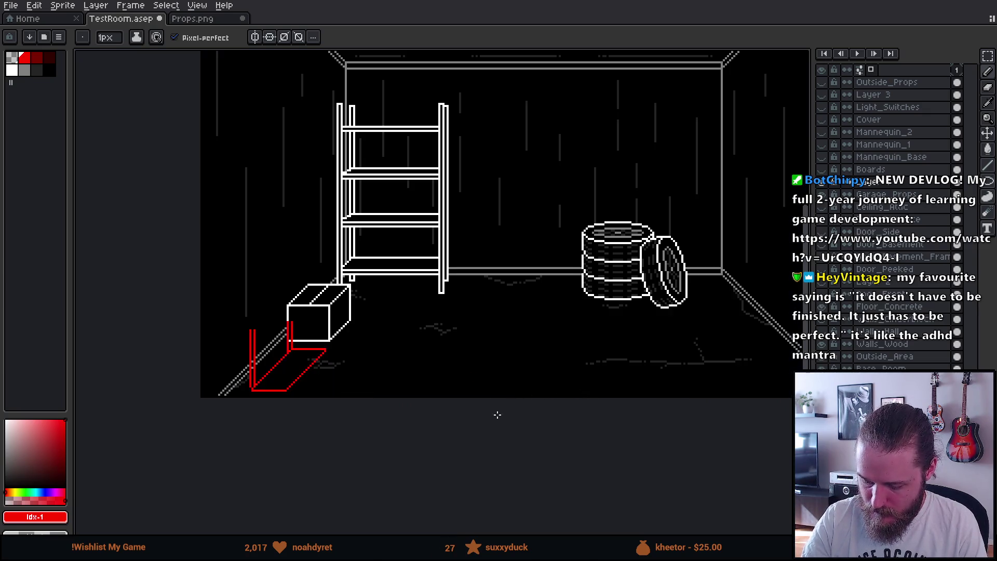
{"action": "scroll", "coordinate": [543, 423], "scroll_direction": "up", "scroll_amount": 1}
{"action": "scroll", "coordinate": [532, 446], "scroll_direction": "up", "scroll_amount": 1}
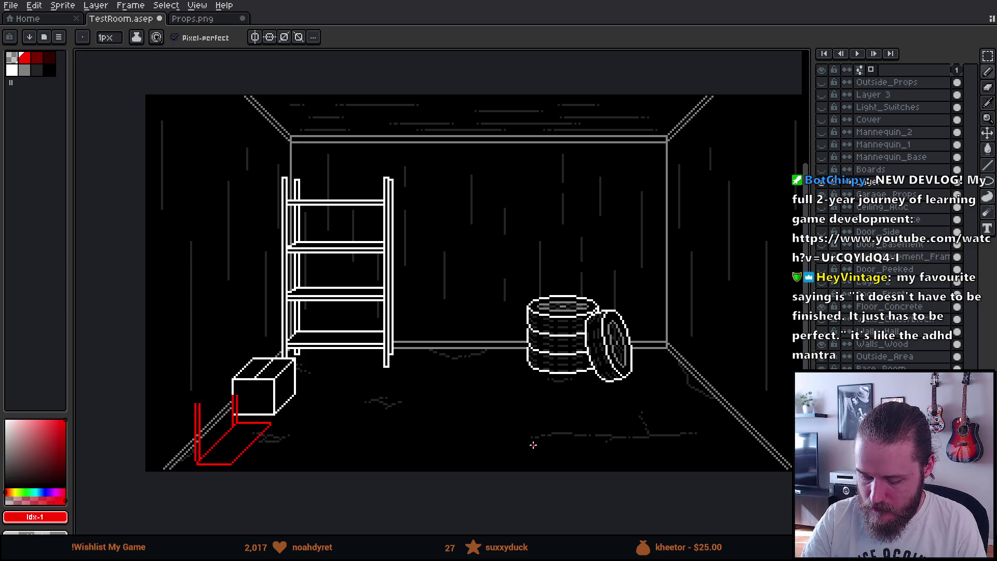
{"action": "scroll", "coordinate": [492, 413], "scroll_direction": "up", "scroll_amount": 1}
{"action": "mouse_move", "coordinate": [301, 438]}
{"action": "left_mouse_down"}
{"action": "mouse_move", "coordinate": [532, 445]}
{"action": "mouse_move", "coordinate": [568, 427]}
{"action": "left_mouse_up"}
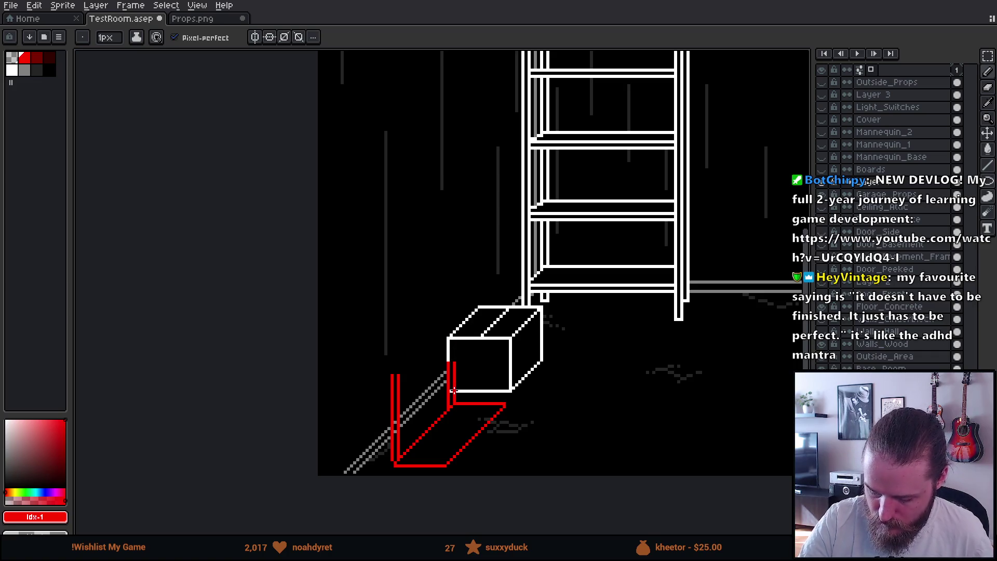
{"action": "scroll", "coordinate": [453, 380], "scroll_direction": "up", "scroll_amount": 1}
{"action": "left_click_drag", "start_coordinate": [472, 366], "coordinate": [473, 335]}
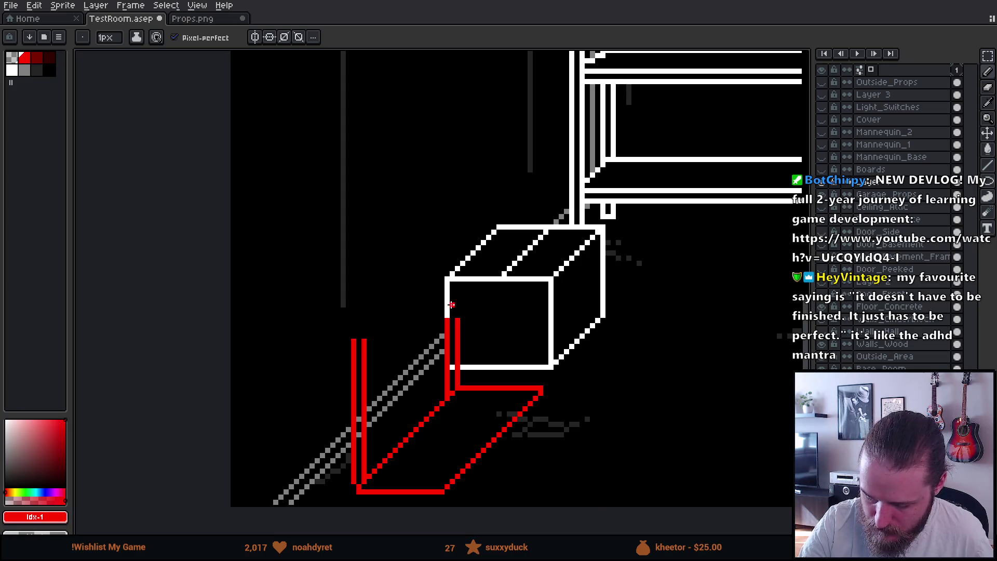
{"action": "left_click_drag", "start_coordinate": [446, 175], "coordinate": [457, 137]}
{"action": "left_click_drag", "start_coordinate": [448, 316], "coordinate": [447, 138]}
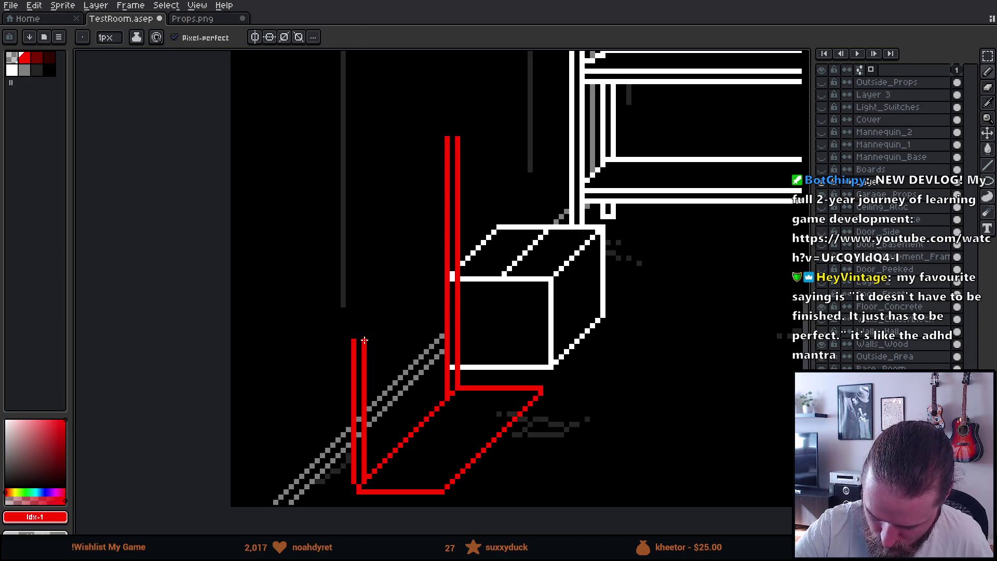
- Stretch the front posts' tops upward to match the back posts
{"action": "key", "text": "m"}
{"action": "mouse_move", "coordinate": [332, 340]}
{"action": "left_mouse_down"}
{"action": "mouse_move", "coordinate": [393, 378]}
{"action": "mouse_move", "coordinate": [389, 387]}
{"action": "left_mouse_up"}
{"action": "left_click_drag", "start_coordinate": [367, 347], "coordinate": [383, 127]}
{"action": "key", "text": "ctrl+d"}
{"action": "scroll", "coordinate": [555, 226], "scroll_direction": "down", "scroll_amount": 5}
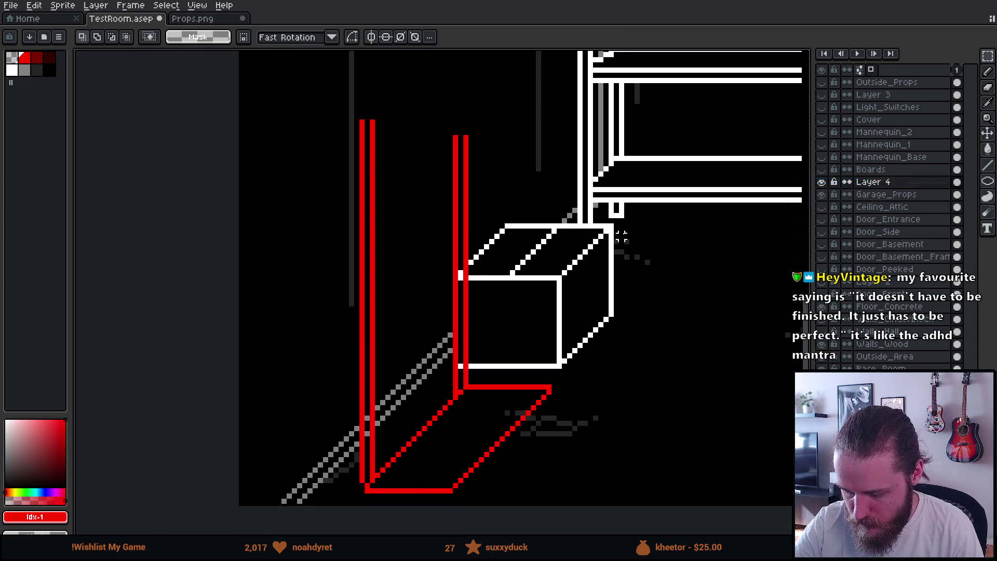
{"action": "scroll", "coordinate": [551, 379], "scroll_direction": "down", "scroll_amount": 2}
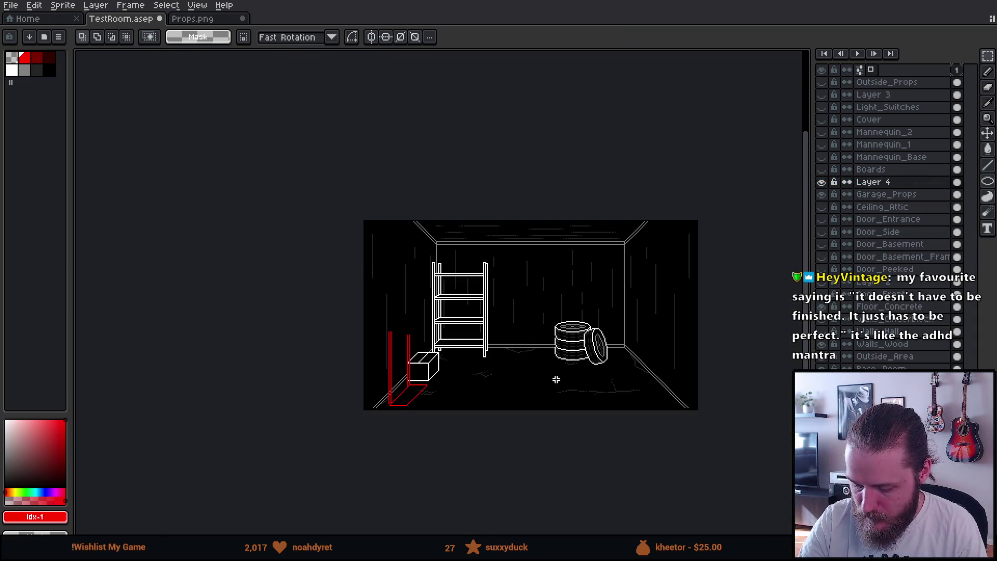
{"action": "scroll", "coordinate": [561, 387], "scroll_direction": "up", "scroll_amount": 2}
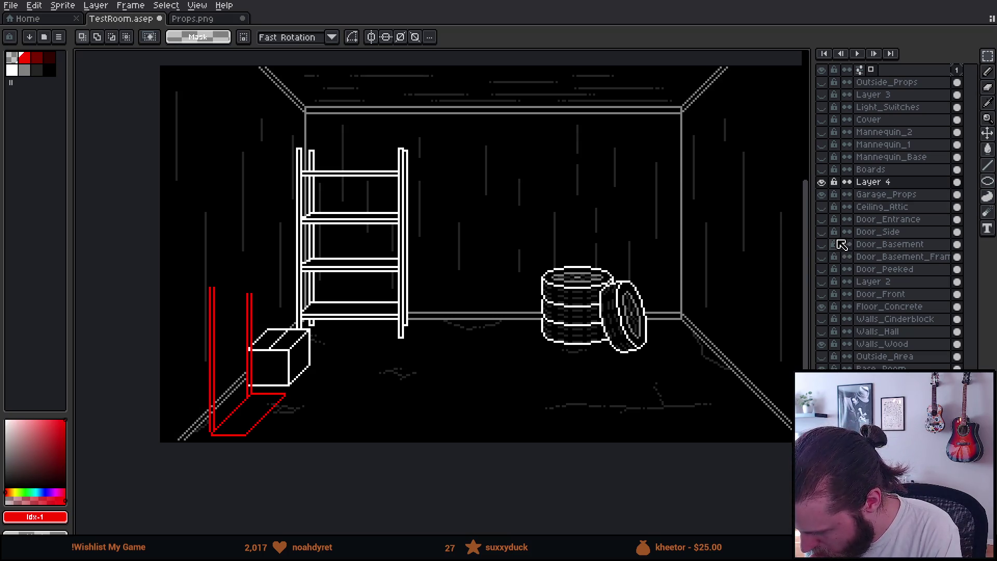
- Show the Door_Side layer's door and stretch the left red post taller
{"action": "left_click", "coordinate": [821, 232]}
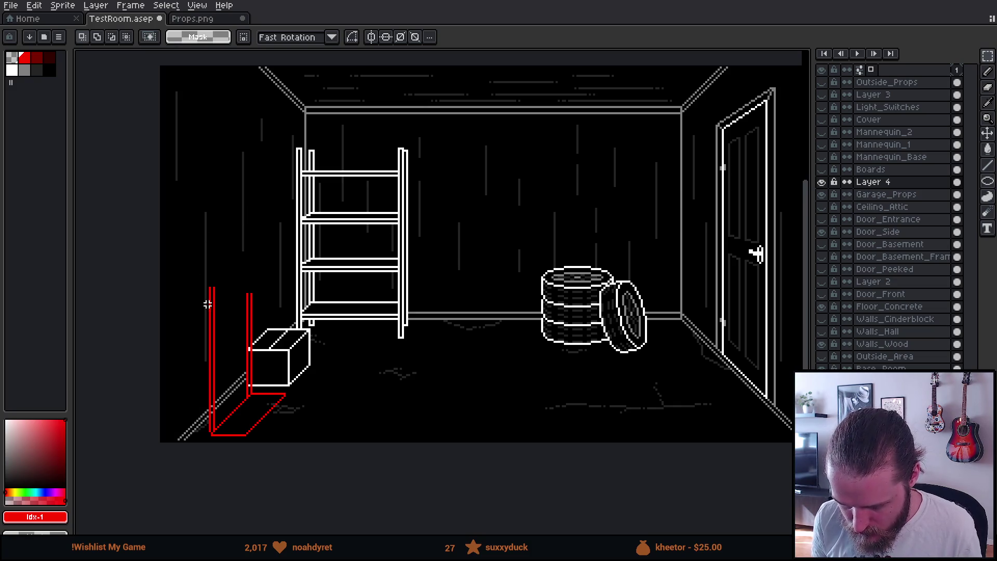
{"action": "left_click_drag", "start_coordinate": [191, 283], "coordinate": [224, 327]}
{"action": "mouse_move", "coordinate": [205, 281]}
{"action": "left_mouse_down"}
{"action": "mouse_move", "coordinate": [213, 218]}
{"action": "mouse_move", "coordinate": [714, 313]}
{"action": "left_mouse_up"}
{"action": "key", "text": "Return"}
{"action": "key", "text": "ctrl+d"}
- Stretch the other front red post upward to match the back pair's height
{"action": "scroll", "coordinate": [435, 318], "scroll_direction": "down", "scroll_amount": 2}
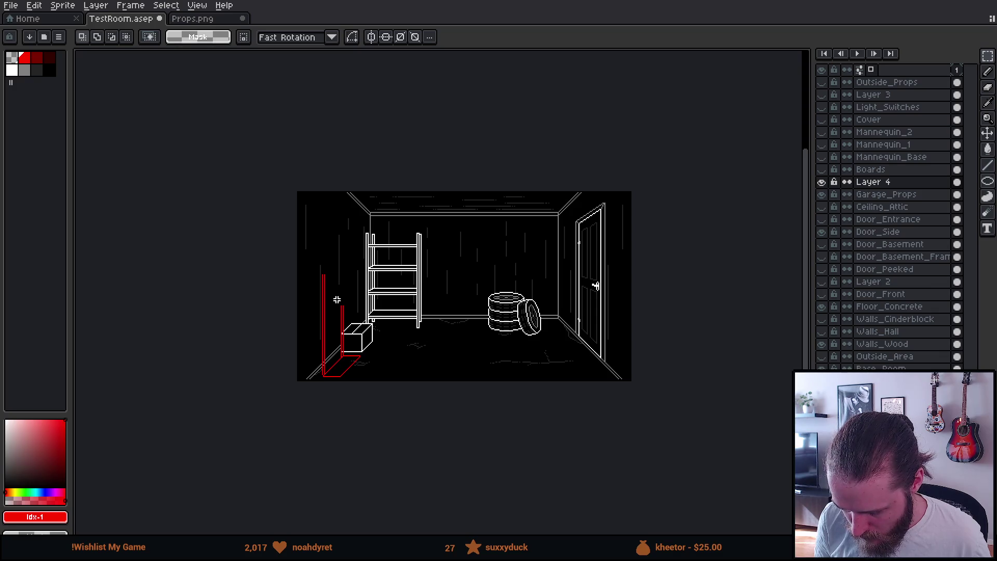
{"action": "scroll", "coordinate": [337, 300], "scroll_direction": "up", "scroll_amount": 3}
{"action": "left_click_drag", "start_coordinate": [348, 319], "coordinate": [375, 353]}
{"action": "mouse_move", "coordinate": [360, 319]}
{"action": "left_mouse_down"}
{"action": "mouse_move", "coordinate": [354, 222]}
{"action": "mouse_move", "coordinate": [349, 229]}
{"action": "mouse_move", "coordinate": [358, 224]}
{"action": "left_mouse_up"}
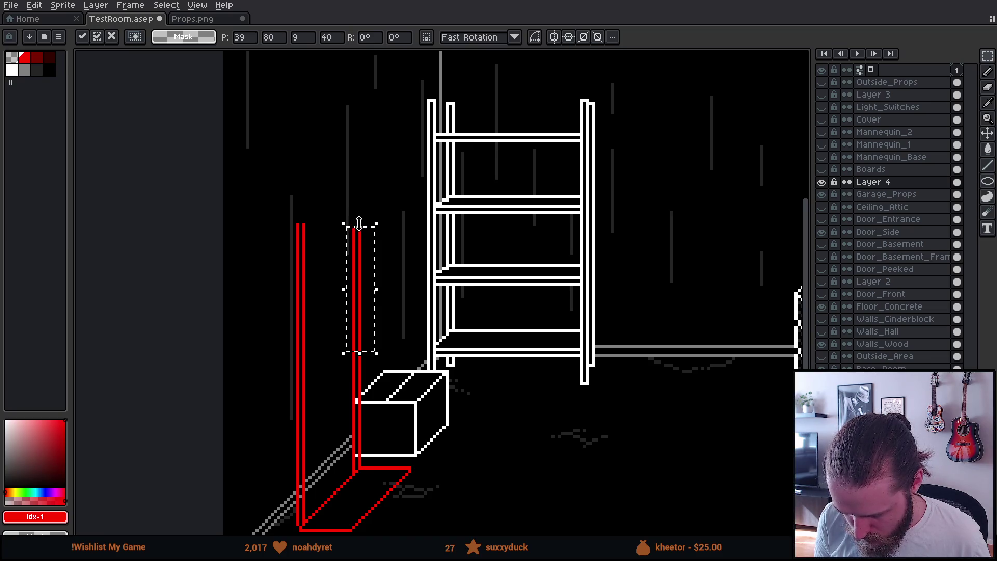
{"action": "key", "text": "Return"}
{"action": "scroll", "coordinate": [374, 187], "scroll_direction": "down", "scroll_amount": 3}
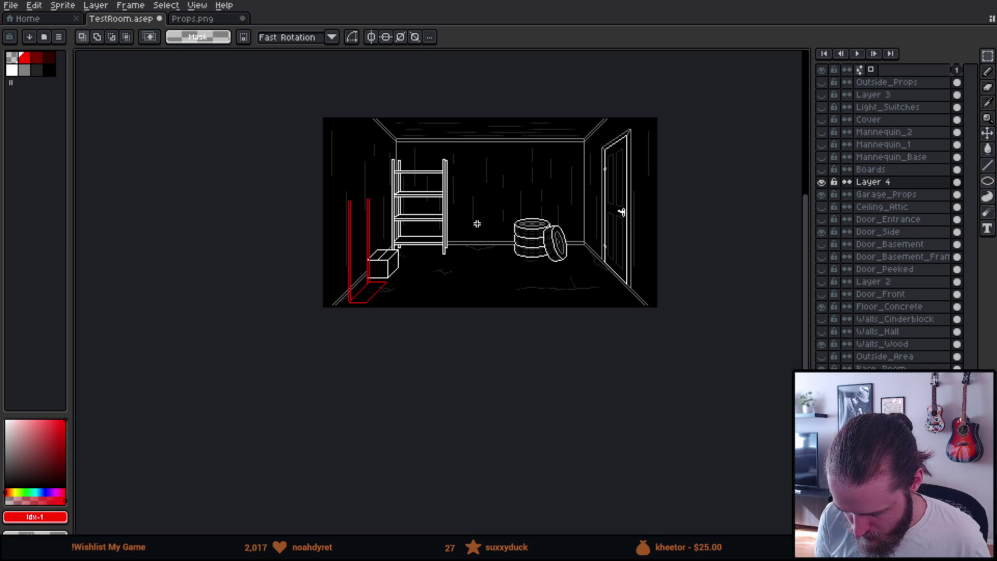
{"action": "scroll", "coordinate": [478, 224], "scroll_direction": "up", "scroll_amount": 2}
- Draw two parallel red diagonal lines up from the dolly's base with the pencil
{"action": "mouse_move", "coordinate": [484, 214]}
{"action": "left_mouse_down"}
{"action": "mouse_move", "coordinate": [441, 271]}
{"action": "mouse_move", "coordinate": [483, 254]}
{"action": "left_mouse_up"}
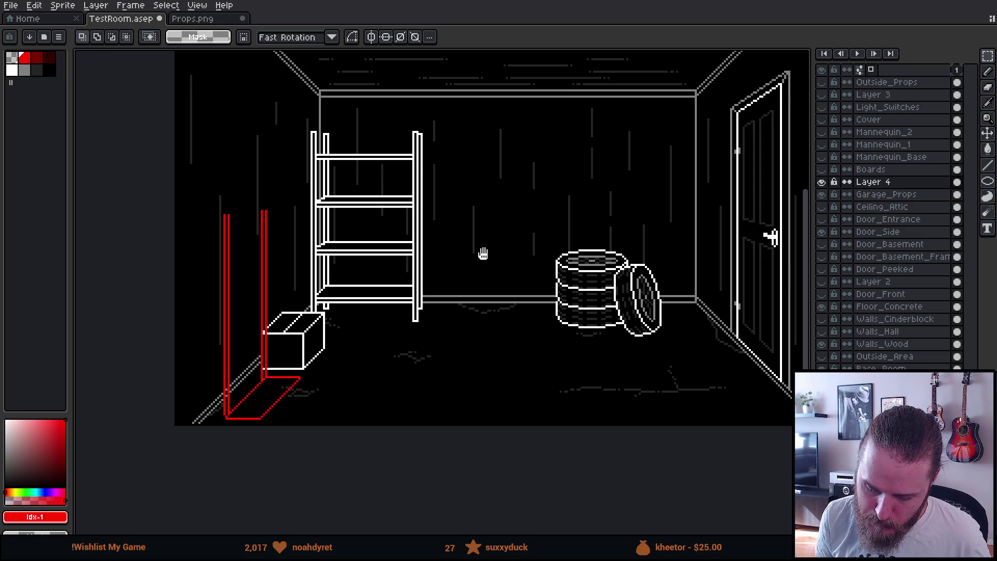
{"action": "mouse_move", "coordinate": [482, 253]}
{"action": "left_mouse_down"}
{"action": "mouse_move", "coordinate": [456, 263]}
{"action": "mouse_move", "coordinate": [537, 278]}
{"action": "left_mouse_up"}
{"action": "scroll", "coordinate": [281, 260], "scroll_direction": "up", "scroll_amount": 2}
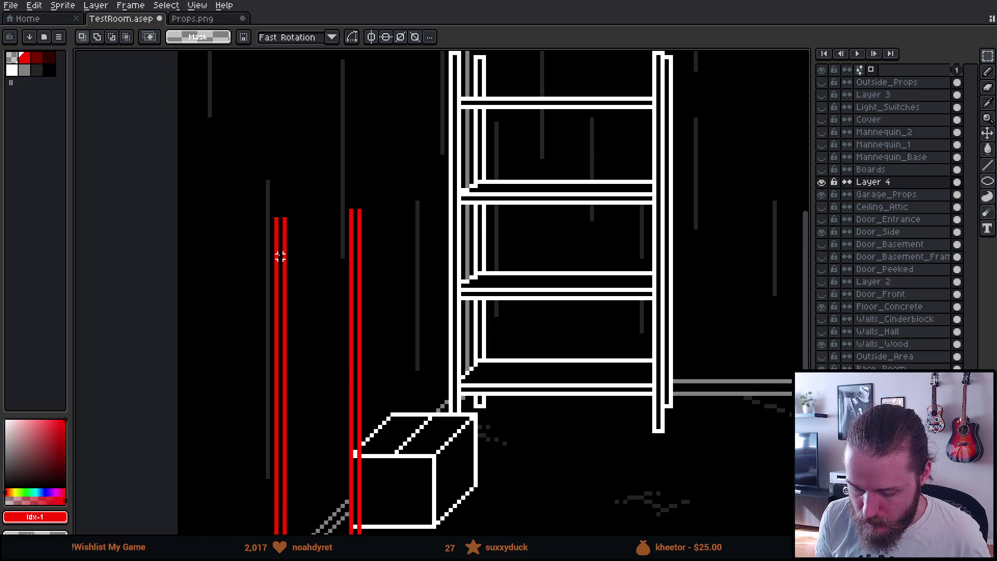
{"action": "scroll", "coordinate": [280, 260], "scroll_direction": "down", "scroll_amount": 3}
{"action": "scroll", "coordinate": [280, 257], "scroll_direction": "up", "scroll_amount": 4}
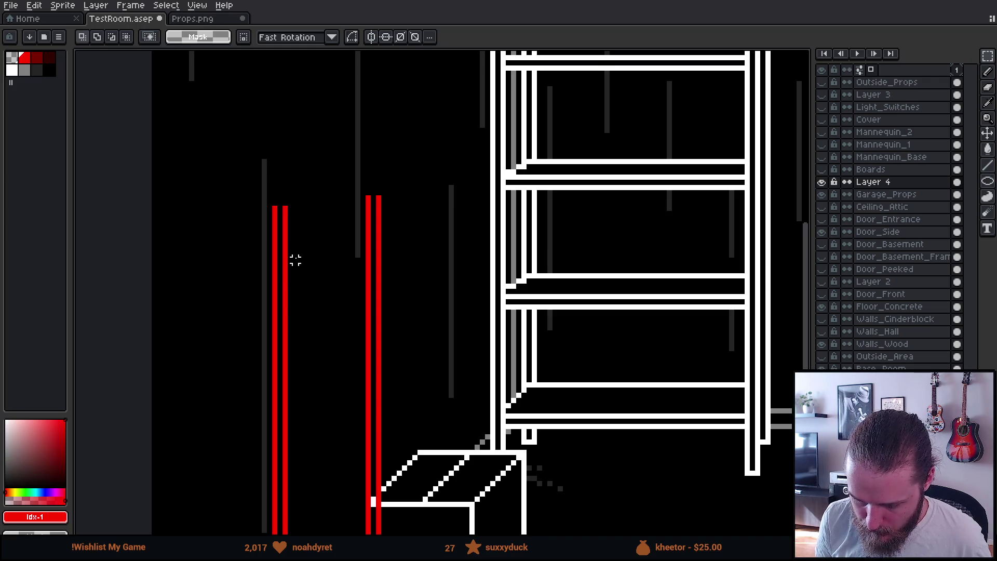
{"action": "scroll", "coordinate": [297, 268], "scroll_direction": "down", "scroll_amount": 4}
{"action": "scroll", "coordinate": [296, 272], "scroll_direction": "up", "scroll_amount": 1}
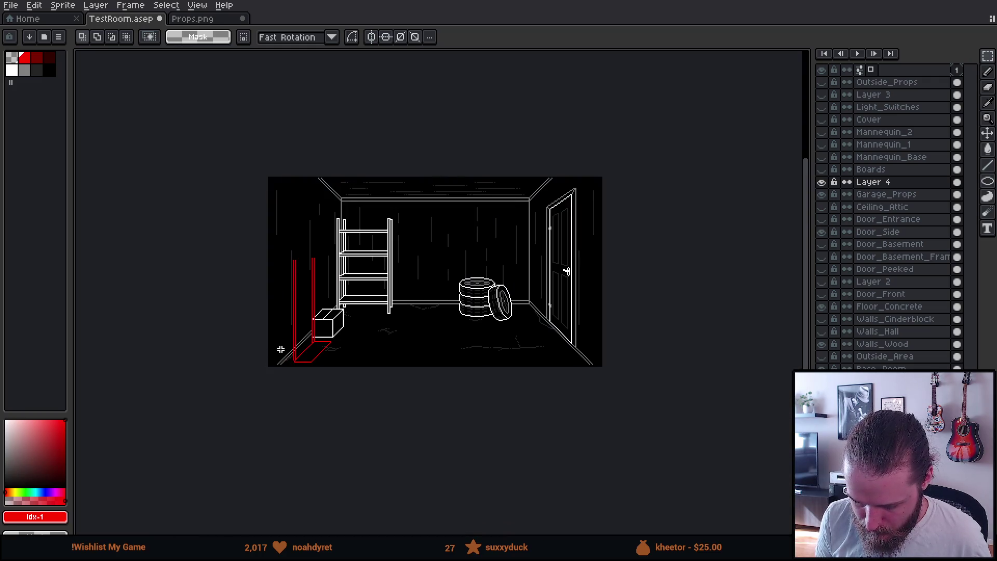
{"action": "scroll", "coordinate": [287, 299], "scroll_direction": "up", "scroll_amount": 3}
{"action": "left_click_drag", "start_coordinate": [367, 302], "coordinate": [357, 303]}
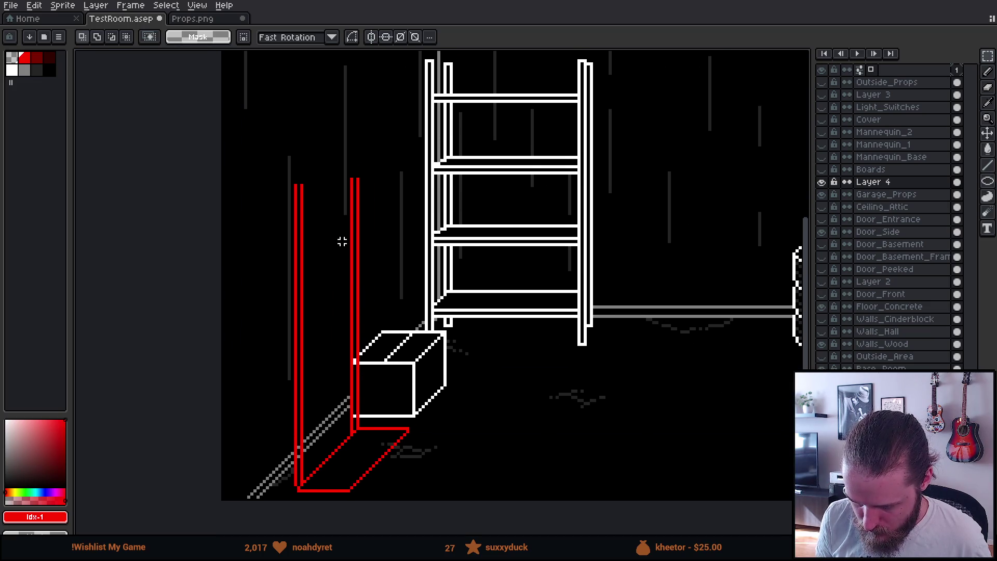
{"action": "scroll", "coordinate": [342, 242], "scroll_direction": "down", "scroll_amount": 4}
{"action": "scroll", "coordinate": [335, 223], "scroll_direction": "up", "scroll_amount": 4}
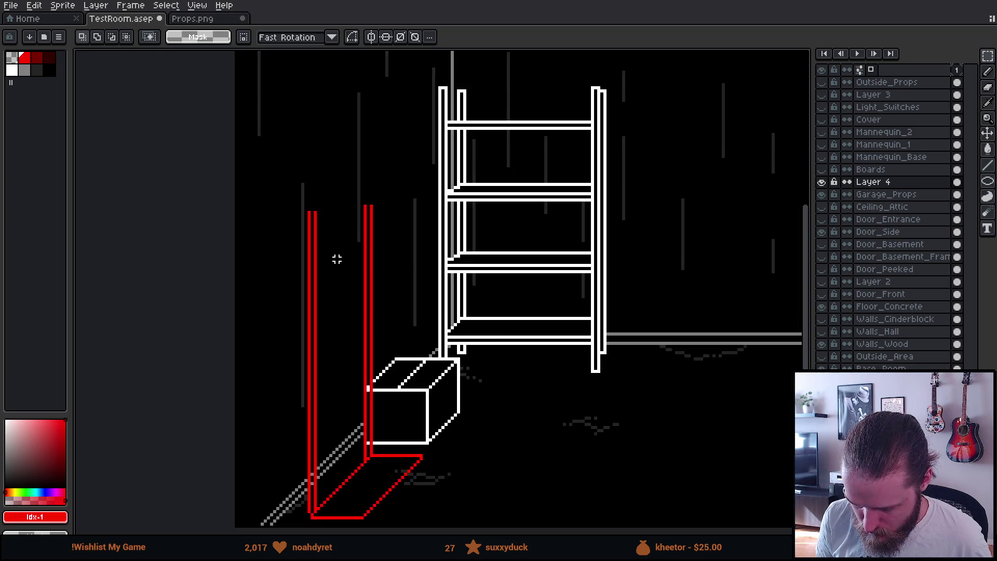
{"action": "scroll", "coordinate": [337, 258], "scroll_direction": "up", "scroll_amount": 2}
{"action": "key", "text": "b"}
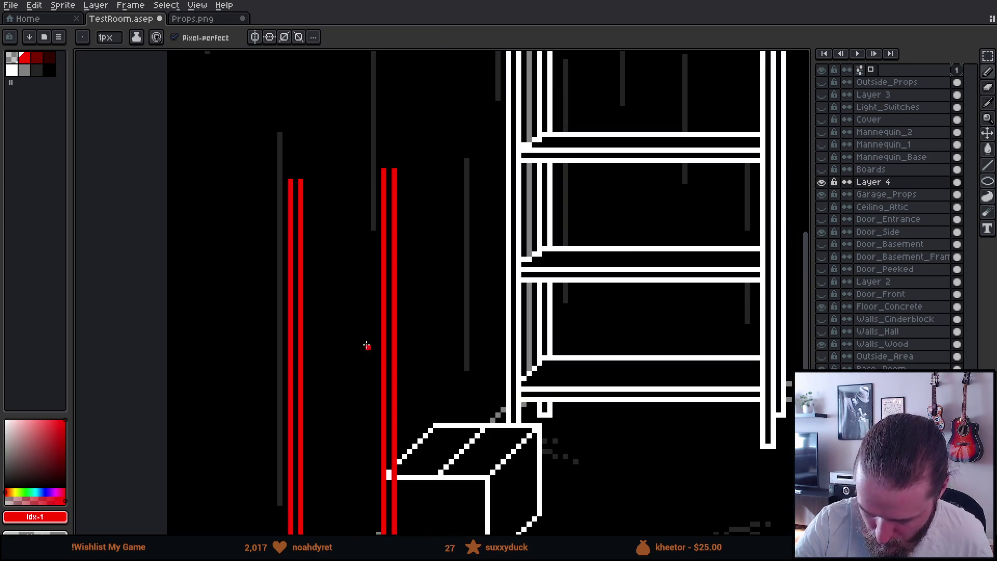
{"action": "left_click_drag", "start_coordinate": [388, 423], "coordinate": [428, 254]}
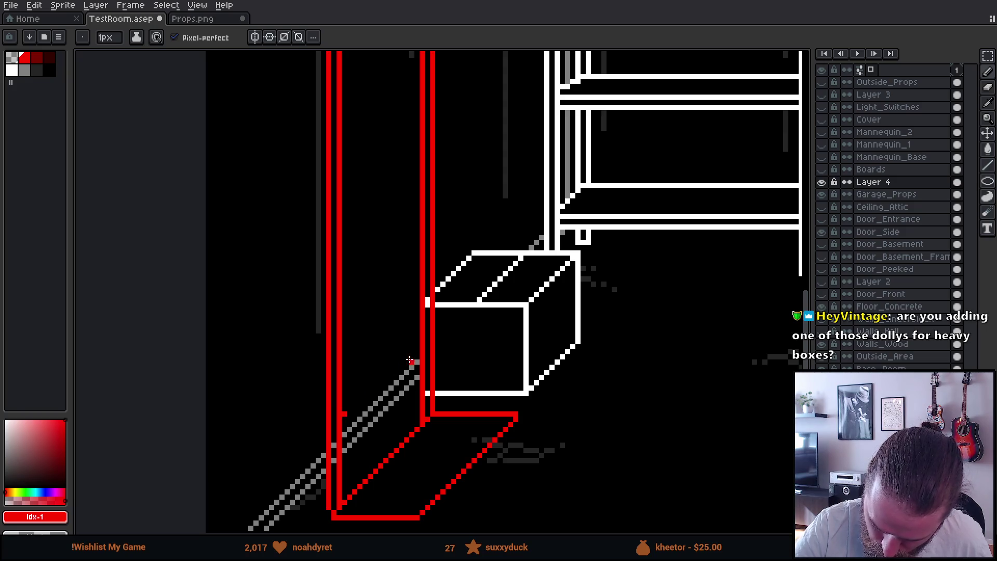
{"action": "left_click", "coordinate": [417, 341], "text": "shift"}
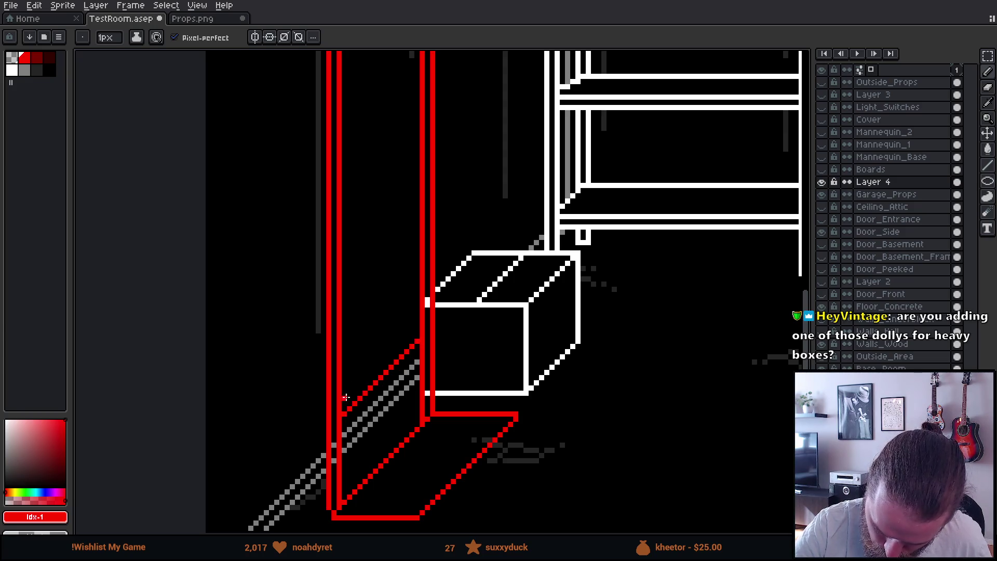
{"action": "left_click", "coordinate": [414, 333], "text": "shift"}
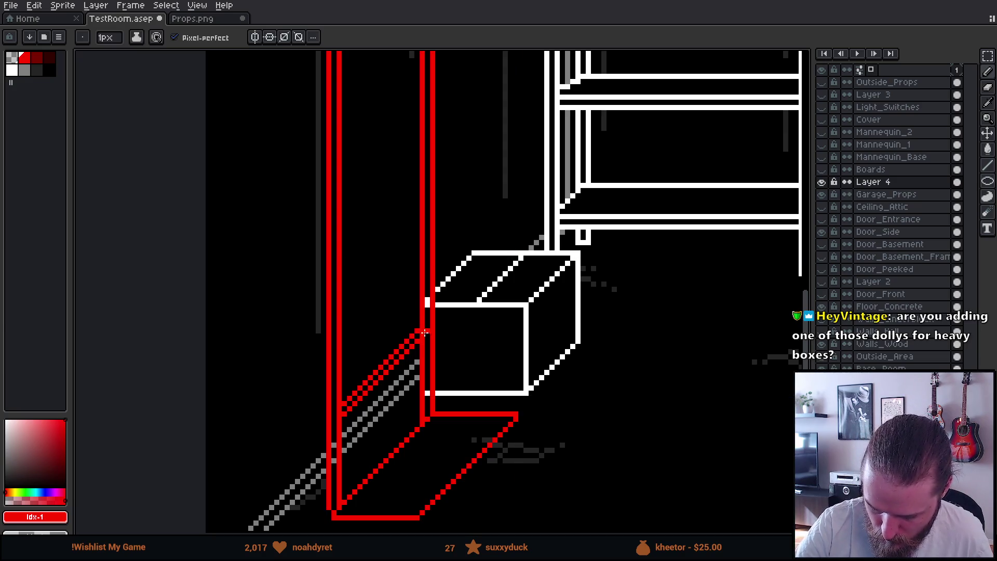
- Draw a double red crossbar joining the two upright posts
{"action": "scroll", "coordinate": [483, 287], "scroll_direction": "down", "scroll_amount": 3}
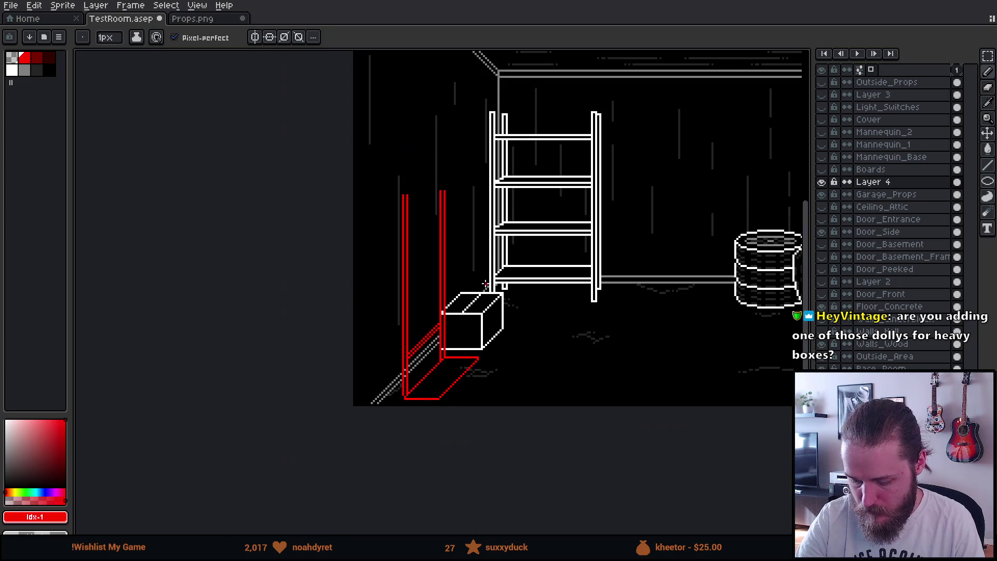
{"action": "scroll", "coordinate": [485, 285], "scroll_direction": "down", "scroll_amount": 1}
{"action": "scroll", "coordinate": [464, 292], "scroll_direction": "up", "scroll_amount": 3}
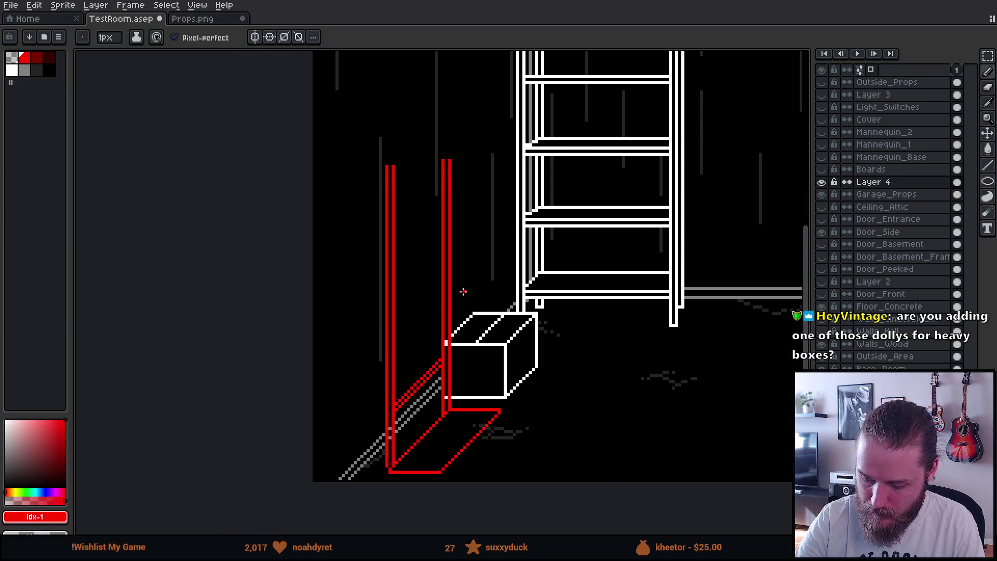
{"action": "scroll", "coordinate": [420, 245], "scroll_direction": "up", "scroll_amount": 2}
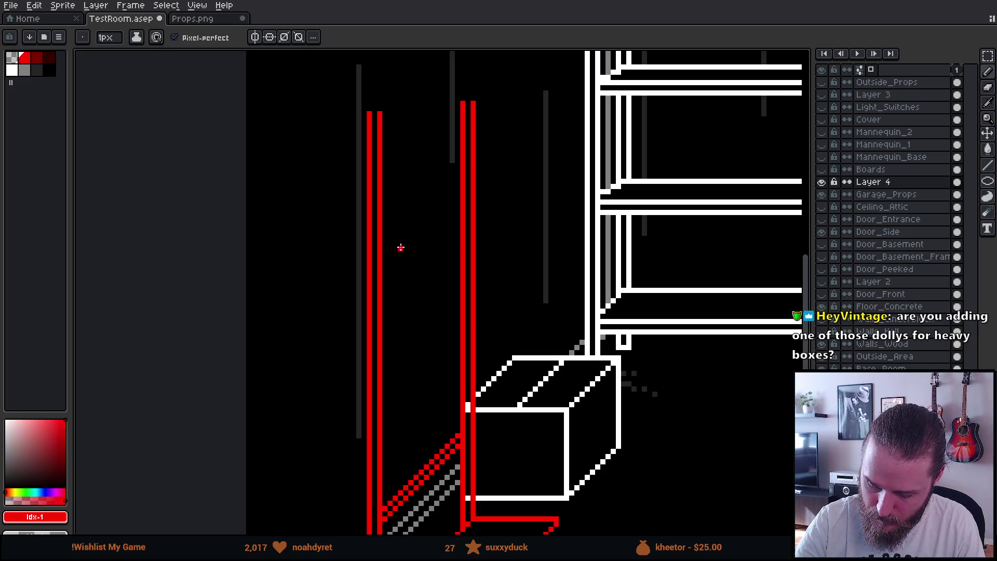
{"action": "mouse_move", "coordinate": [385, 275]}
{"action": "left_mouse_down"}
{"action": "mouse_move", "coordinate": [456, 255]}
{"action": "mouse_move", "coordinate": [455, 239]}
{"action": "left_mouse_up"}
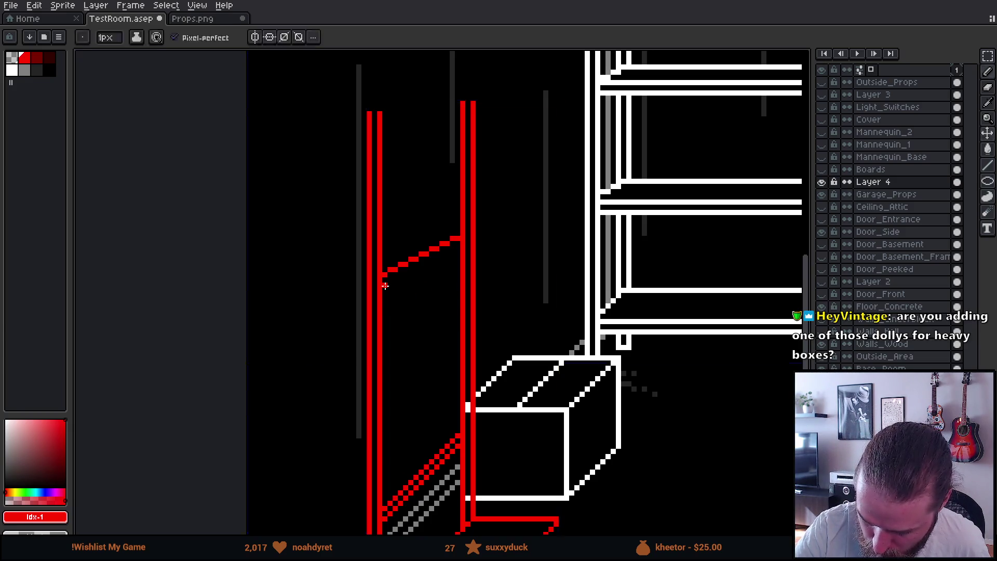
{"action": "mouse_move", "coordinate": [386, 283]}
{"action": "left_mouse_down"}
{"action": "mouse_move", "coordinate": [456, 260]}
{"action": "mouse_move", "coordinate": [456, 250]}
{"action": "left_mouse_up"}
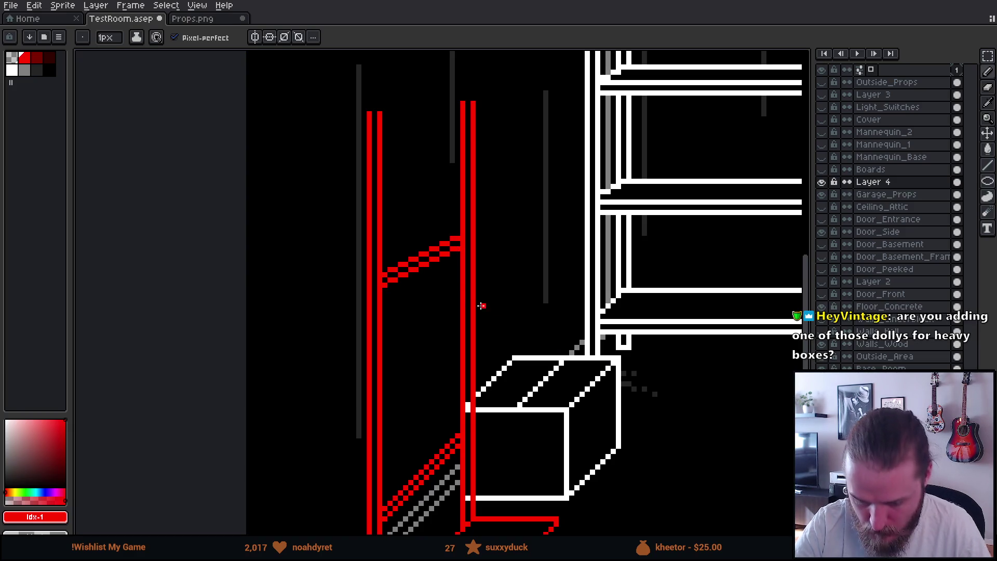
{"action": "scroll", "coordinate": [456, 260], "scroll_direction": "down", "scroll_amount": 5}
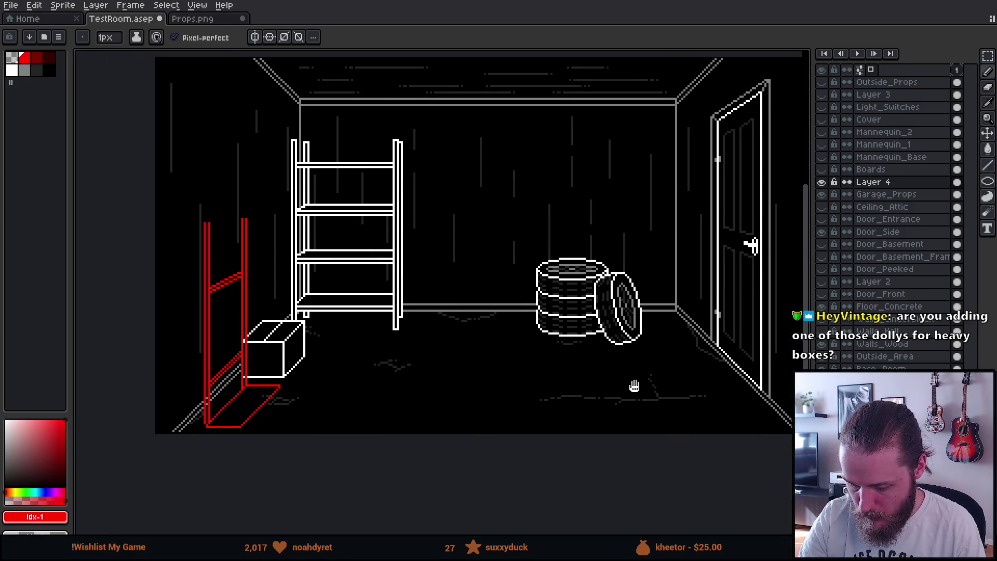
- Frame the dolly's base and box, sketch rough red strokes in the lower frame, then undo them
{"action": "left_click_drag", "start_coordinate": [400, 343], "coordinate": [518, 369]}
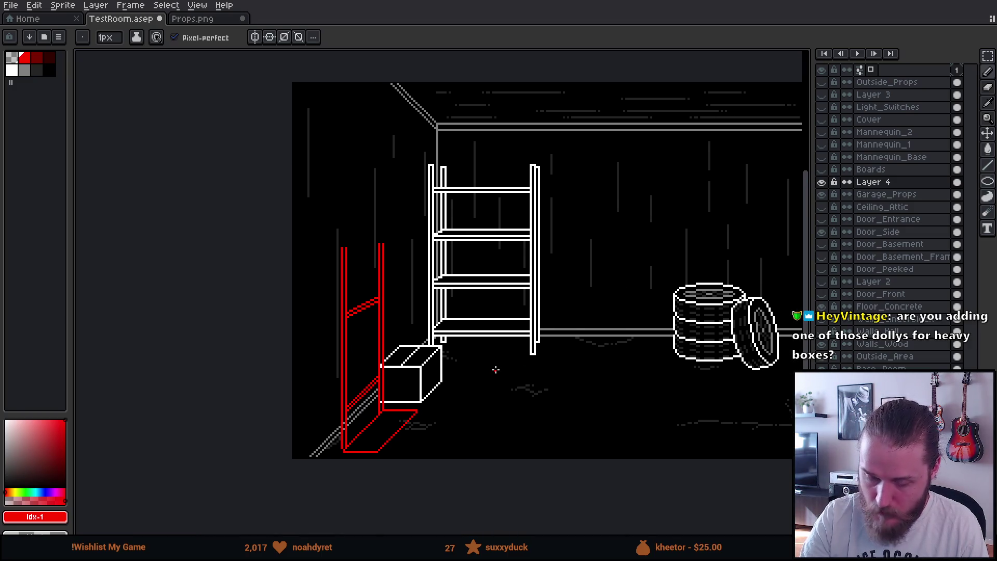
{"action": "left_click_drag", "start_coordinate": [459, 385], "coordinate": [441, 362]}
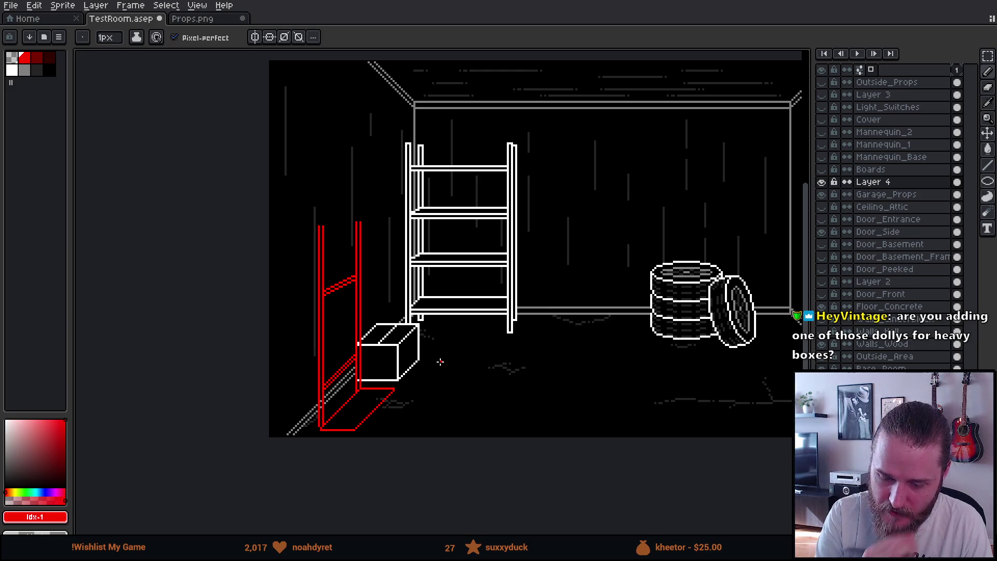
{"action": "scroll", "coordinate": [441, 362], "scroll_direction": "down", "scroll_amount": 1}
{"action": "scroll", "coordinate": [374, 305], "scroll_direction": "up", "scroll_amount": 1}
{"action": "left_click_drag", "start_coordinate": [486, 363], "coordinate": [502, 376]}
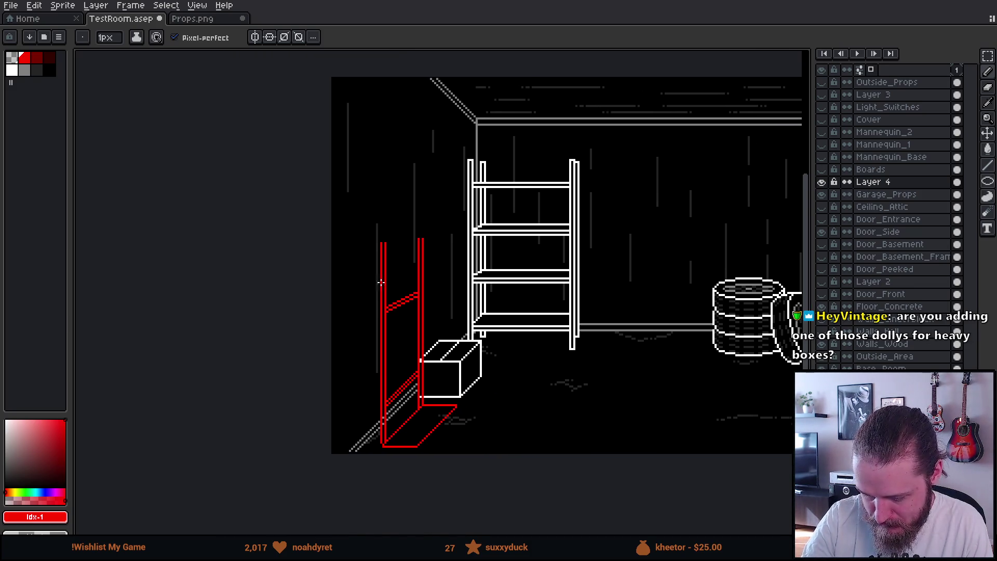
{"action": "scroll", "coordinate": [434, 269], "scroll_direction": "up", "scroll_amount": 2}
{"action": "scroll", "coordinate": [460, 306], "scroll_direction": "up", "scroll_amount": 2}
{"action": "left_click_drag", "start_coordinate": [467, 314], "coordinate": [447, 231]}
{"action": "scroll", "coordinate": [447, 231], "scroll_direction": "down", "scroll_amount": 2}
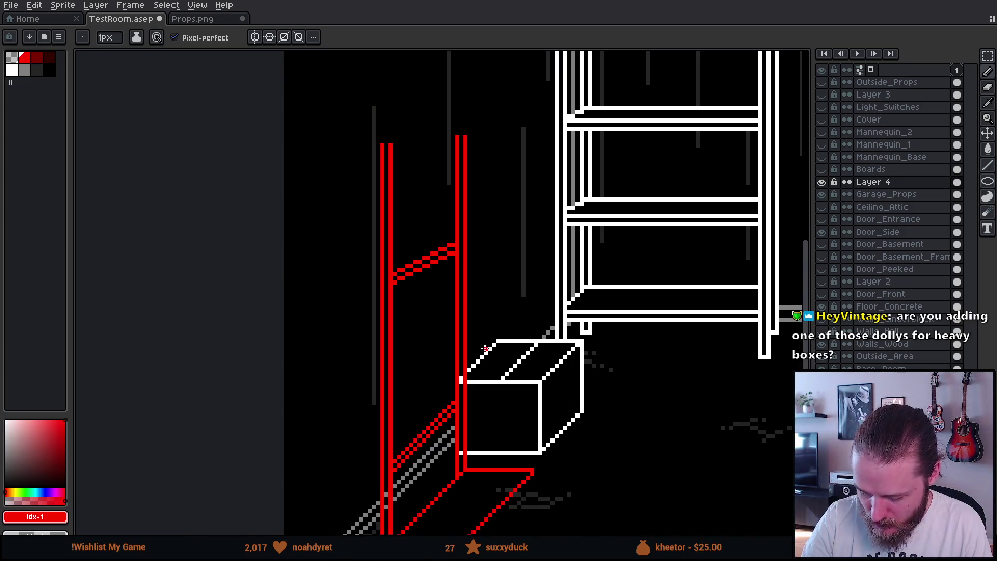
{"action": "scroll", "coordinate": [449, 379], "scroll_direction": "down", "scroll_amount": 2}
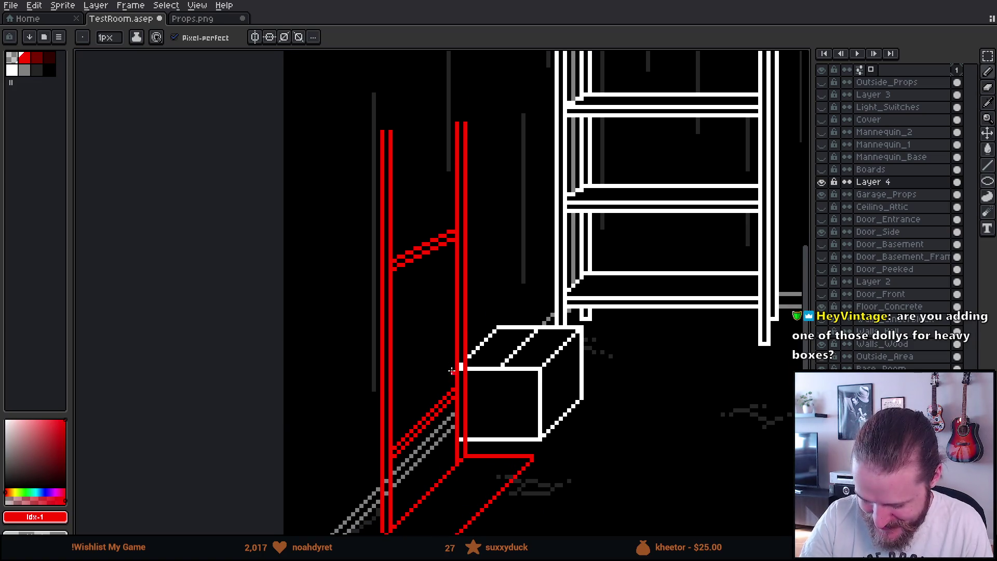
{"action": "mouse_move", "coordinate": [450, 374]}
{"action": "left_mouse_down"}
{"action": "mouse_move", "coordinate": [452, 323]}
{"action": "mouse_move", "coordinate": [449, 338]}
{"action": "left_mouse_up"}
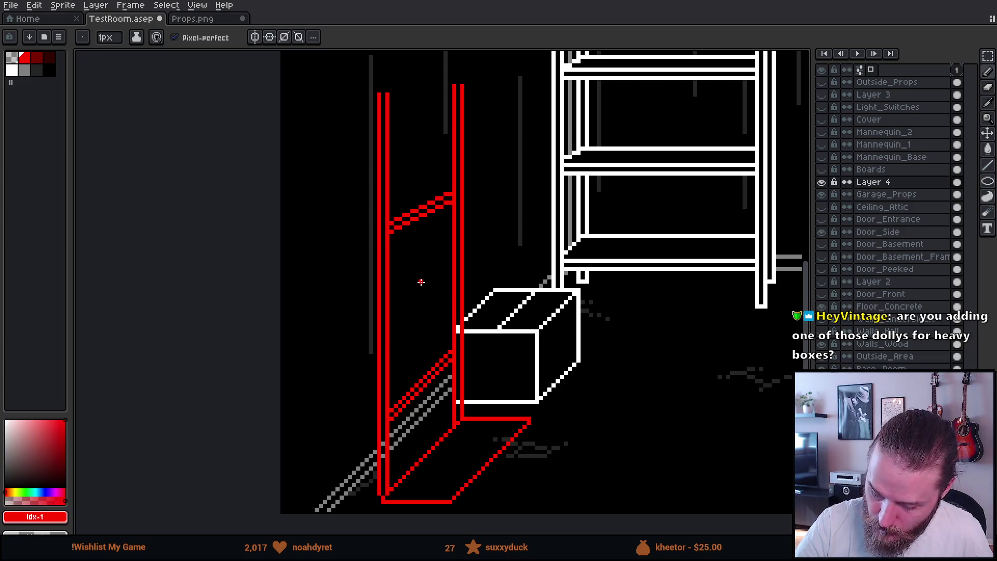
{"action": "scroll", "coordinate": [415, 411], "scroll_direction": "up", "scroll_amount": 3}
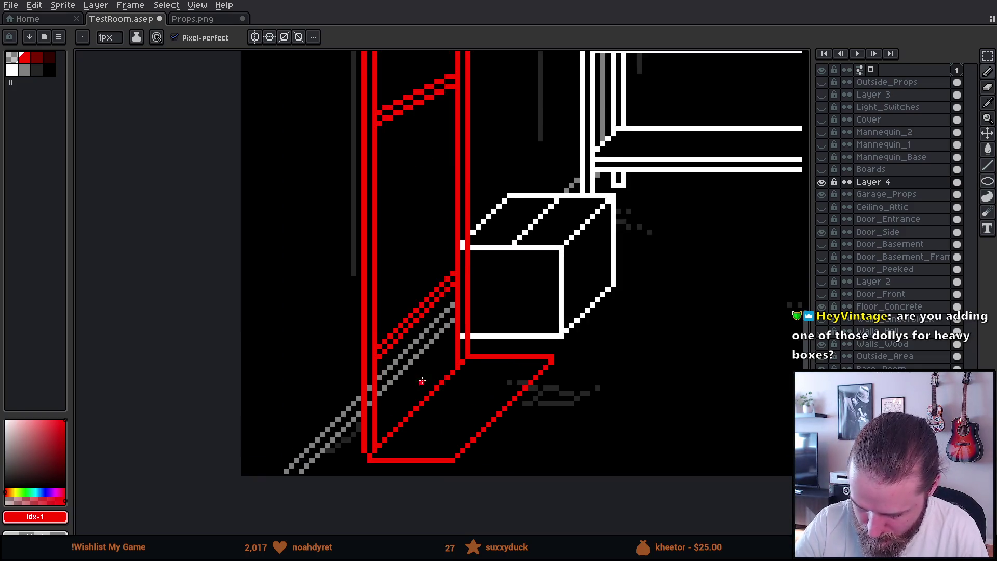
{"action": "mouse_move", "coordinate": [418, 404]}
{"action": "left_mouse_down"}
{"action": "mouse_move", "coordinate": [437, 388]}
{"action": "mouse_move", "coordinate": [427, 369]}
{"action": "left_mouse_up"}
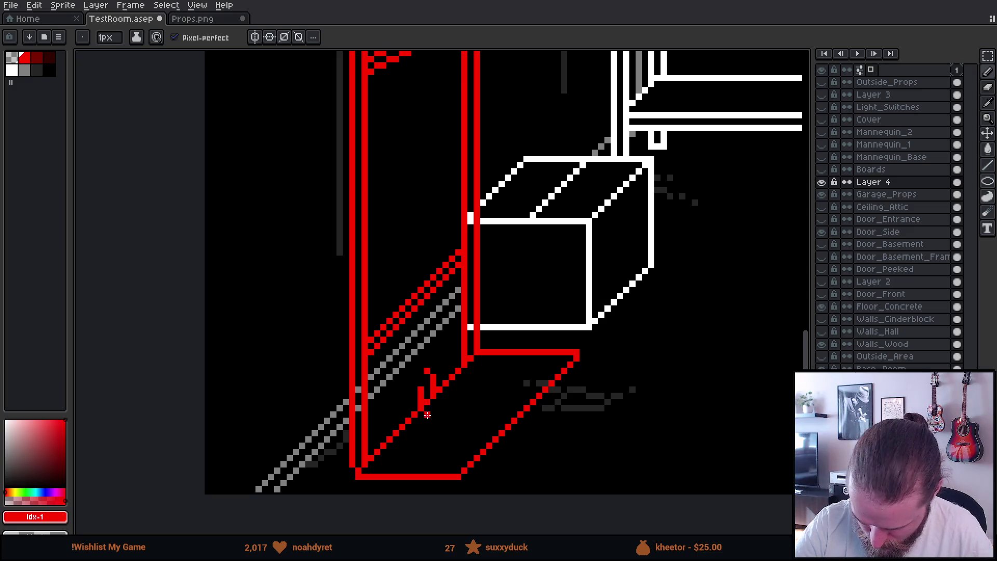
{"action": "key", "text": "ctrl+z"}
{"action": "key", "text": "ctrl+z"}
{"action": "key", "text": "ctrl+z"}
- Draw a short double red upright rising from the dolly's base plate past the lower strut
{"action": "left_click_drag", "start_coordinate": [416, 412], "coordinate": [415, 389]}
{"action": "mouse_move", "coordinate": [427, 388]}
{"action": "left_mouse_down"}
{"action": "mouse_move", "coordinate": [427, 397]}
{"action": "mouse_move", "coordinate": [426, 369]}
{"action": "left_mouse_up"}
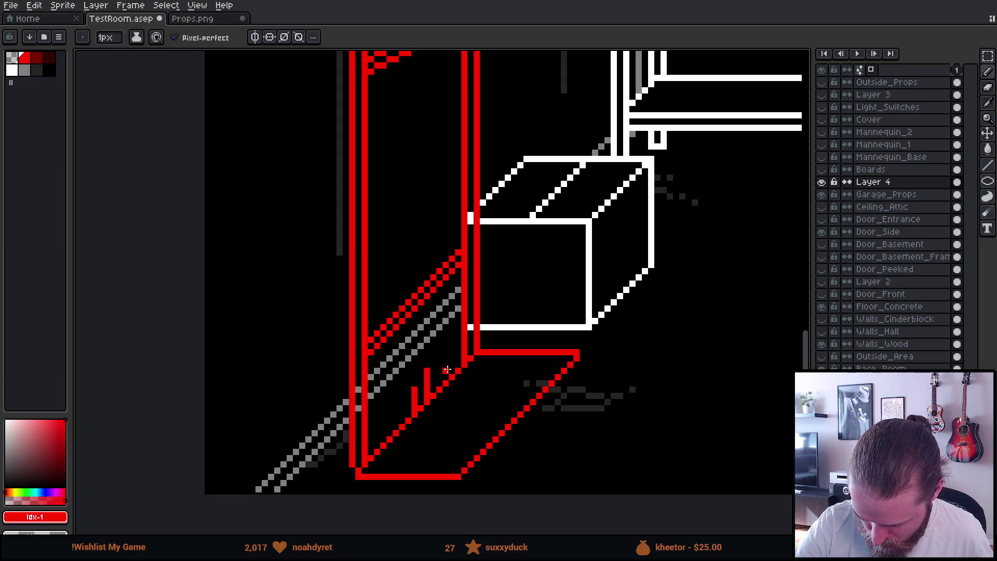
{"action": "left_click", "coordinate": [445, 358]}
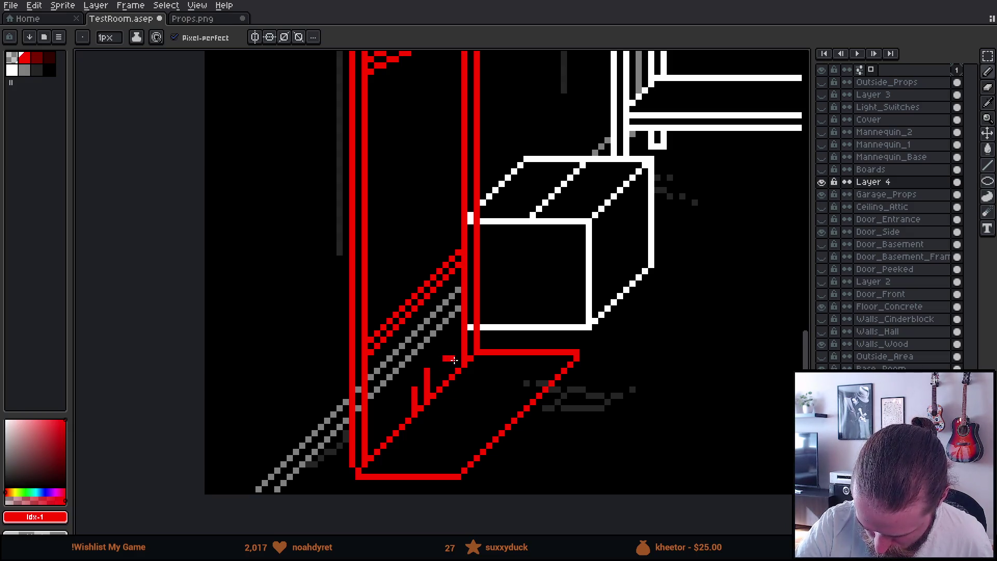
{"action": "key", "text": "ctrl+z"}
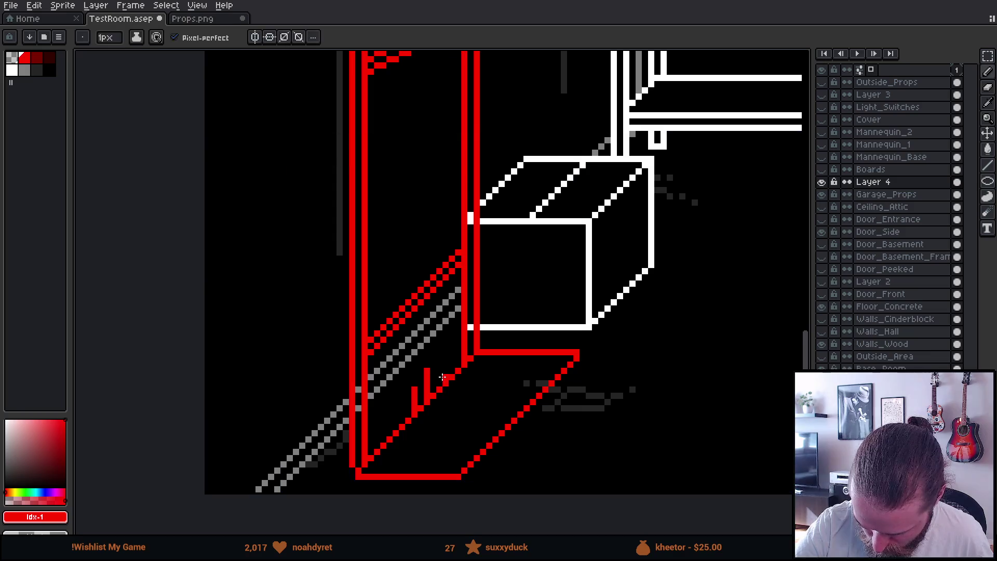
{"action": "left_click_drag", "start_coordinate": [426, 364], "coordinate": [427, 309]}
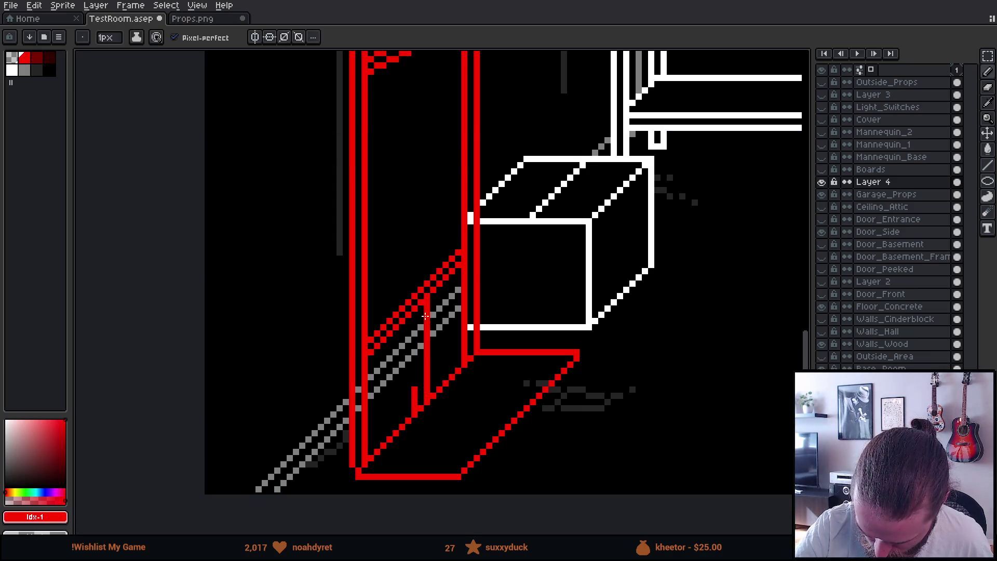
{"action": "mouse_move", "coordinate": [415, 385]}
{"action": "left_mouse_down"}
{"action": "mouse_move", "coordinate": [414, 274]}
{"action": "mouse_move", "coordinate": [426, 265]}
{"action": "left_mouse_up"}
{"action": "scroll", "coordinate": [431, 308], "scroll_direction": "down", "scroll_amount": 4}
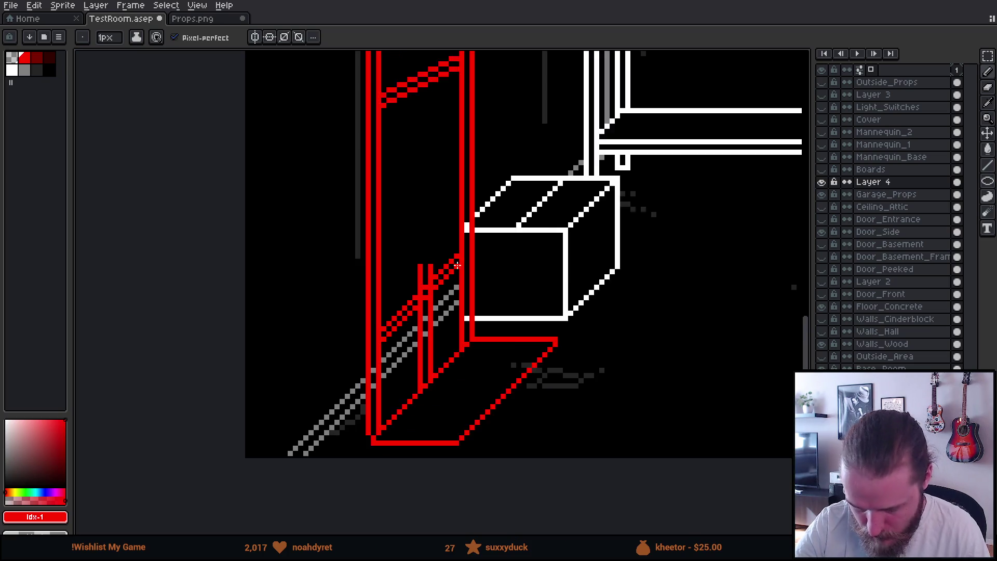
{"action": "scroll", "coordinate": [497, 335], "scroll_direction": "up", "scroll_amount": 2}
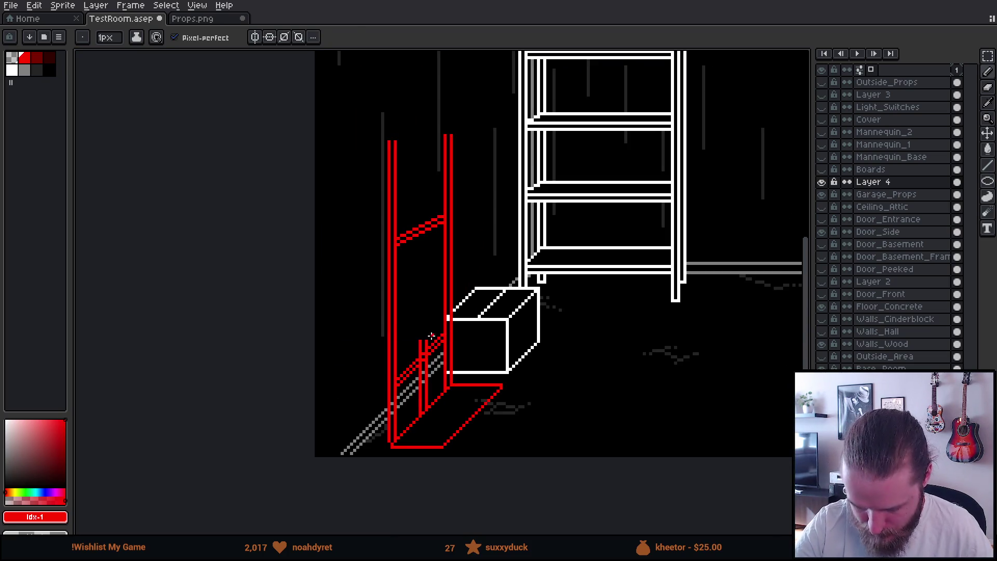
{"action": "key", "text": "m"}
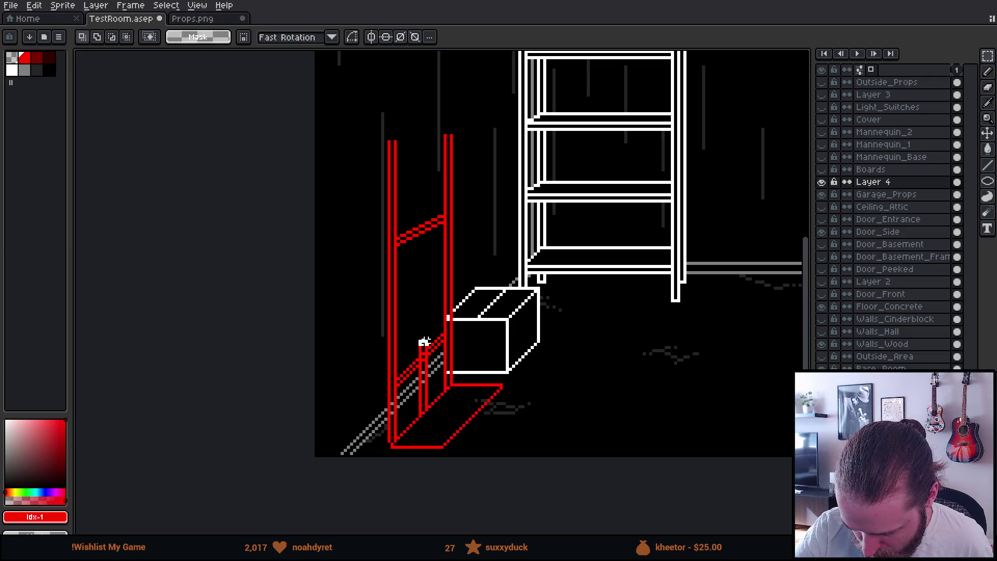
- Stretch the middle double red post up to the frame's upper crossbar and commit it
{"action": "mouse_move", "coordinate": [424, 335]}
{"action": "left_mouse_down"}
{"action": "mouse_move", "coordinate": [457, 191]}
{"action": "mouse_move", "coordinate": [446, 60]}
{"action": "mouse_move", "coordinate": [452, 319]}
{"action": "mouse_move", "coordinate": [438, 412]}
{"action": "mouse_move", "coordinate": [429, 252]}
{"action": "mouse_move", "coordinate": [456, 163]}
{"action": "left_mouse_up"}
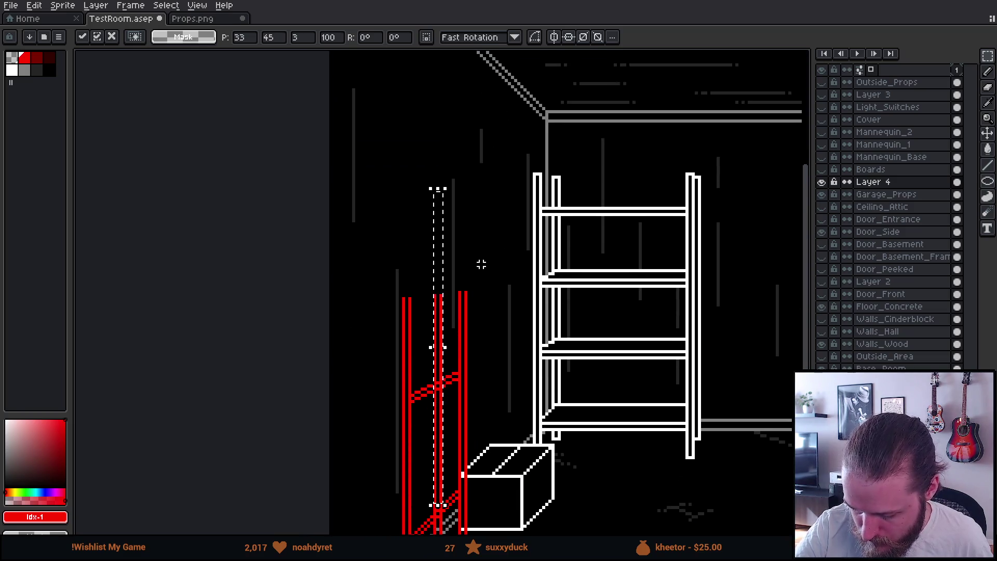
{"action": "left_click_drag", "start_coordinate": [481, 260], "coordinate": [493, 182]}
{"action": "left_click_drag", "start_coordinate": [452, 107], "coordinate": [477, 244]}
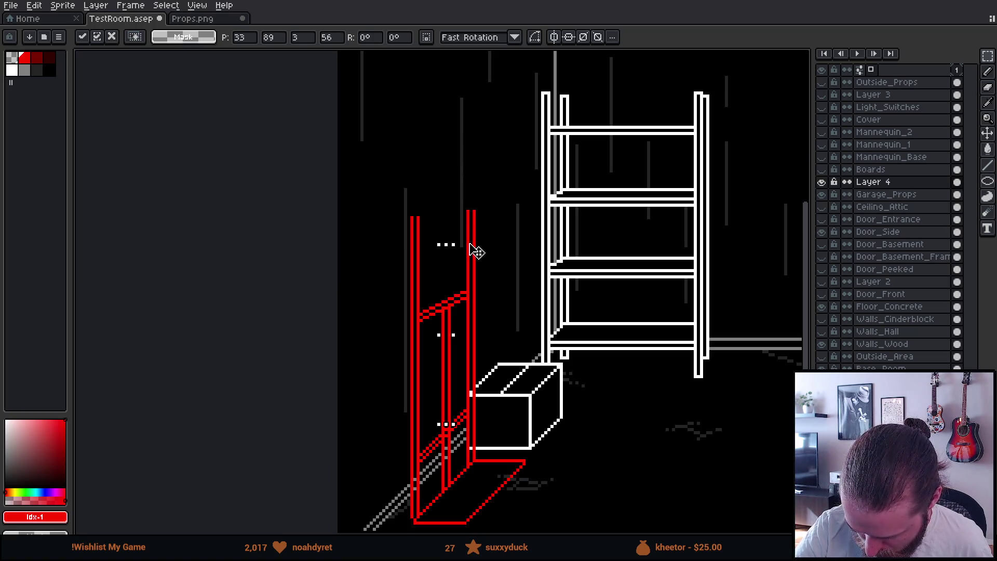
{"action": "left_click", "coordinate": [528, 298]}
{"action": "left_click_drag", "start_coordinate": [499, 314], "coordinate": [517, 235]}
{"action": "key", "text": "b"}
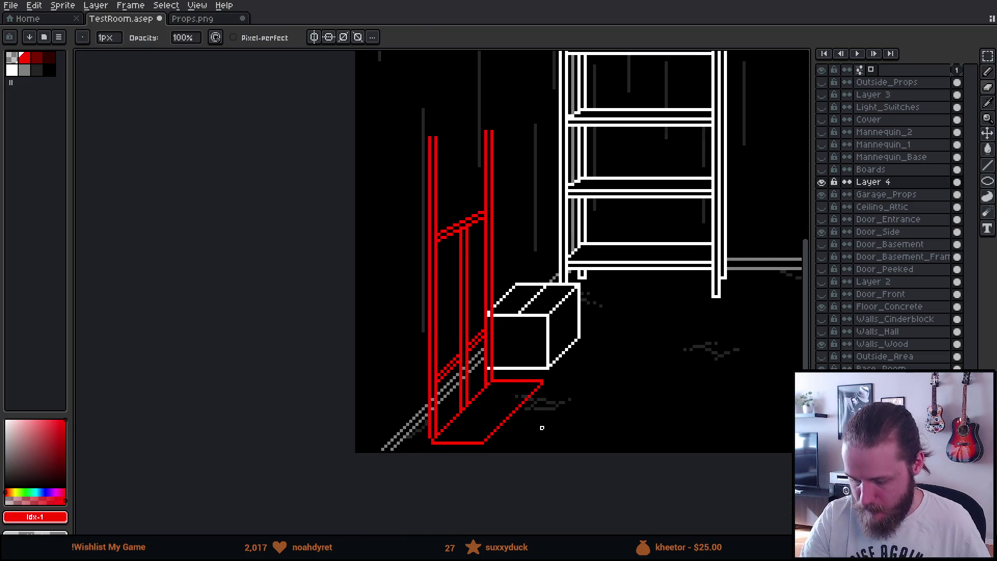
- Erase the tops of the hand truck's red upright poles to shorten them
{"action": "scroll", "coordinate": [542, 428], "scroll_direction": "down", "scroll_amount": 3}
{"action": "scroll", "coordinate": [540, 426], "scroll_direction": "up", "scroll_amount": 2}
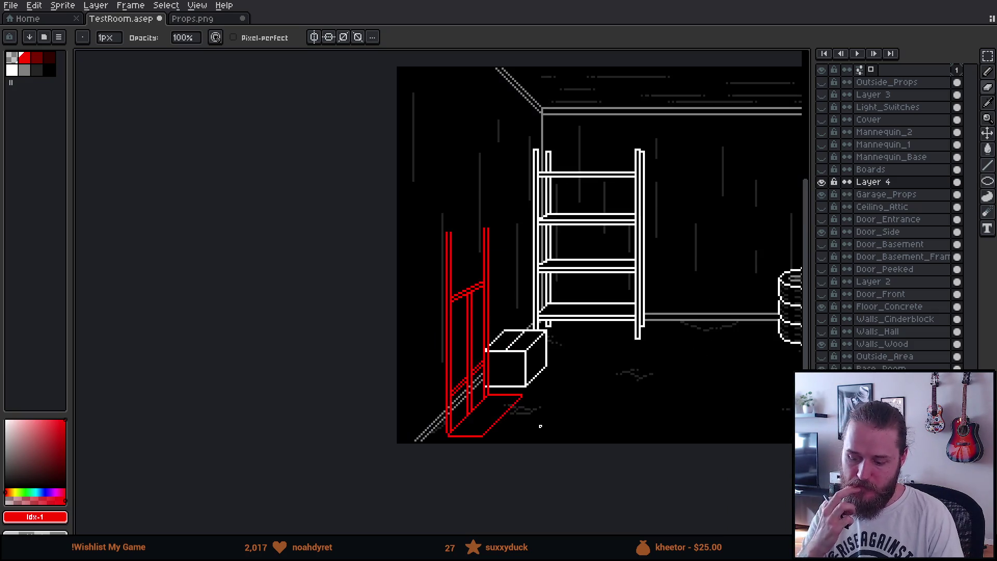
{"action": "scroll", "coordinate": [540, 426], "scroll_direction": "up", "scroll_amount": 2}
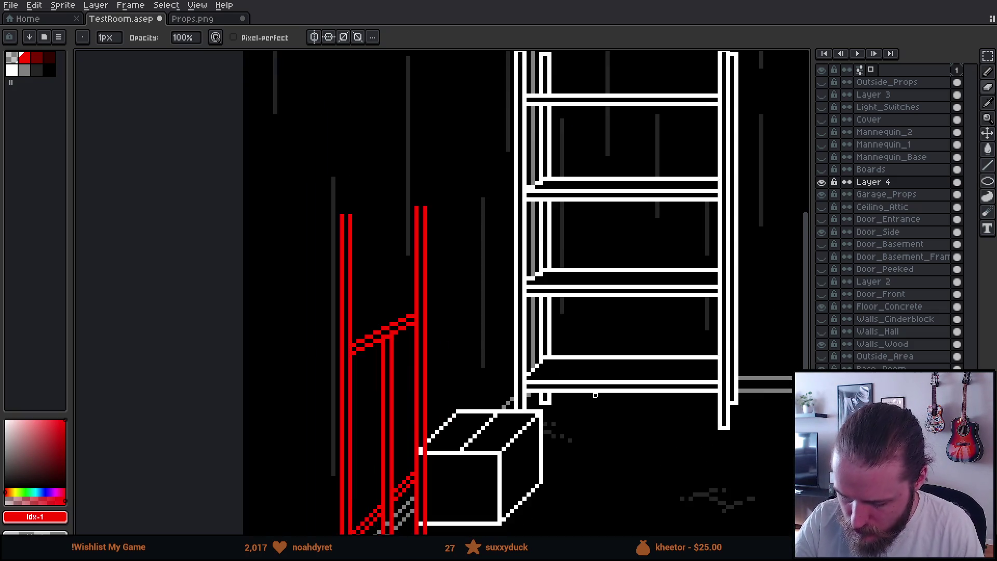
{"action": "scroll", "coordinate": [540, 427], "scroll_direction": "down", "scroll_amount": 3}
{"action": "left_click_drag", "start_coordinate": [659, 441], "coordinate": [529, 397]}
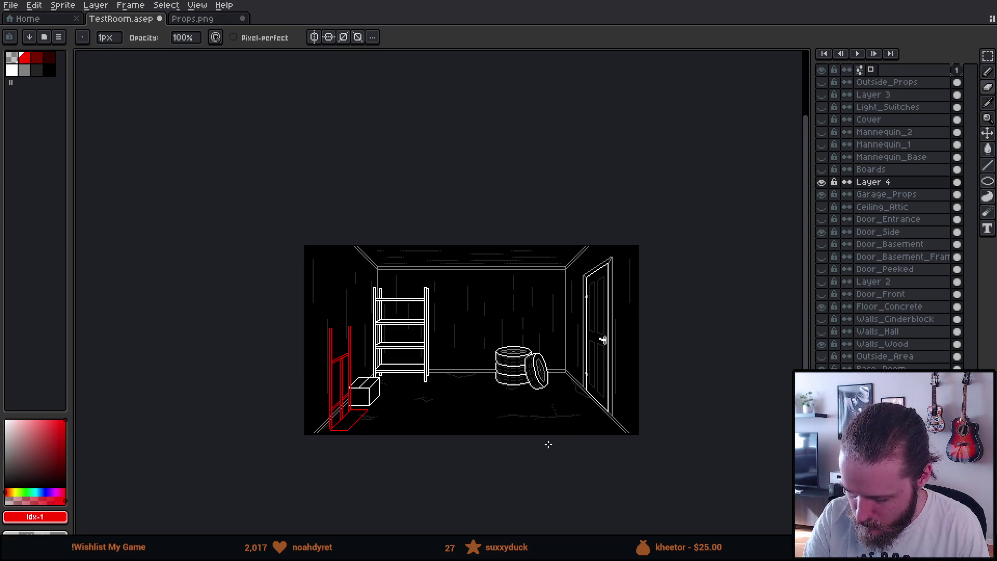
{"action": "scroll", "coordinate": [515, 441], "scroll_direction": "up", "scroll_amount": 3}
{"action": "left_click_drag", "start_coordinate": [327, 378], "coordinate": [657, 468]}
{"action": "scroll", "coordinate": [623, 446], "scroll_direction": "up", "scroll_amount": 1}
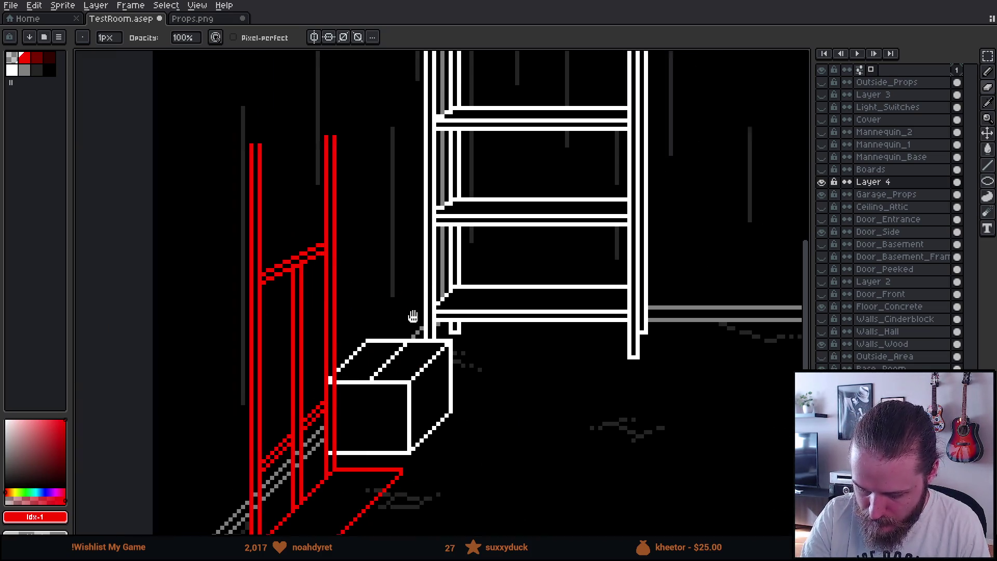
{"action": "left_click_drag", "start_coordinate": [403, 314], "coordinate": [551, 396]}
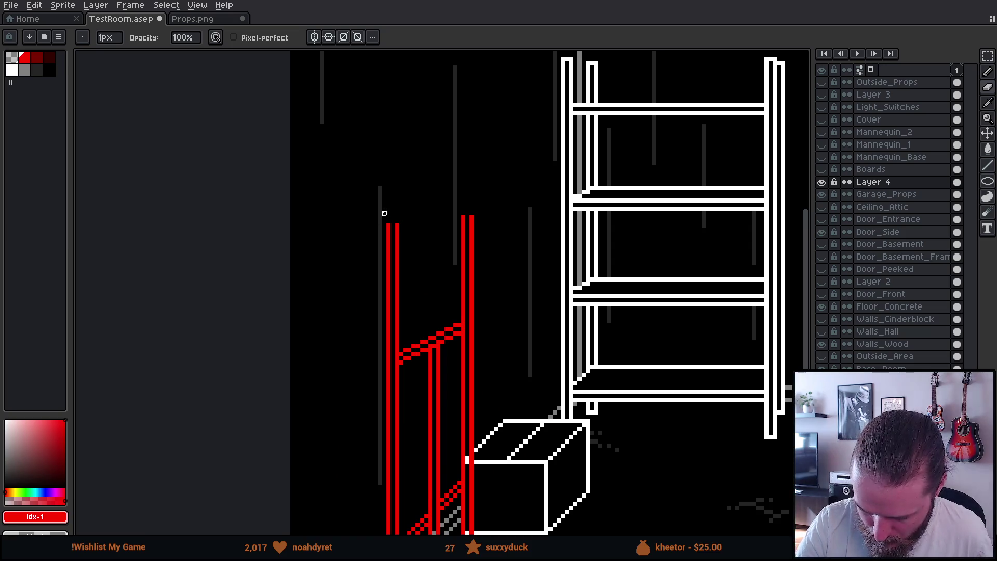
{"action": "scroll", "coordinate": [381, 220], "scroll_direction": "up", "scroll_amount": 5}
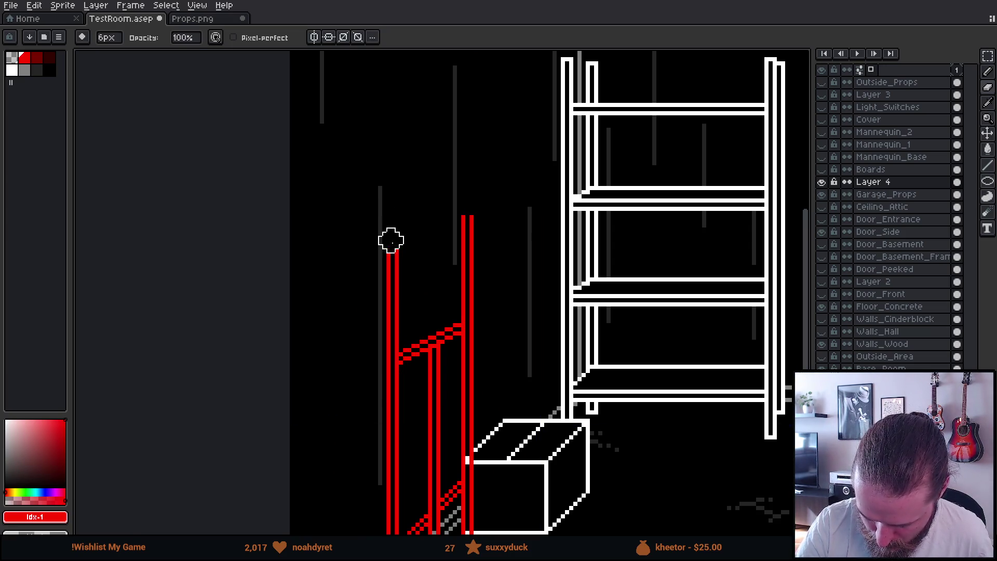
{"action": "left_click_drag", "start_coordinate": [469, 212], "coordinate": [470, 240]}
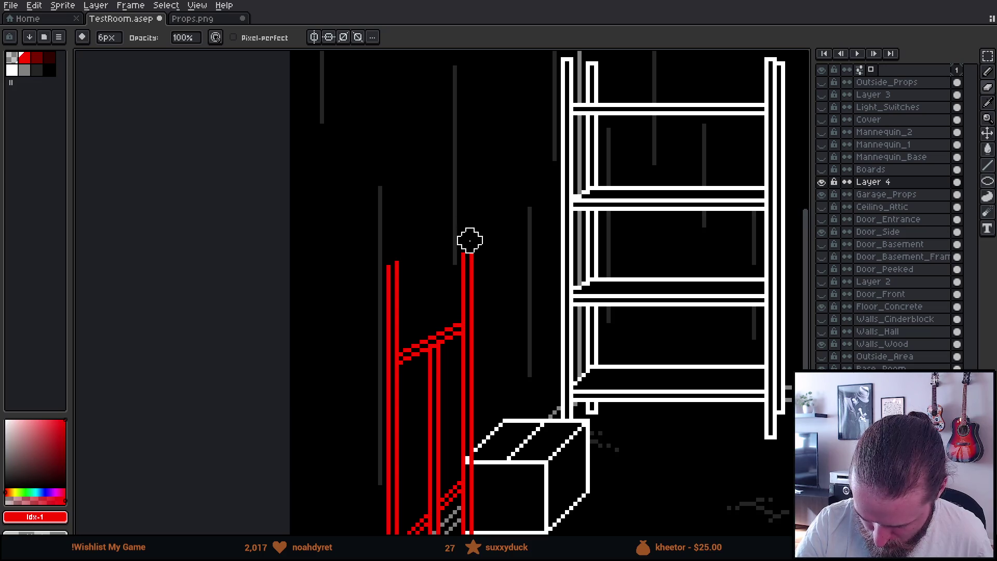
{"action": "scroll", "coordinate": [474, 222], "scroll_direction": "down", "scroll_amount": 1}
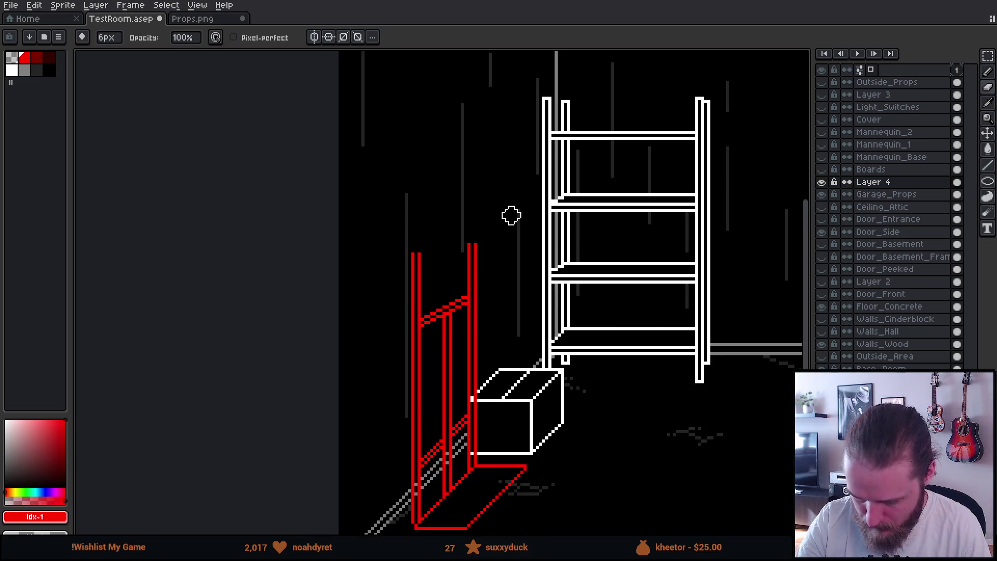
{"action": "scroll", "coordinate": [511, 215], "scroll_direction": "down", "scroll_amount": 2}
{"action": "scroll", "coordinate": [483, 225], "scroll_direction": "up", "scroll_amount": 2}
{"action": "scroll", "coordinate": [511, 282], "scroll_direction": "down", "scroll_amount": 1}
{"action": "scroll", "coordinate": [511, 283], "scroll_direction": "up", "scroll_amount": 1}
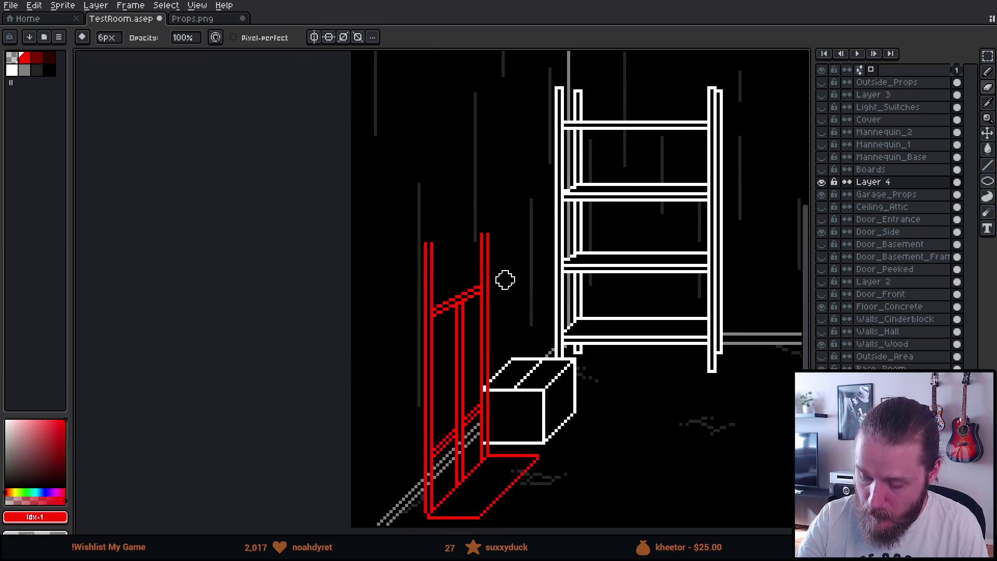
{"action": "scroll", "coordinate": [441, 252], "scroll_direction": "up", "scroll_amount": 2}
{"action": "scroll", "coordinate": [507, 279], "scroll_direction": "down", "scroll_amount": 3}
{"action": "scroll", "coordinate": [651, 260], "scroll_direction": "down", "scroll_amount": 1}
{"action": "scroll", "coordinate": [634, 244], "scroll_direction": "up", "scroll_amount": 4}
{"action": "scroll", "coordinate": [395, 335], "scroll_direction": "up", "scroll_amount": 1}
- Cap the top of the left red post with a closed red line
{"action": "key", "text": "b"}
{"action": "left_click_drag", "start_coordinate": [433, 296], "coordinate": [440, 296]}
{"action": "left_click", "coordinate": [446, 283]}
{"action": "key", "text": "e"}
{"action": "key", "text": "minus"}
{"action": "key", "text": "minus"}
{"action": "key", "text": "minus"}
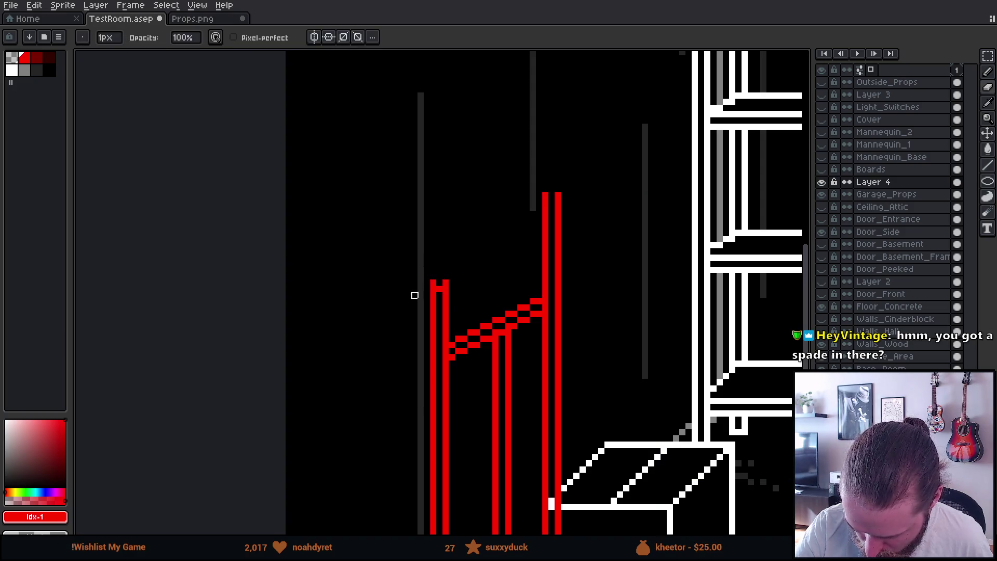
{"action": "key", "text": "b"}
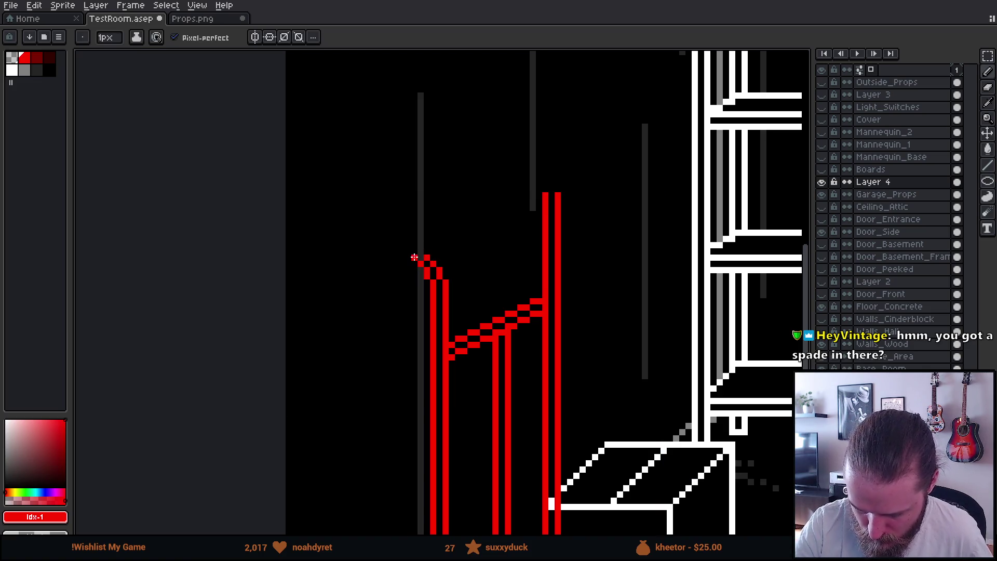
- Draw a red angled handle jutting up and to the left from the left post
{"action": "scroll", "coordinate": [507, 274], "scroll_direction": "down", "scroll_amount": 3}
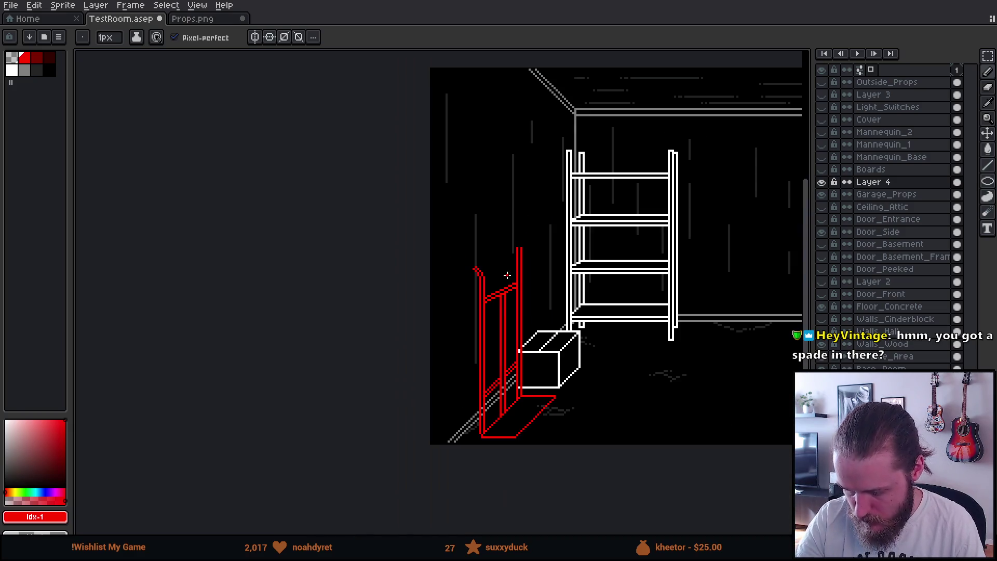
{"action": "scroll", "coordinate": [593, 300], "scroll_direction": "down", "scroll_amount": 2}
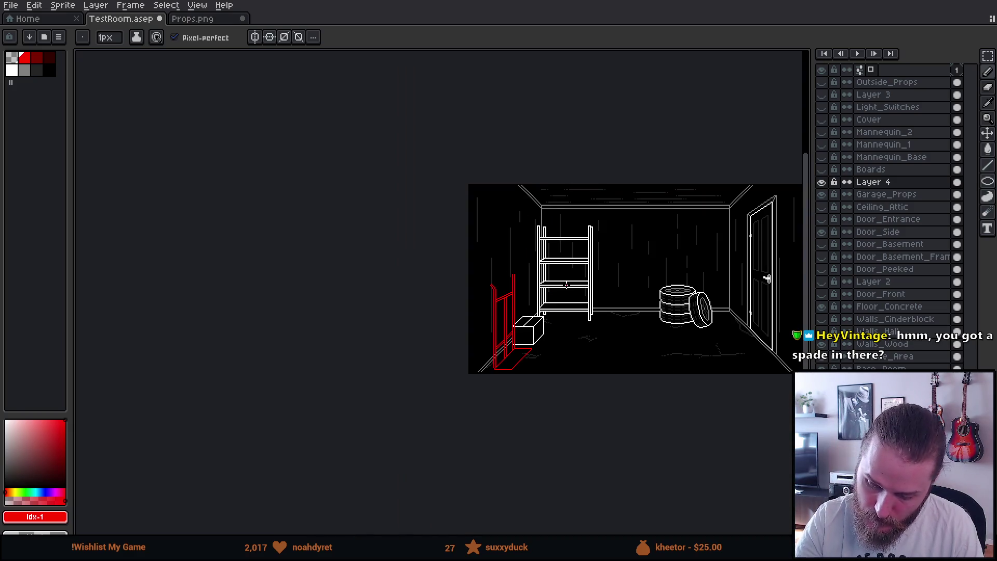
{"action": "scroll", "coordinate": [488, 257], "scroll_direction": "up", "scroll_amount": 5}
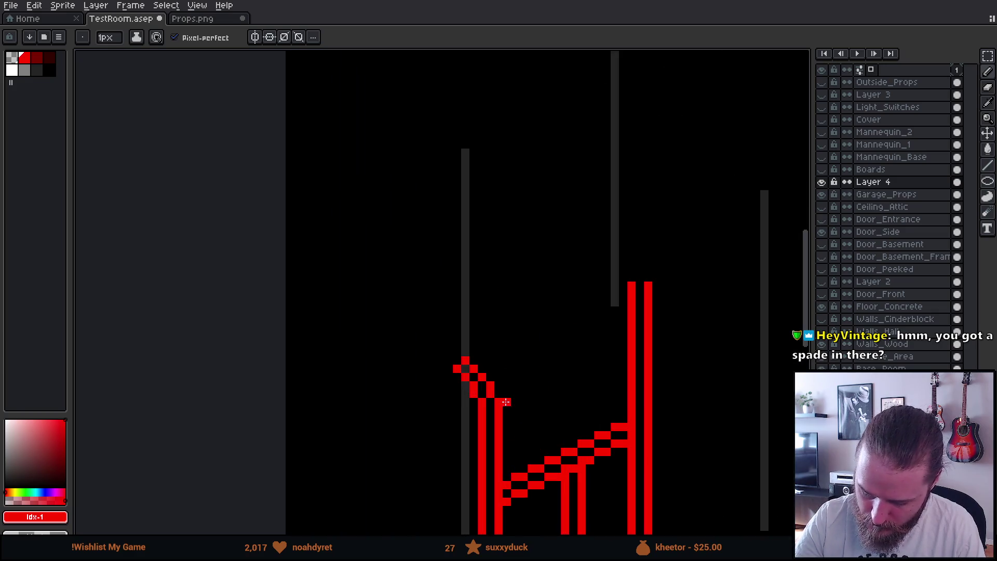
{"action": "mouse_move", "coordinate": [520, 289]}
{"action": "left_mouse_down"}
{"action": "mouse_move", "coordinate": [501, 272]}
{"action": "mouse_move", "coordinate": [509, 263]}
{"action": "mouse_move", "coordinate": [526, 277]}
{"action": "left_mouse_up"}
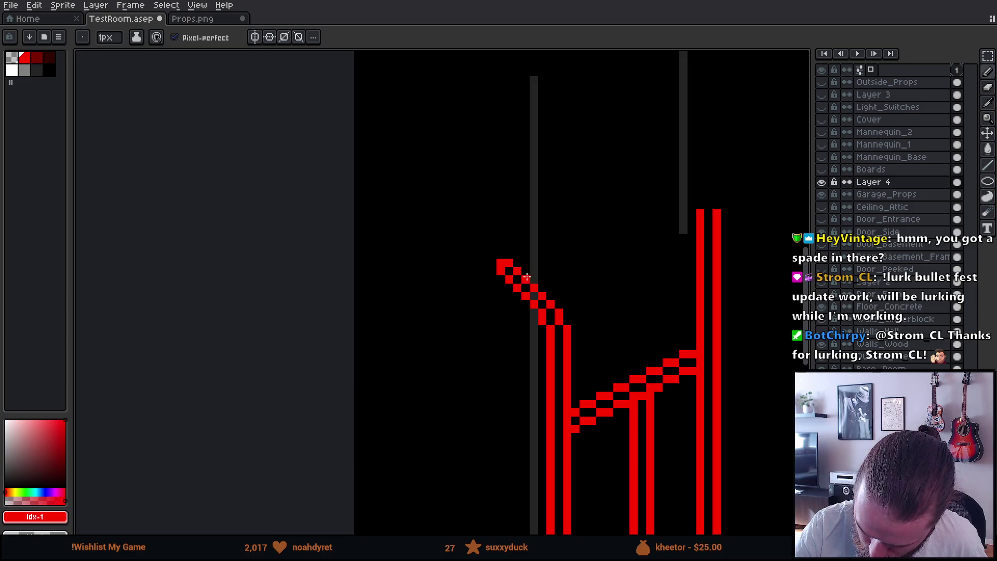
{"action": "scroll", "coordinate": [632, 312], "scroll_direction": "down", "scroll_amount": 4}
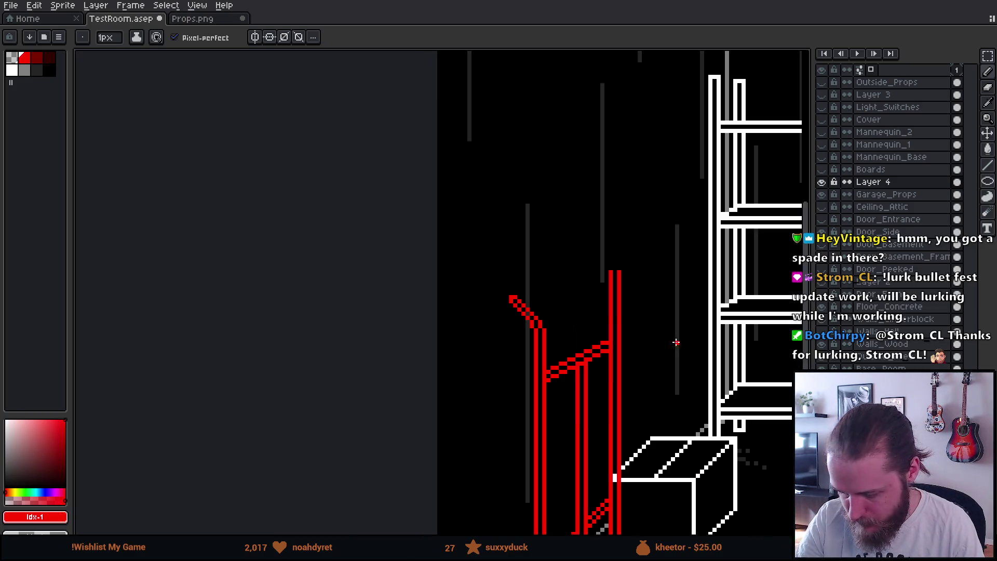
{"action": "scroll", "coordinate": [669, 408], "scroll_direction": "down", "scroll_amount": 2}
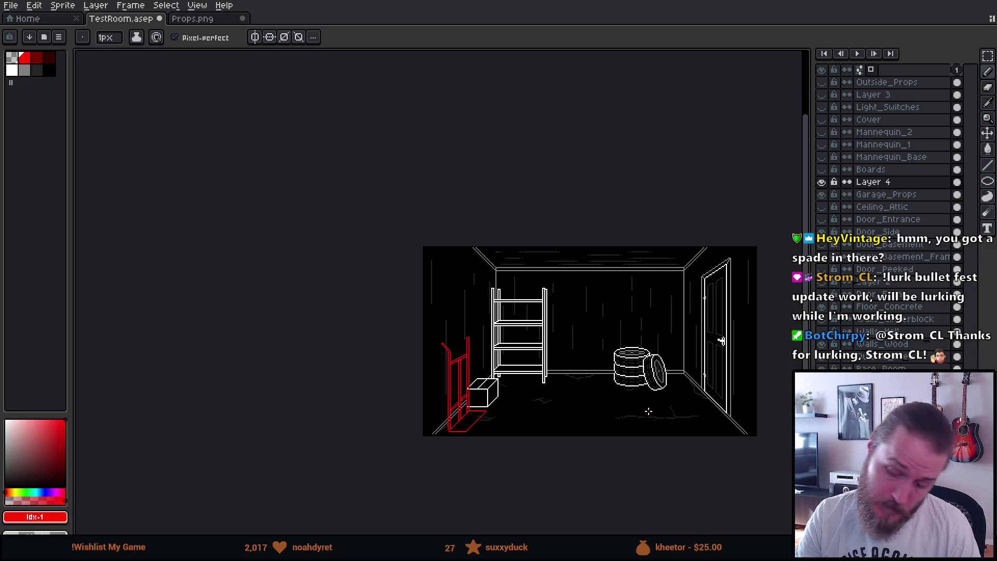
{"action": "scroll", "coordinate": [468, 374], "scroll_direction": "up", "scroll_amount": 5}
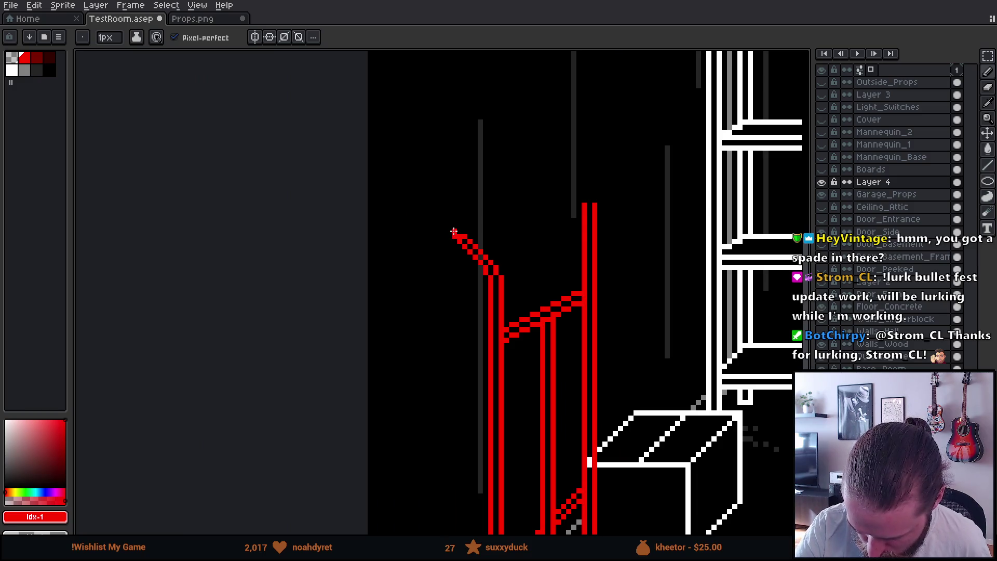
- Delete the top section of the right red pole
{"action": "key", "text": "e"}
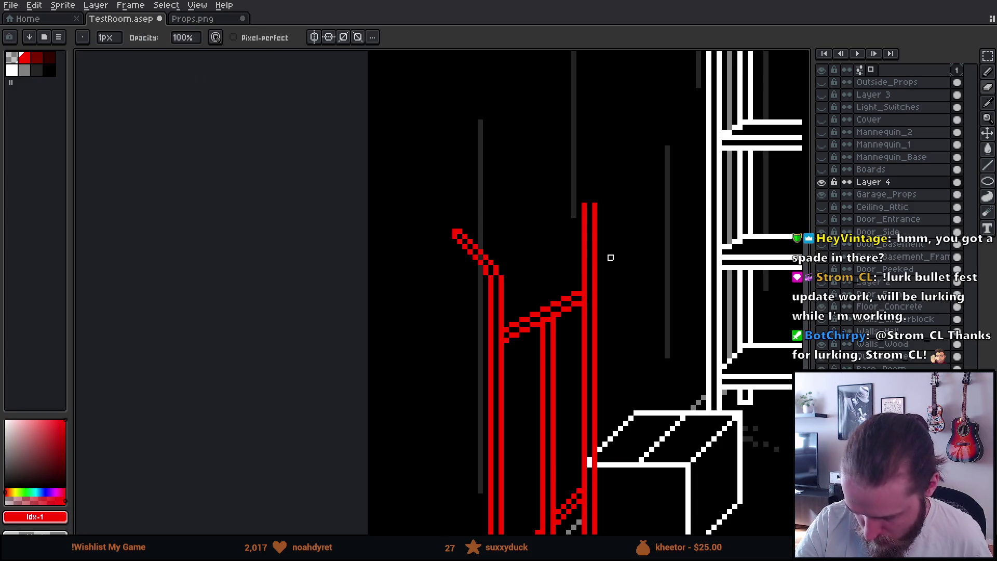
{"action": "key", "text": "m"}
{"action": "left_click_drag", "start_coordinate": [563, 189], "coordinate": [644, 283]}
{"action": "key", "text": "Delete"}
{"action": "left_click_drag", "start_coordinate": [578, 245], "coordinate": [628, 293]}
{"action": "key", "text": "Delete"}
- Copy the left angled handle onto the right pole and set it in place
{"action": "left_click_drag", "start_coordinate": [421, 202], "coordinate": [541, 283]}
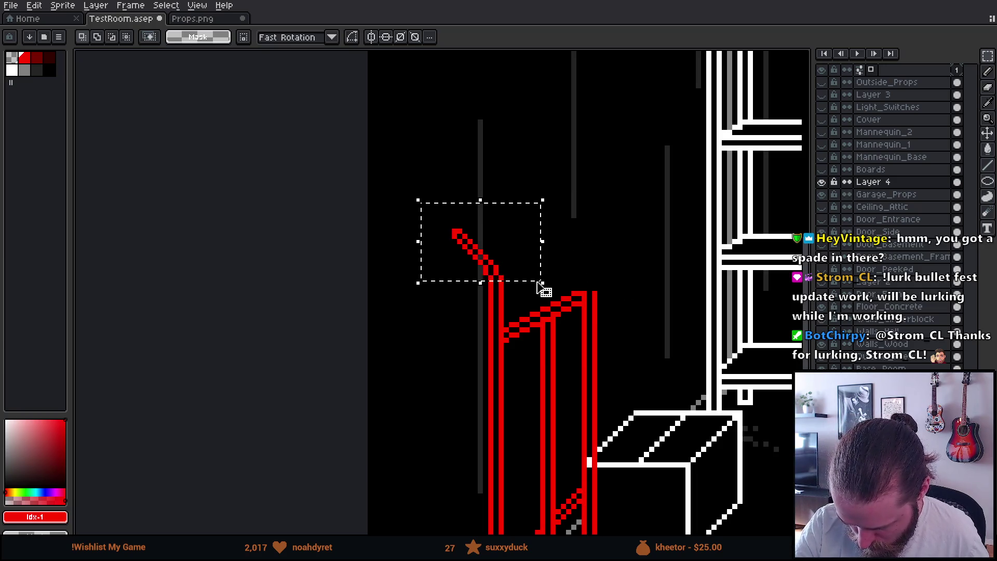
{"action": "mouse_move", "coordinate": [453, 254]}
{"action": "left_mouse_down"}
{"action": "mouse_move", "coordinate": [536, 338]}
{"action": "mouse_move", "coordinate": [507, 319]}
{"action": "mouse_move", "coordinate": [566, 361]}
{"action": "left_mouse_up"}
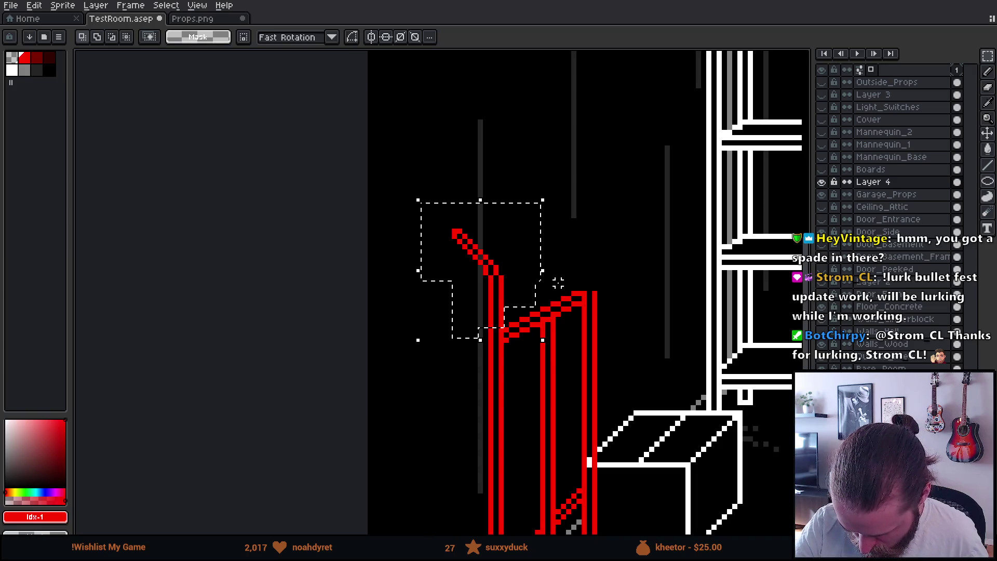
{"action": "mouse_move", "coordinate": [525, 278]}
{"action": "left_mouse_down"}
{"action": "mouse_move", "coordinate": [568, 213]}
{"action": "mouse_move", "coordinate": [618, 228]}
{"action": "mouse_move", "coordinate": [617, 242]}
{"action": "left_mouse_up"}
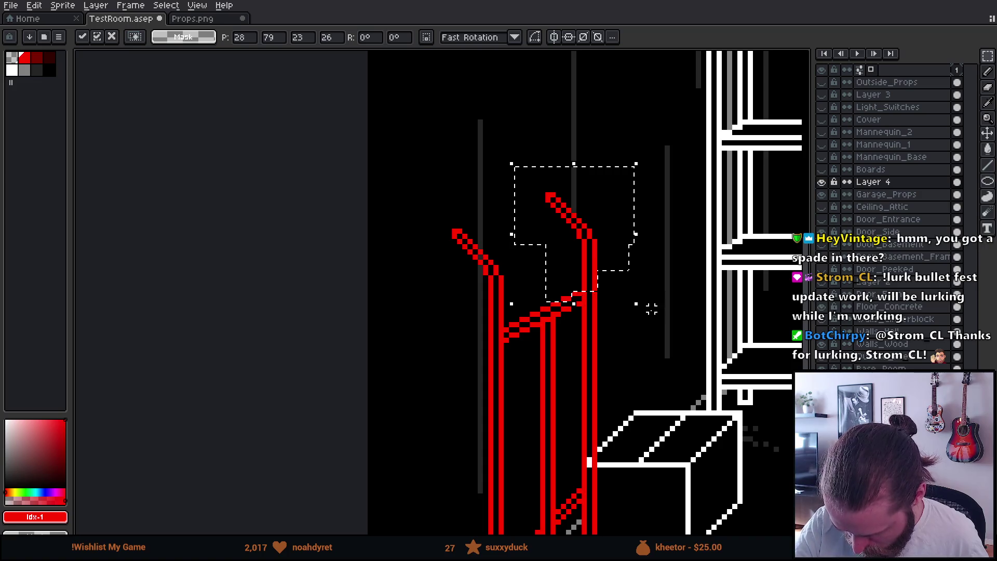
{"action": "key", "text": "Return"}
{"action": "scroll", "coordinate": [656, 313], "scroll_direction": "down", "scroll_amount": 5}
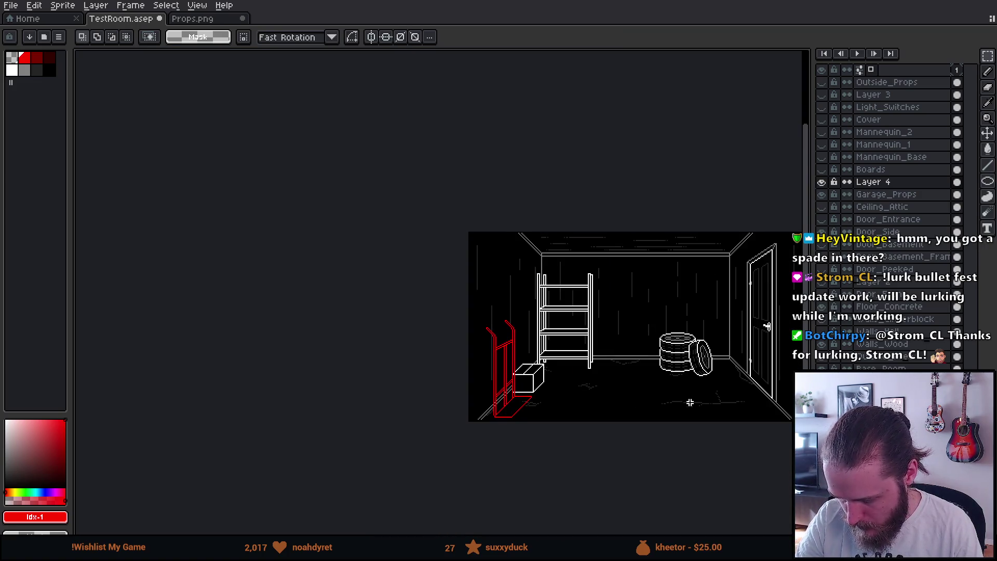
- Pan and zoom to frame the hand truck's red base plate beside the box
{"action": "scroll", "coordinate": [596, 416], "scroll_direction": "up", "scroll_amount": 2}
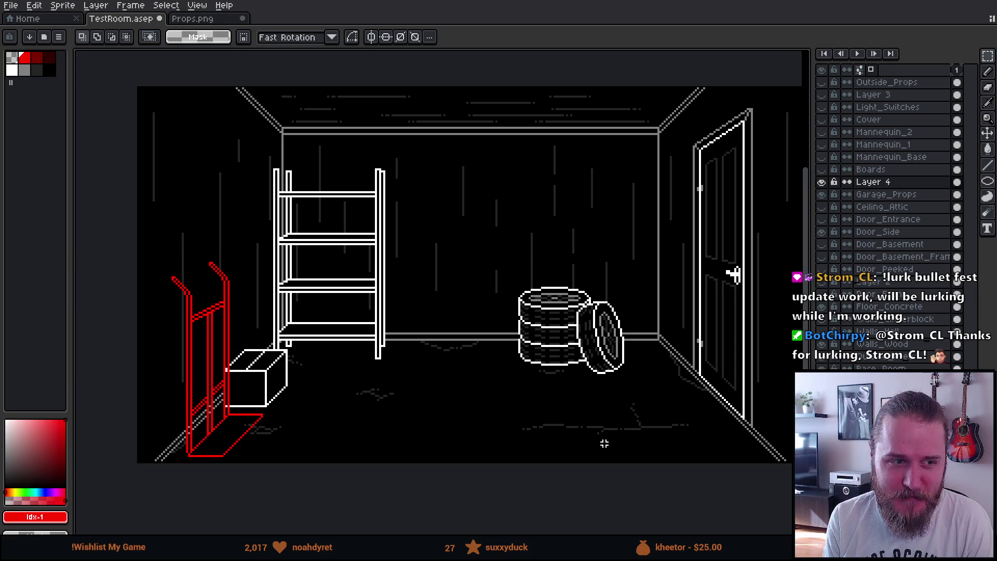
{"action": "scroll", "coordinate": [461, 361], "scroll_direction": "up", "scroll_amount": 4}
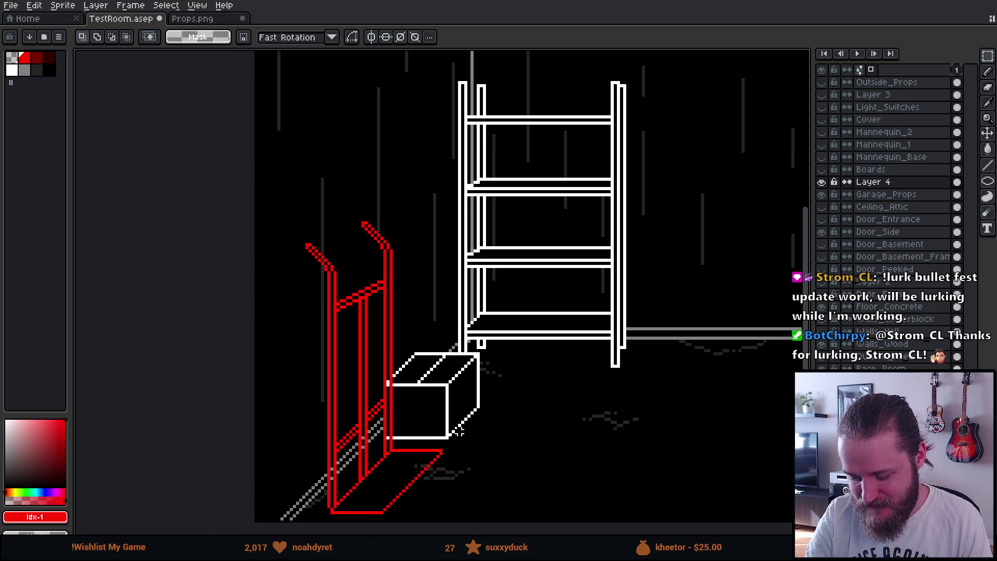
{"action": "scroll", "coordinate": [484, 388], "scroll_direction": "up", "scroll_amount": 2}
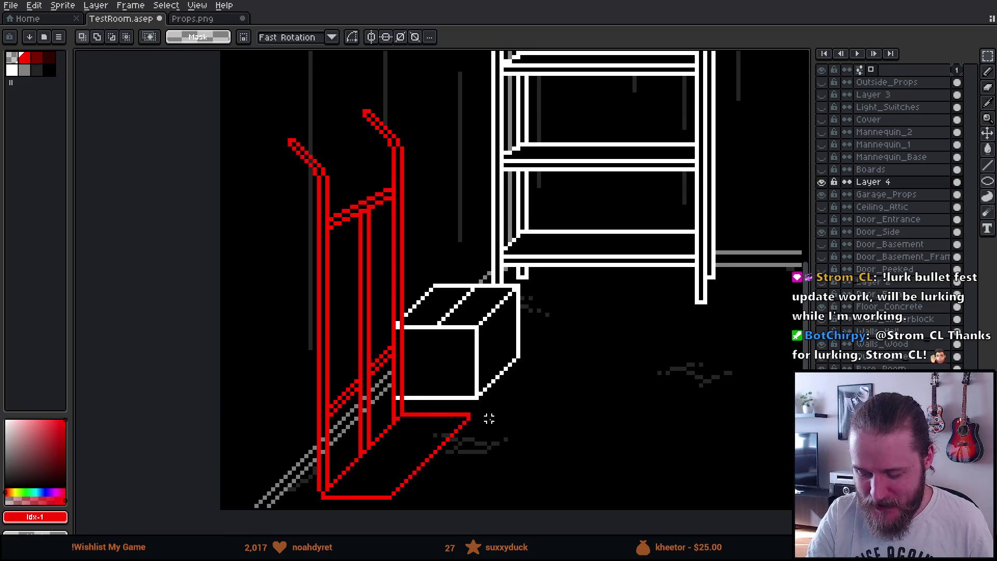
{"action": "scroll", "coordinate": [477, 393], "scroll_direction": "up", "scroll_amount": 1}
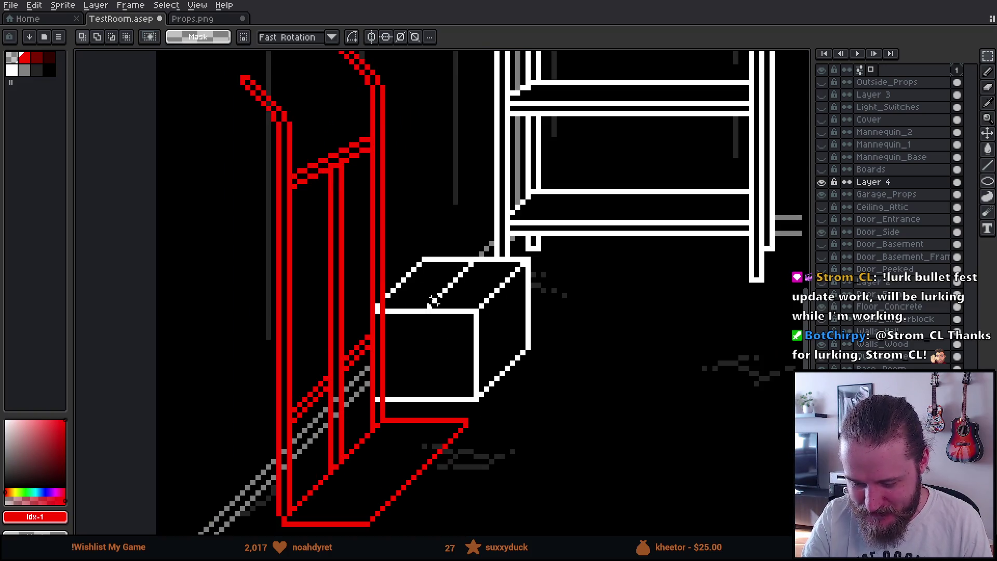
{"action": "mouse_move", "coordinate": [429, 310]}
{"action": "left_mouse_down"}
{"action": "mouse_move", "coordinate": [487, 398]}
{"action": "mouse_move", "coordinate": [448, 269]}
{"action": "mouse_move", "coordinate": [435, 348]}
{"action": "left_mouse_up"}
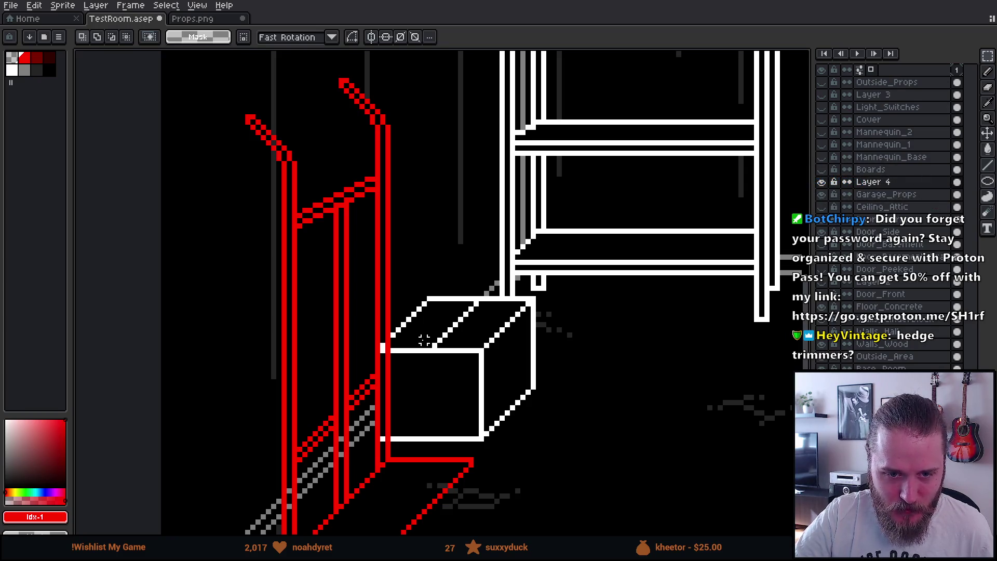
{"action": "left_click_drag", "start_coordinate": [429, 339], "coordinate": [435, 357]}
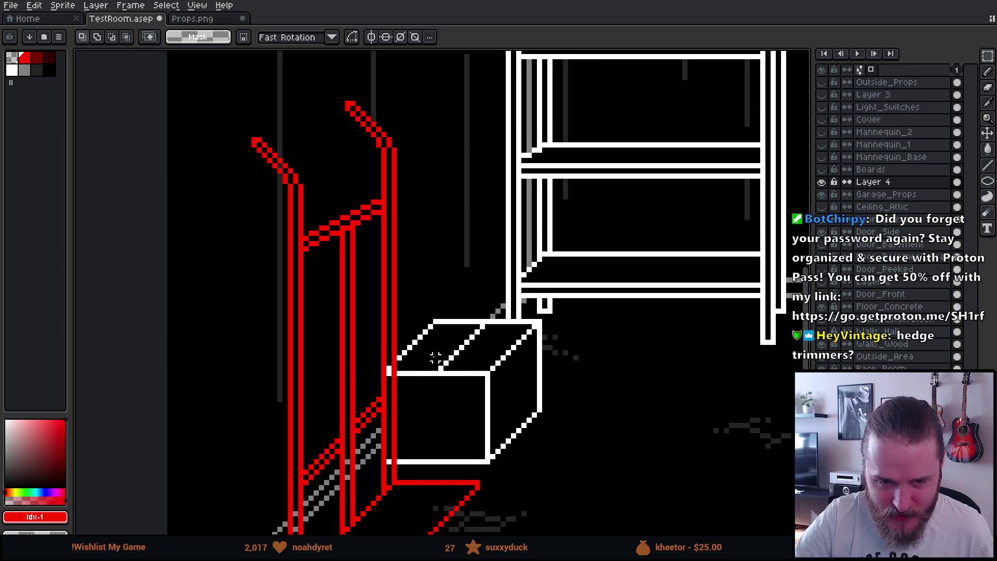
{"action": "scroll", "coordinate": [456, 327], "scroll_direction": "down", "scroll_amount": 5}
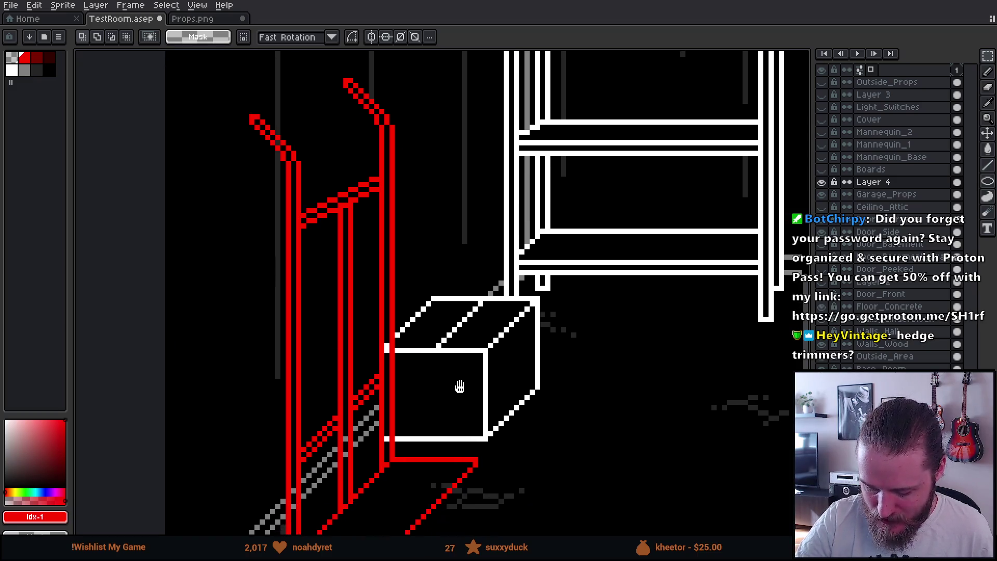
{"action": "scroll", "coordinate": [456, 391], "scroll_direction": "left", "scroll_amount": 2}
{"action": "left_click_drag", "start_coordinate": [517, 351], "coordinate": [466, 455]}
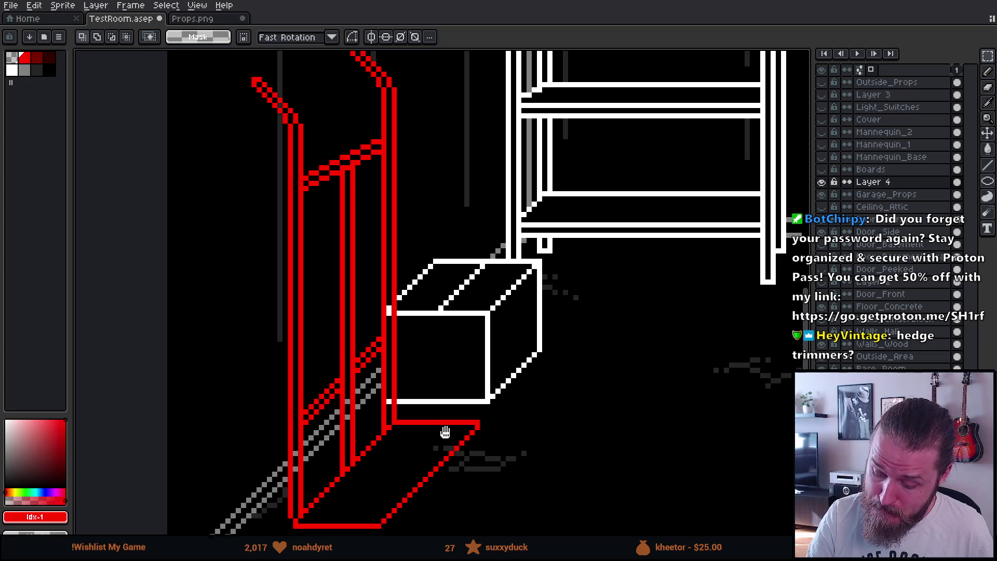
{"action": "mouse_move", "coordinate": [445, 434]}
{"action": "left_mouse_down"}
{"action": "mouse_move", "coordinate": [461, 426]}
{"action": "mouse_move", "coordinate": [487, 454]}
{"action": "mouse_move", "coordinate": [514, 403]}
{"action": "mouse_move", "coordinate": [507, 425]}
{"action": "left_mouse_up"}
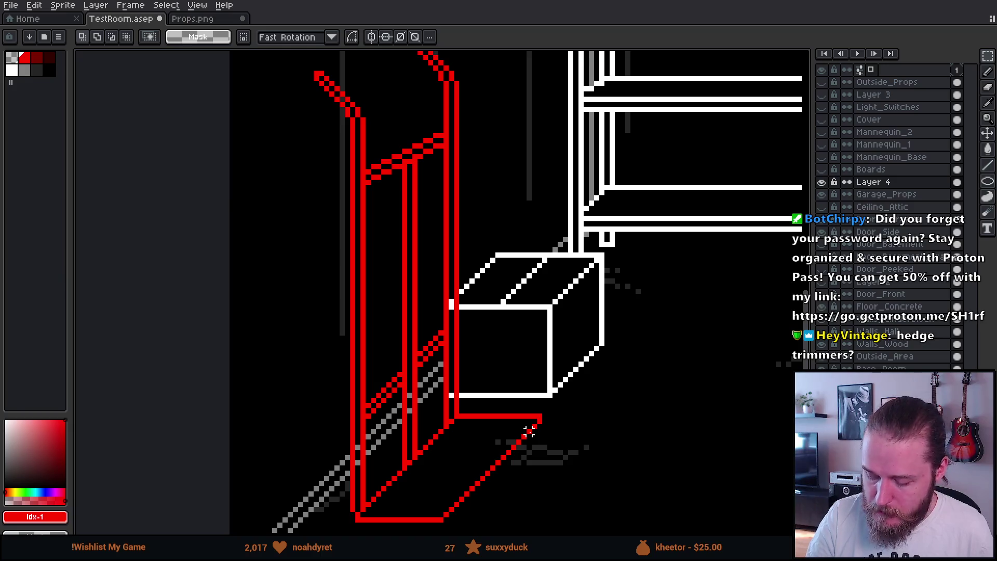
{"action": "left_click_drag", "start_coordinate": [529, 384], "coordinate": [544, 316]}
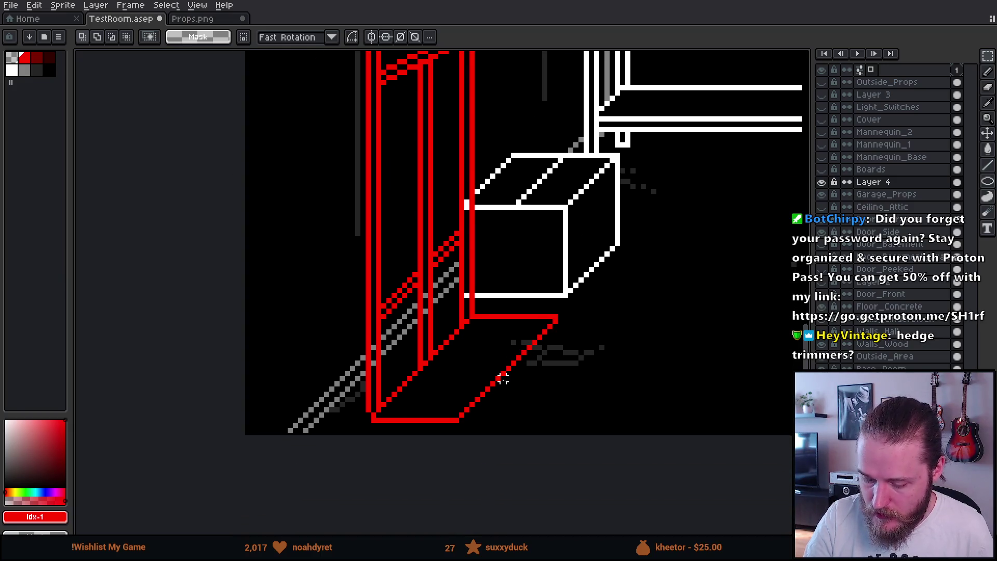
{"action": "scroll", "coordinate": [503, 383], "scroll_direction": "up", "scroll_amount": 3}
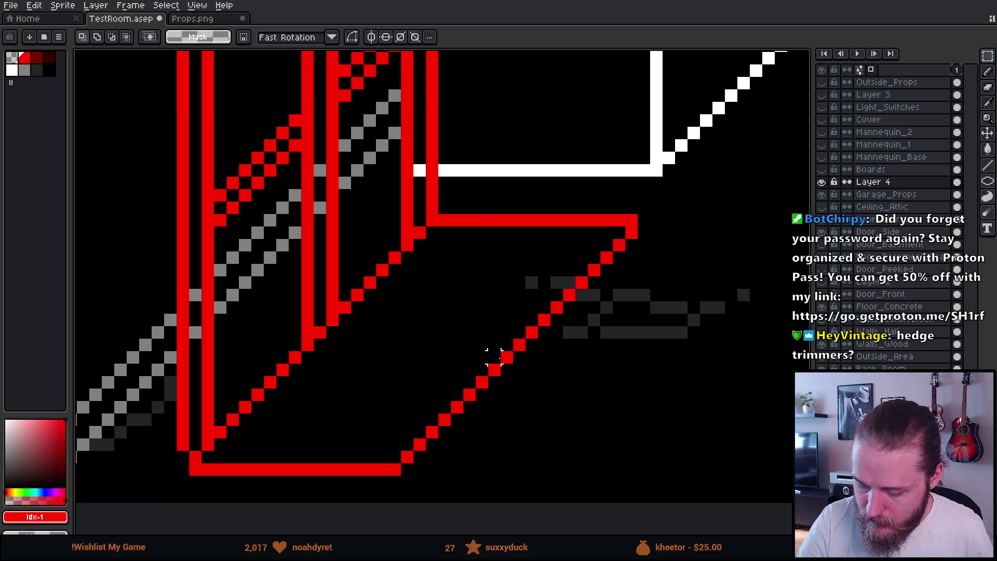
- Pick up red and draw the first rectangular slot outline on the foot plate
{"action": "key", "text": "b"}
{"action": "left_click", "coordinate": [490, 217], "text": "alt"}
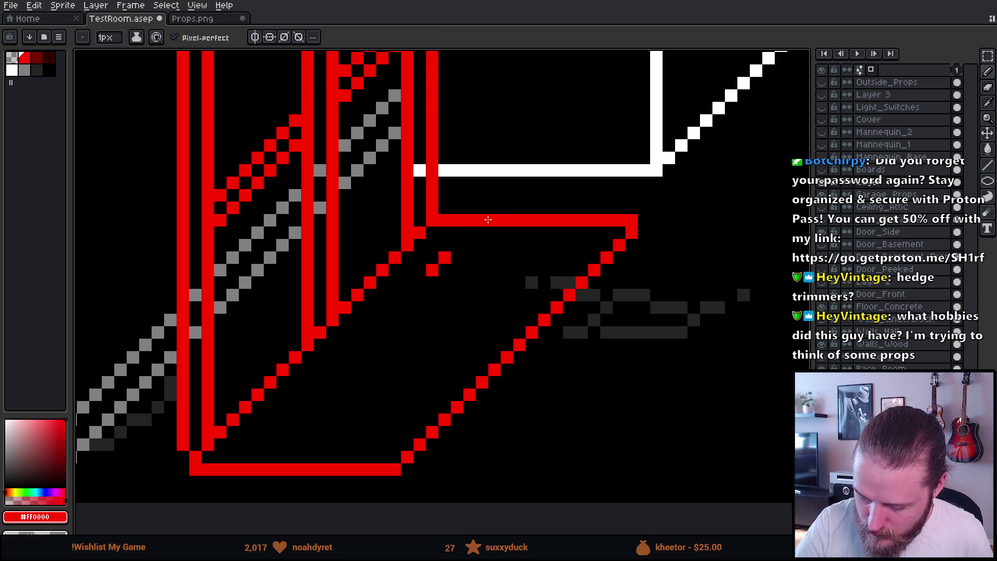
{"action": "left_click", "coordinate": [432, 270]}
{"action": "left_click_drag", "start_coordinate": [420, 282], "coordinate": [519, 282]}
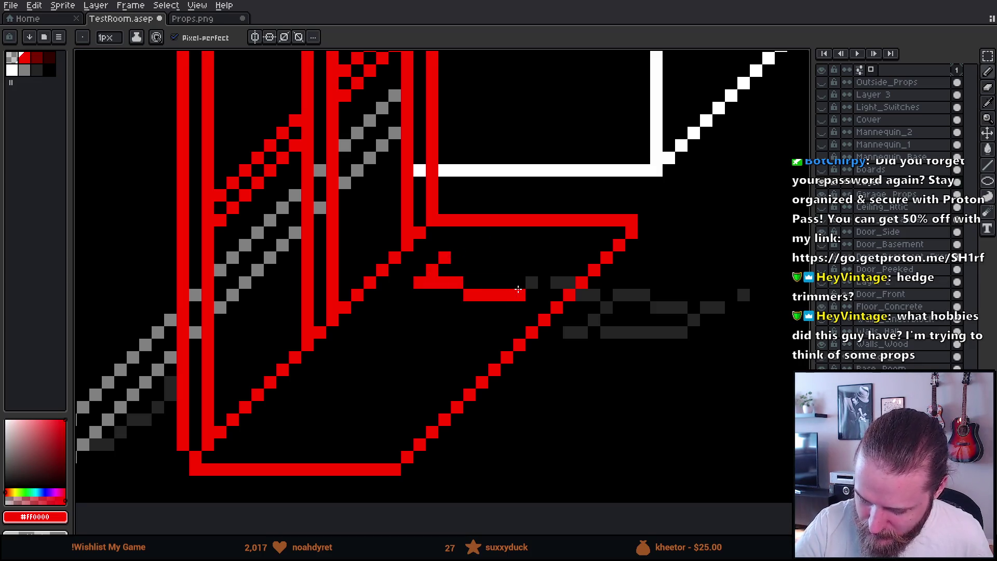
{"action": "left_click", "coordinate": [468, 258]}
{"action": "mouse_move", "coordinate": [464, 259]}
{"action": "left_mouse_down"}
{"action": "mouse_move", "coordinate": [452, 258]}
{"action": "mouse_move", "coordinate": [558, 241]}
{"action": "mouse_move", "coordinate": [556, 265]}
{"action": "mouse_move", "coordinate": [531, 282]}
{"action": "left_mouse_up"}
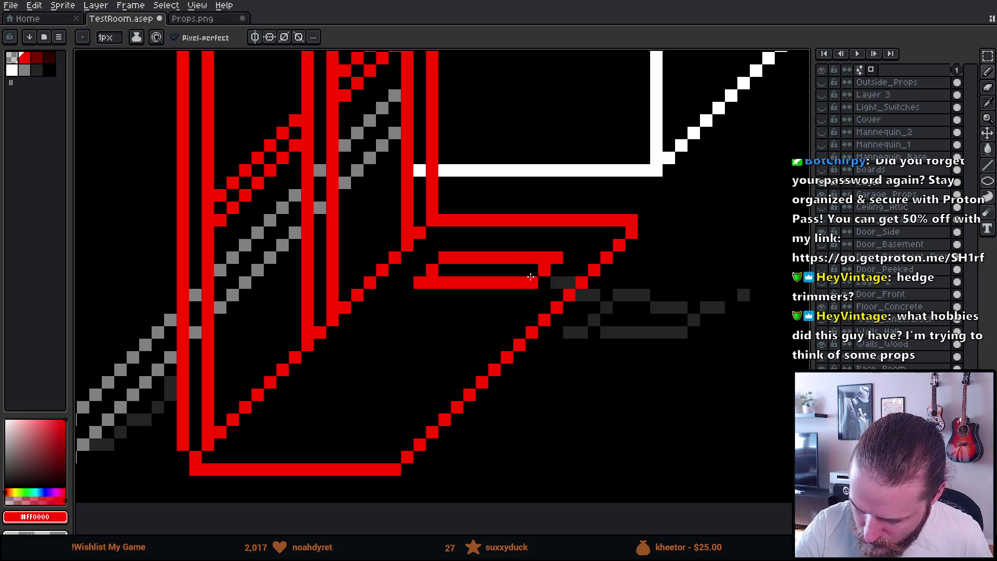
- Copy the slot down the plate to make three evenly spaced slots
{"action": "left_click_drag", "start_coordinate": [621, 205], "coordinate": [644, 171]}
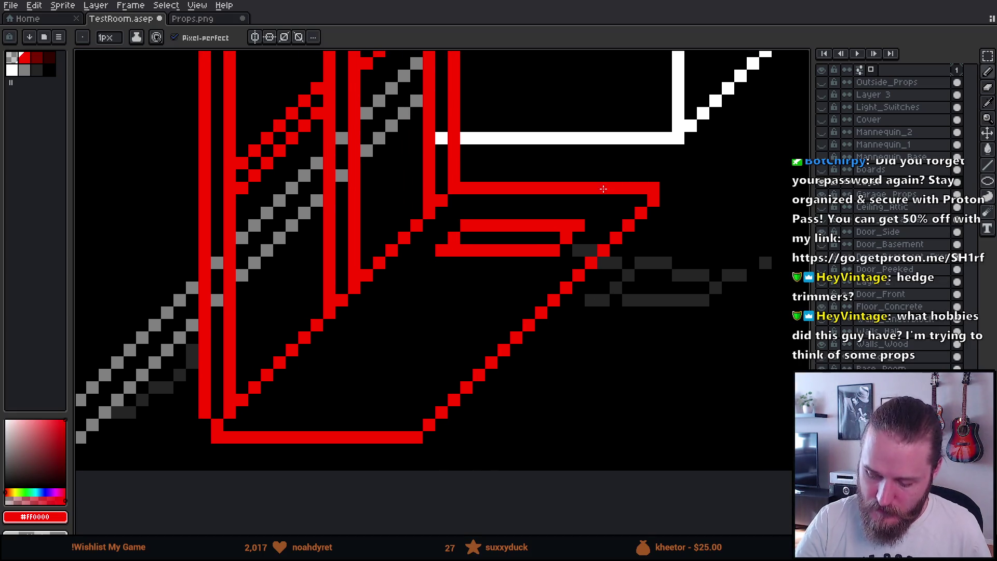
{"action": "key", "text": "m"}
{"action": "mouse_move", "coordinate": [478, 224]}
{"action": "left_mouse_down"}
{"action": "mouse_move", "coordinate": [438, 267]}
{"action": "mouse_move", "coordinate": [569, 244]}
{"action": "mouse_move", "coordinate": [509, 208]}
{"action": "mouse_move", "coordinate": [457, 206]}
{"action": "left_mouse_up"}
{"action": "left_click_drag", "start_coordinate": [546, 244], "coordinate": [474, 313]}
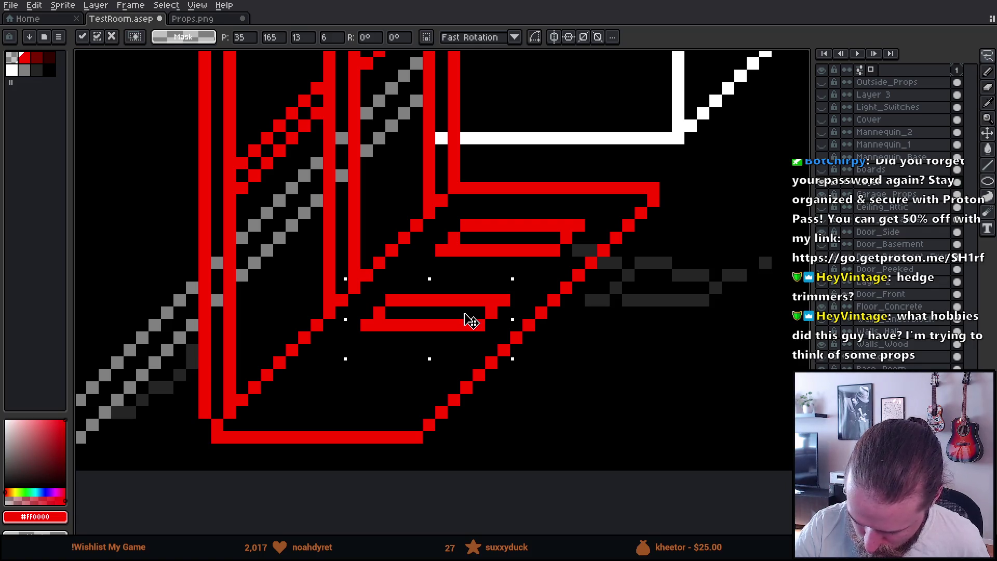
{"action": "mouse_move", "coordinate": [470, 321]}
{"action": "left_mouse_down"}
{"action": "mouse_move", "coordinate": [512, 274]}
{"action": "mouse_move", "coordinate": [507, 260]}
{"action": "mouse_move", "coordinate": [361, 401]}
{"action": "mouse_move", "coordinate": [370, 396]}
{"action": "left_mouse_up"}
{"action": "key", "text": "ctrl+d"}
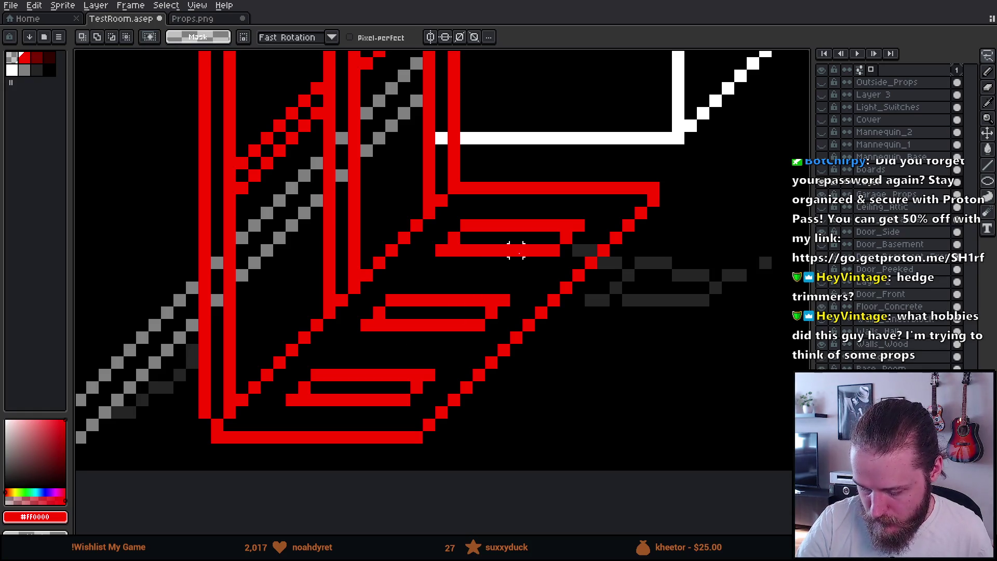
{"action": "scroll", "coordinate": [578, 375], "scroll_direction": "down", "scroll_amount": 8}
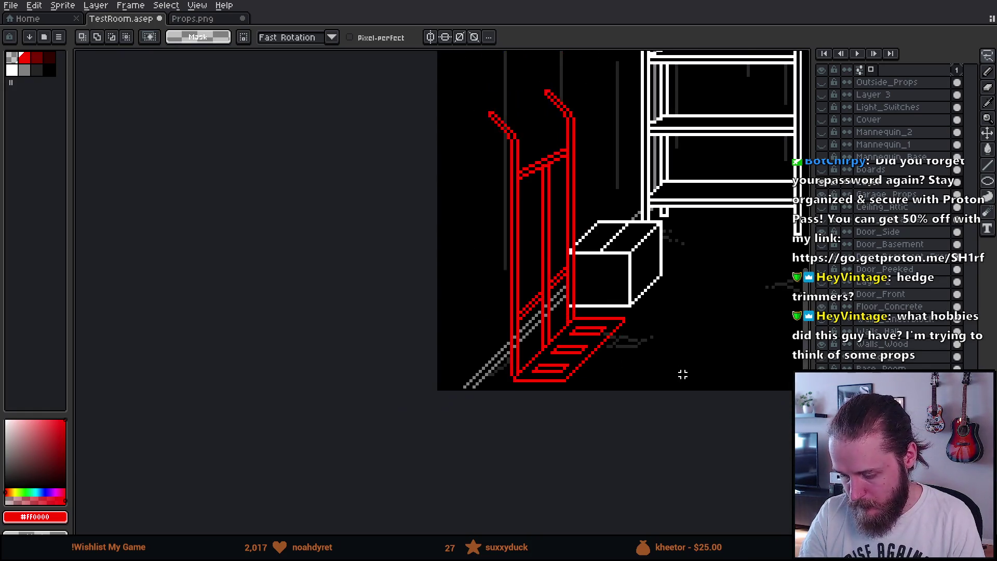
- Marquee-select the whole red hand truck and slide it so its foot plate sits under the white box
{"action": "scroll", "coordinate": [451, 400], "scroll_direction": "up", "scroll_amount": 3}
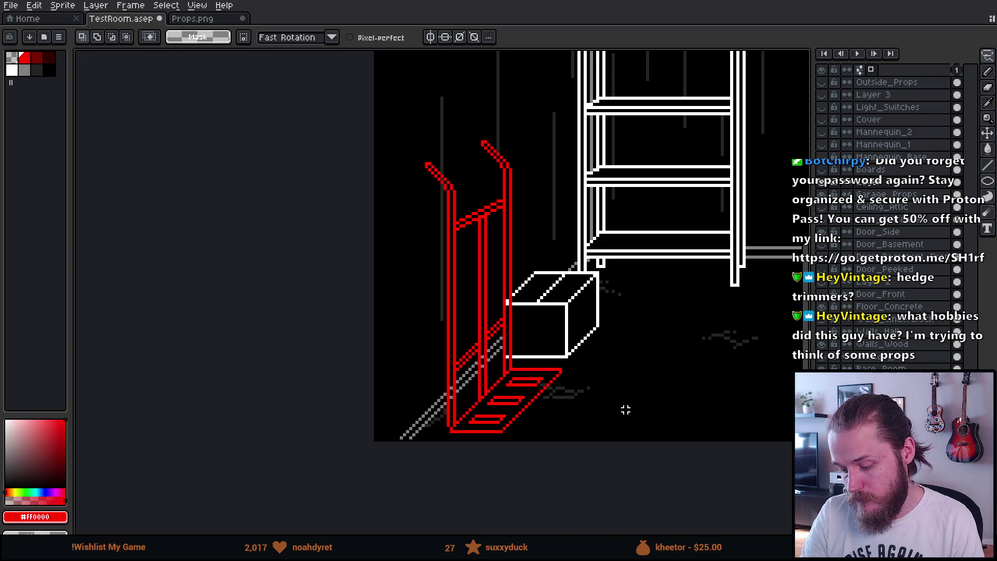
{"action": "scroll", "coordinate": [625, 410], "scroll_direction": "up", "scroll_amount": 4}
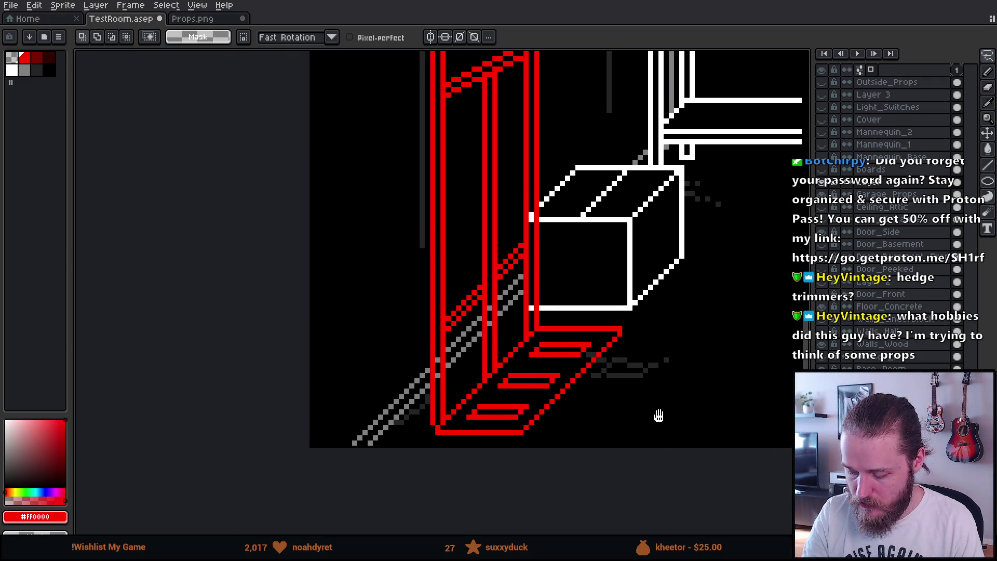
{"action": "scroll", "coordinate": [664, 410], "scroll_direction": "down", "scroll_amount": 2}
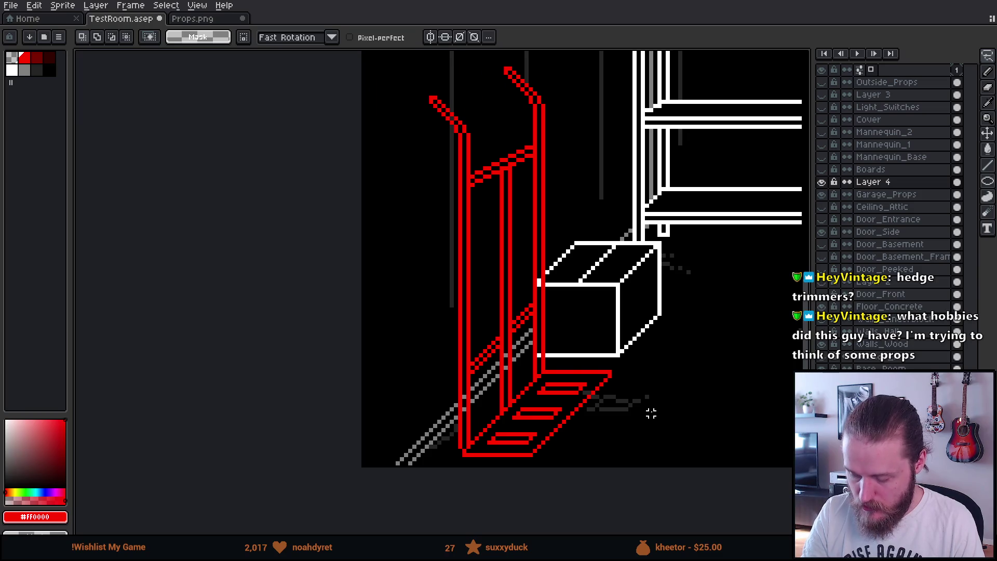
{"action": "scroll", "coordinate": [569, 443], "scroll_direction": "up", "scroll_amount": 1}
{"action": "mouse_move", "coordinate": [585, 433]}
{"action": "left_mouse_down"}
{"action": "mouse_move", "coordinate": [658, 394]}
{"action": "mouse_move", "coordinate": [645, 409]}
{"action": "left_mouse_up"}
{"action": "scroll", "coordinate": [618, 403], "scroll_direction": "down", "scroll_amount": 1}
{"action": "scroll", "coordinate": [659, 396], "scroll_direction": "up", "scroll_amount": 2}
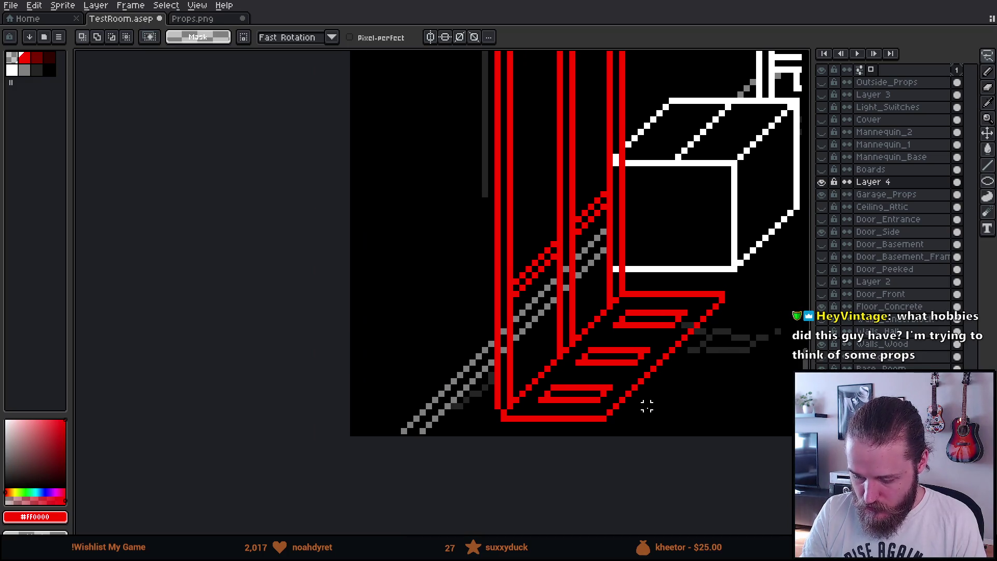
{"action": "scroll", "coordinate": [590, 438], "scroll_direction": "down", "scroll_amount": 2}
{"action": "left_click_drag", "start_coordinate": [645, 396], "coordinate": [603, 422]}
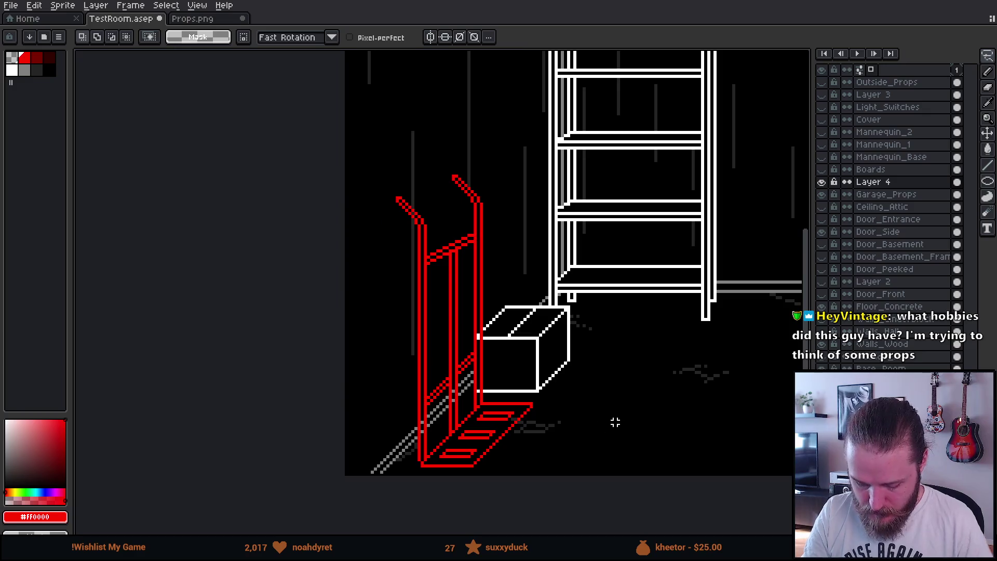
{"action": "key", "text": "m"}
{"action": "left_click_drag", "start_coordinate": [355, 144], "coordinate": [618, 473]}
{"action": "mouse_move", "coordinate": [614, 207]}
{"action": "left_mouse_down"}
{"action": "mouse_move", "coordinate": [445, 383]}
{"action": "mouse_move", "coordinate": [590, 340]}
{"action": "mouse_move", "coordinate": [719, 380]}
{"action": "mouse_move", "coordinate": [457, 356]}
{"action": "mouse_move", "coordinate": [427, 360]}
{"action": "mouse_move", "coordinate": [407, 378]}
{"action": "mouse_move", "coordinate": [451, 388]}
{"action": "left_mouse_up"}
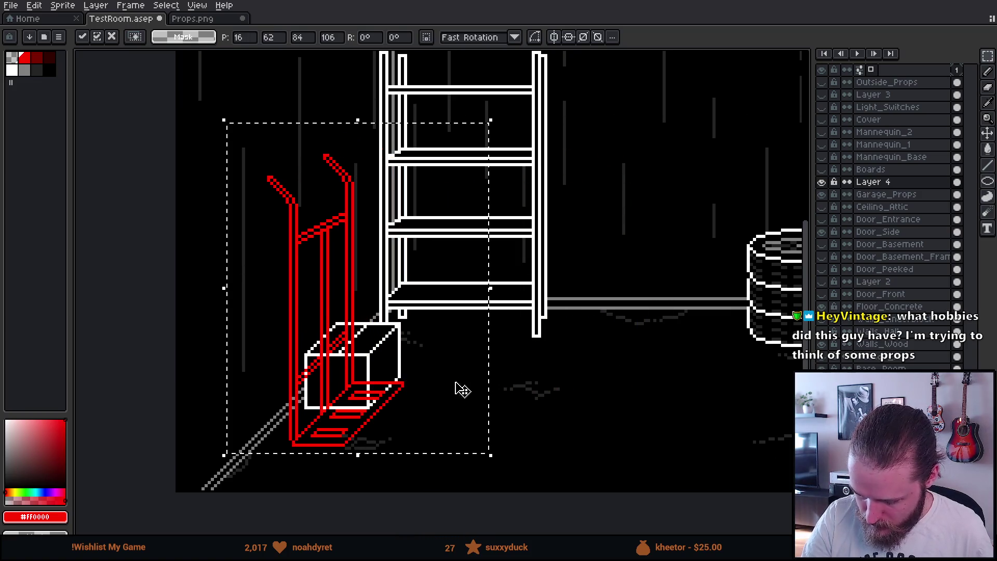
- Commit the moved hand truck and hide the Garage_Props layer
{"action": "left_click", "coordinate": [617, 376]}
{"action": "left_click", "coordinate": [821, 194]}
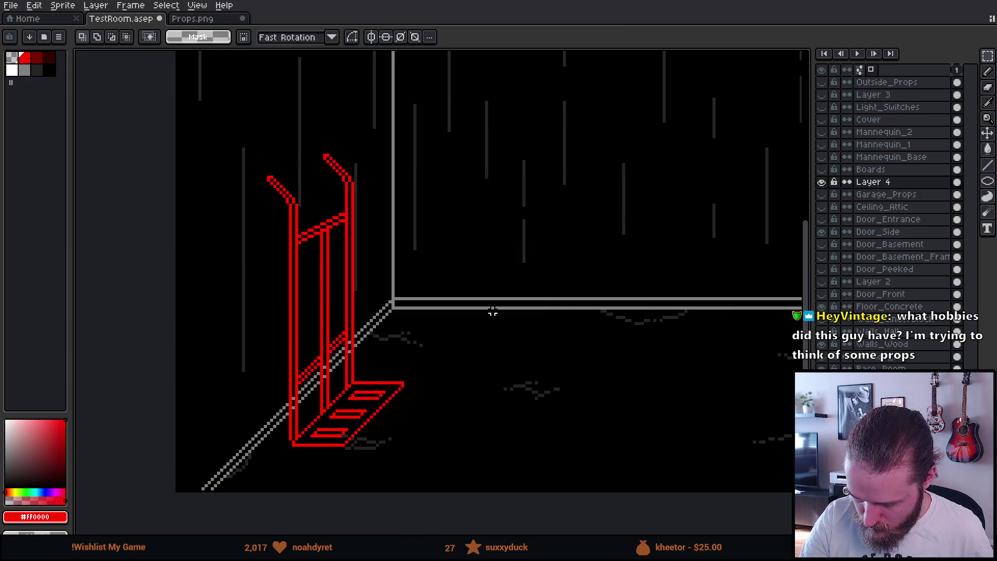
{"action": "left_click_drag", "start_coordinate": [496, 308], "coordinate": [612, 296]}
{"action": "left_click_drag", "start_coordinate": [342, 119], "coordinate": [530, 427]}
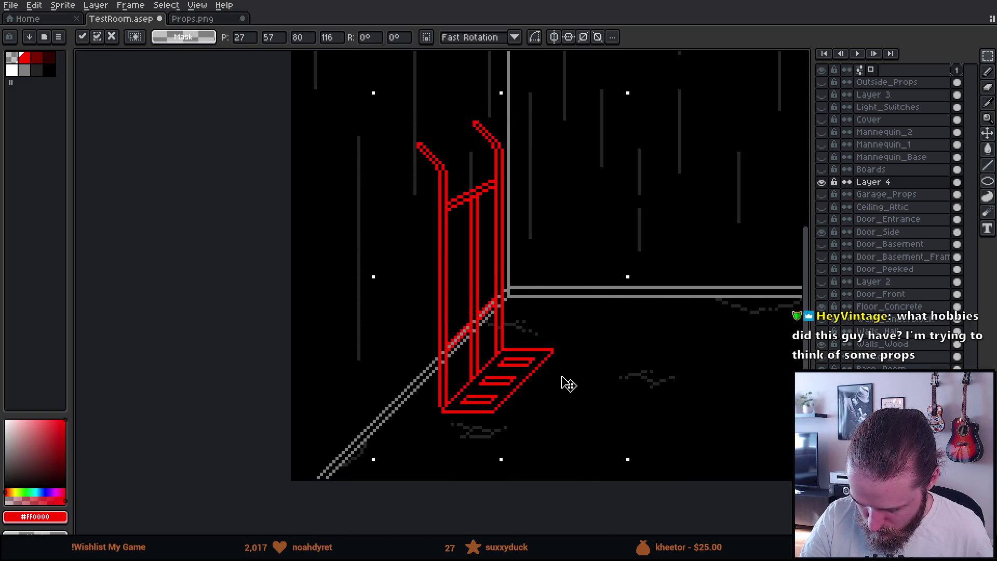
{"action": "key", "text": "Return"}
- Select the hand truck area and set the Paint Bucket to black with Contiguous on, tolerance 0
{"action": "scroll", "coordinate": [570, 321], "scroll_direction": "up", "scroll_amount": 1}
{"action": "left_click_drag", "start_coordinate": [653, 279], "coordinate": [696, 309]}
{"action": "mouse_move", "coordinate": [334, 471]}
{"action": "left_mouse_down"}
{"action": "mouse_move", "coordinate": [481, 278]}
{"action": "mouse_move", "coordinate": [554, 53]}
{"action": "left_mouse_up"}
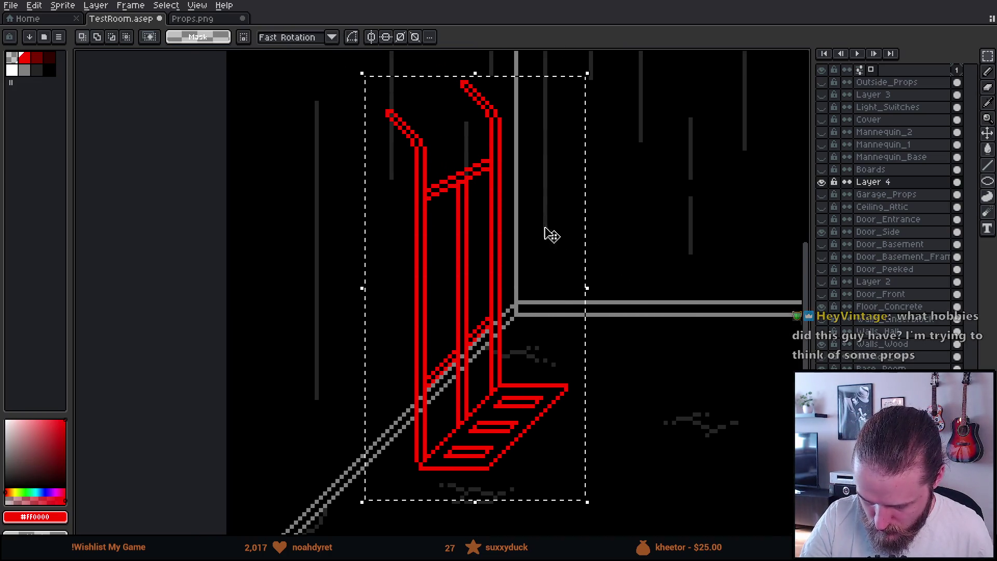
{"action": "key", "text": "g"}
{"action": "left_click", "coordinate": [523, 223]}
{"action": "left_click", "coordinate": [11, 58]}
{"action": "left_click", "coordinate": [185, 37]}
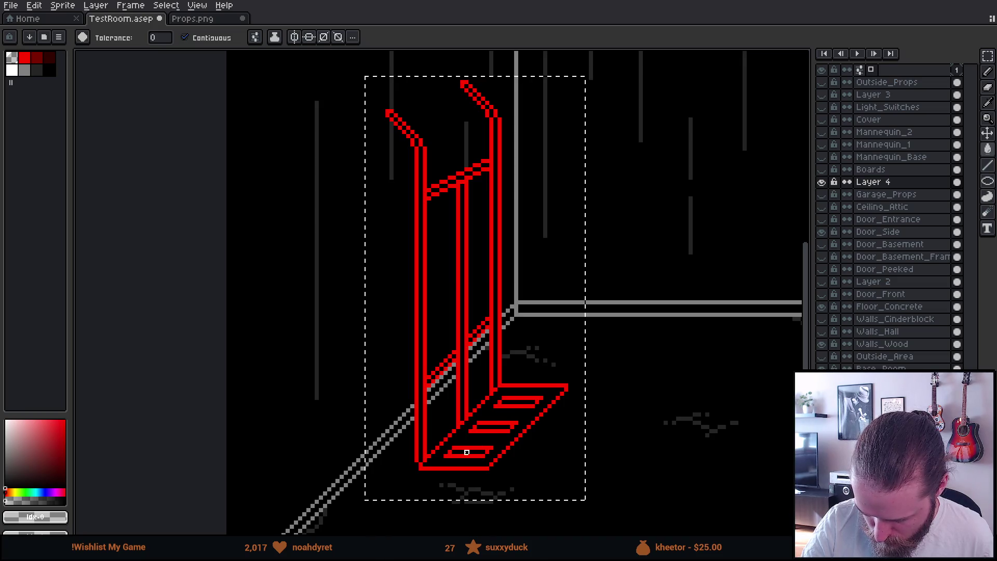
- Select the hand truck and fill all its red lines white using the Paint Bucket with Contiguous off
{"action": "scroll", "coordinate": [591, 452], "scroll_direction": "up", "scroll_amount": 3}
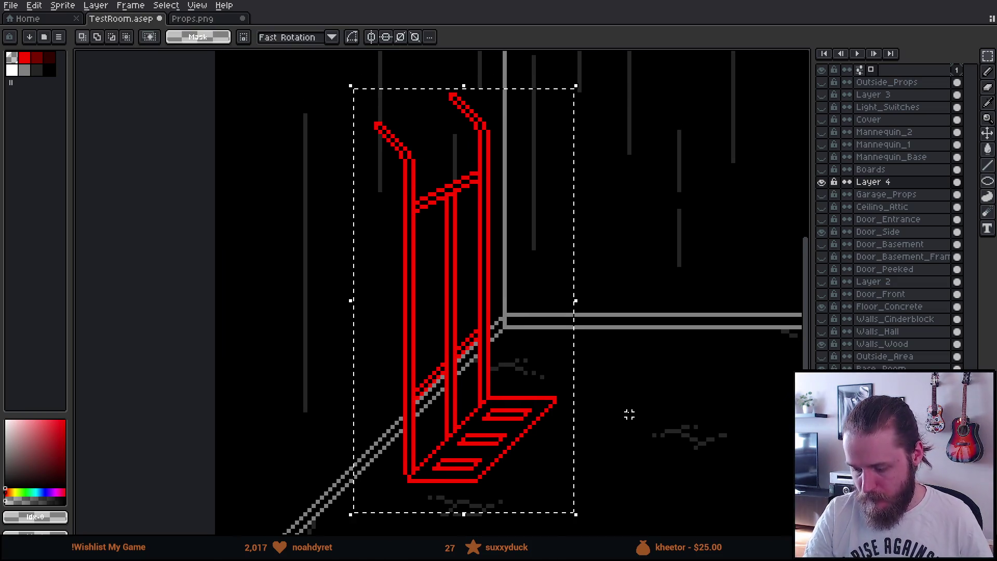
{"action": "mouse_move", "coordinate": [605, 444]}
{"action": "left_mouse_down"}
{"action": "mouse_move", "coordinate": [692, 403]}
{"action": "mouse_move", "coordinate": [712, 329]}
{"action": "mouse_move", "coordinate": [666, 387]}
{"action": "left_mouse_up"}
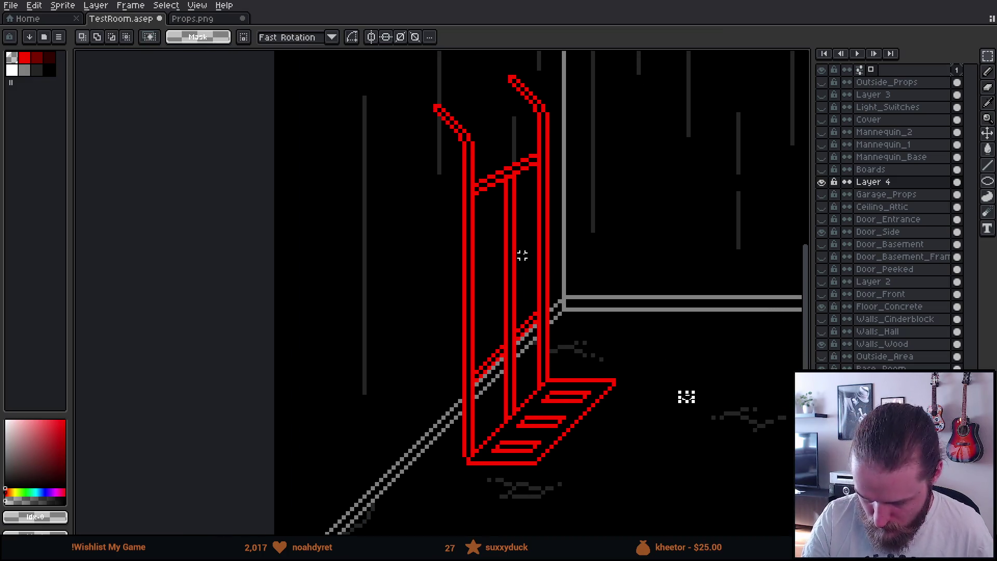
{"action": "left_click_drag", "start_coordinate": [439, 196], "coordinate": [658, 519]}
{"action": "key", "text": "g"}
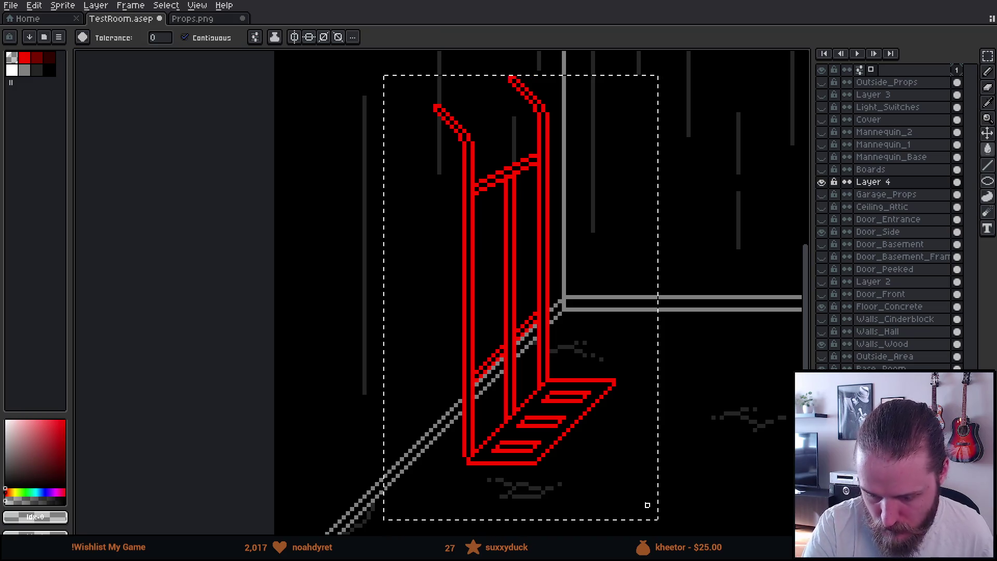
{"action": "left_click", "coordinate": [10, 73]}
{"action": "left_click", "coordinate": [211, 38]}
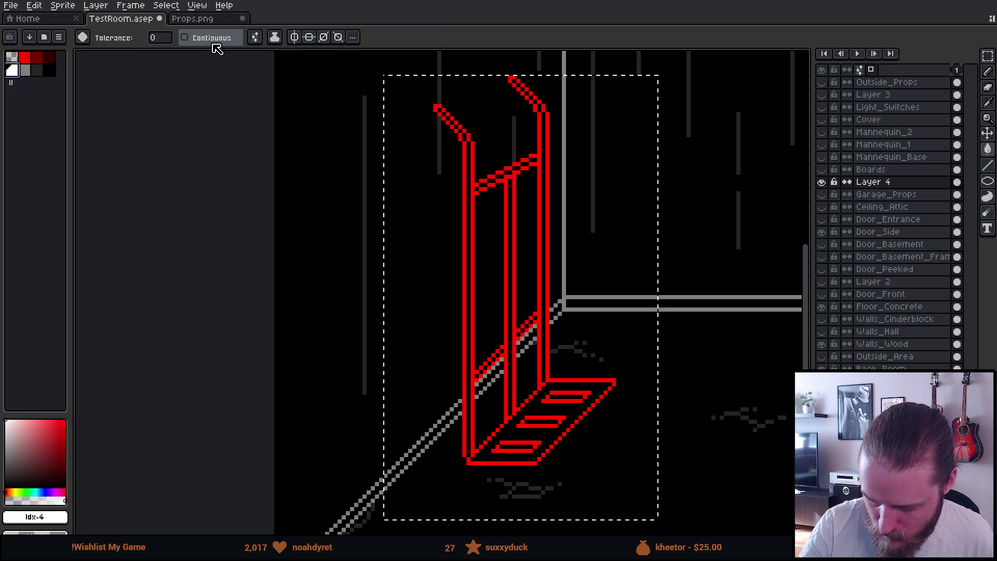
{"action": "left_click", "coordinate": [546, 167]}
{"action": "scroll", "coordinate": [552, 386], "scroll_direction": "down", "scroll_amount": 1}
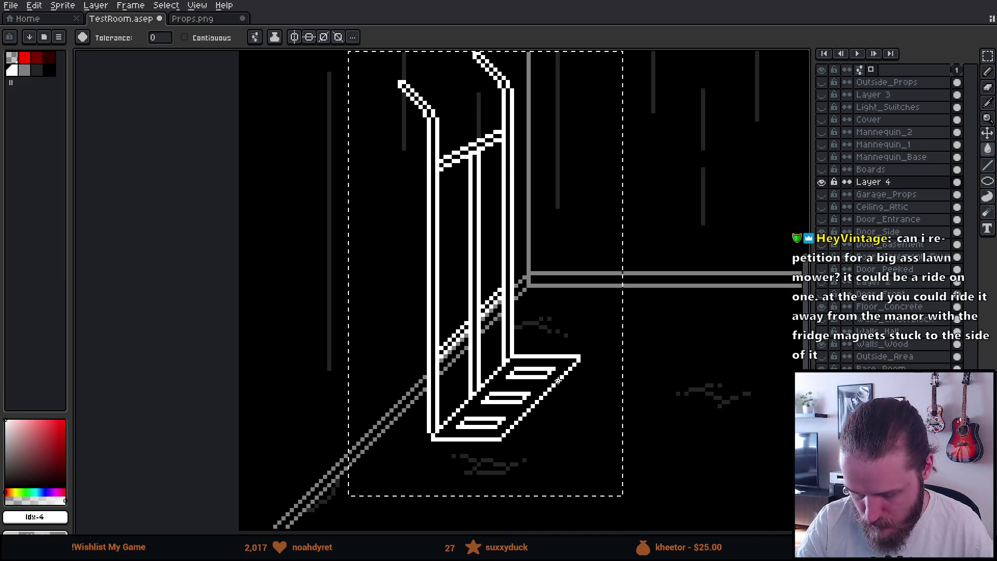
{"action": "scroll", "coordinate": [552, 385], "scroll_direction": "up", "scroll_amount": 1}
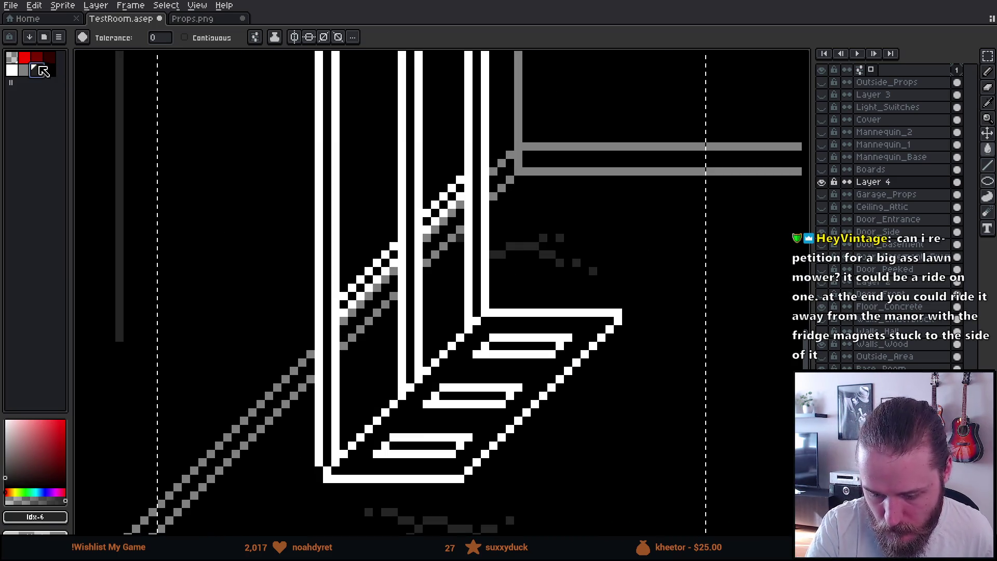